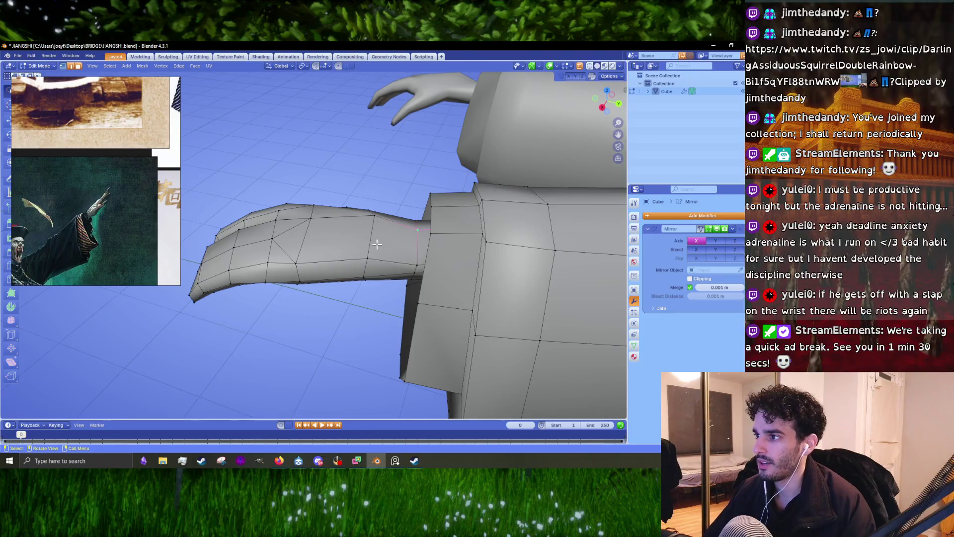
Scale the wrist edge loop down to 0.963 where the clawed hand meets the sleeve
{"action": "middle_click_drag", "start_coordinate": [378, 244], "coordinate": [404, 232]}
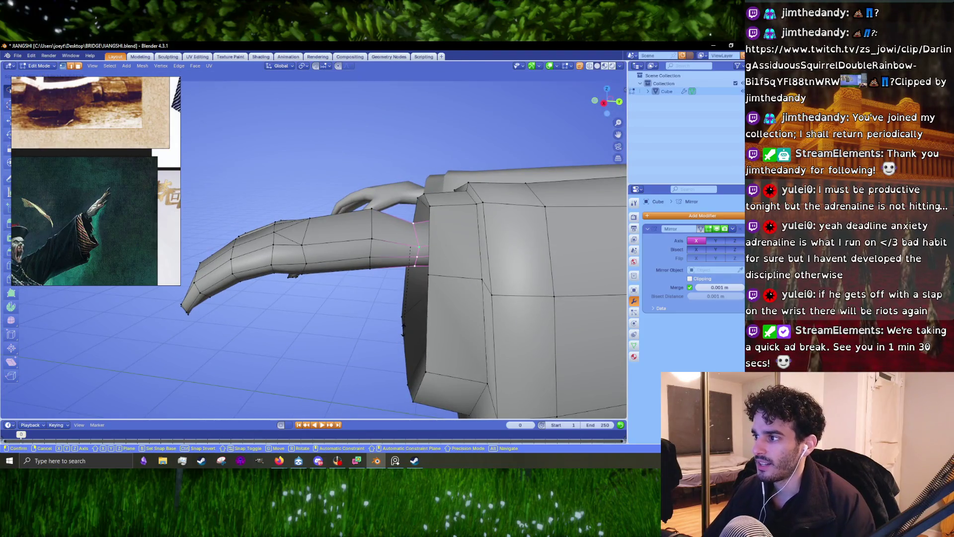
{"action": "left_click", "coordinate": [401, 332]}
{"action": "middle_click_drag", "start_coordinate": [324, 243], "coordinate": [318, 276], "text": "shift"}
Inspect the hand from the top view and a few orbited angles
{"action": "key", "text": "KP_7"}
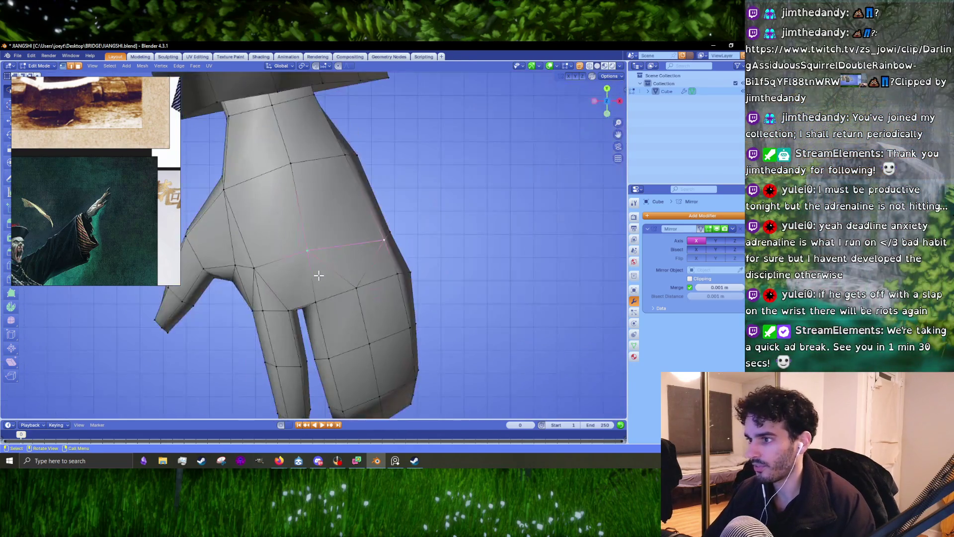
{"action": "scroll", "coordinate": [343, 259], "scroll_direction": "down", "scroll_amount": 2}
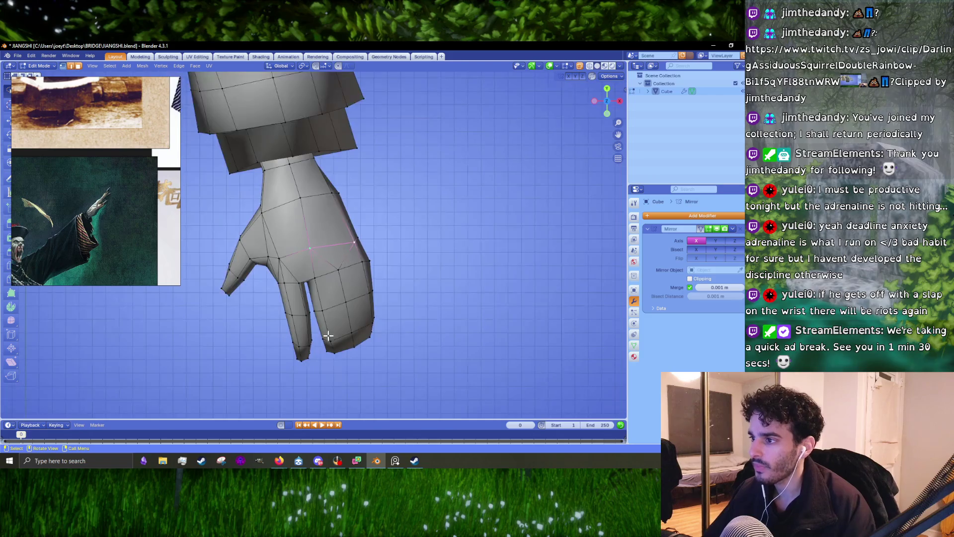
{"action": "scroll", "coordinate": [326, 334], "scroll_direction": "up", "scroll_amount": 3}
{"action": "mouse_move", "coordinate": [339, 270]}
{"action": "middle_mouse_down"}
{"action": "mouse_move", "coordinate": [343, 285]}
{"action": "mouse_move", "coordinate": [360, 283]}
{"action": "mouse_move", "coordinate": [402, 267]}
{"action": "mouse_move", "coordinate": [391, 262]}
{"action": "middle_mouse_up"}
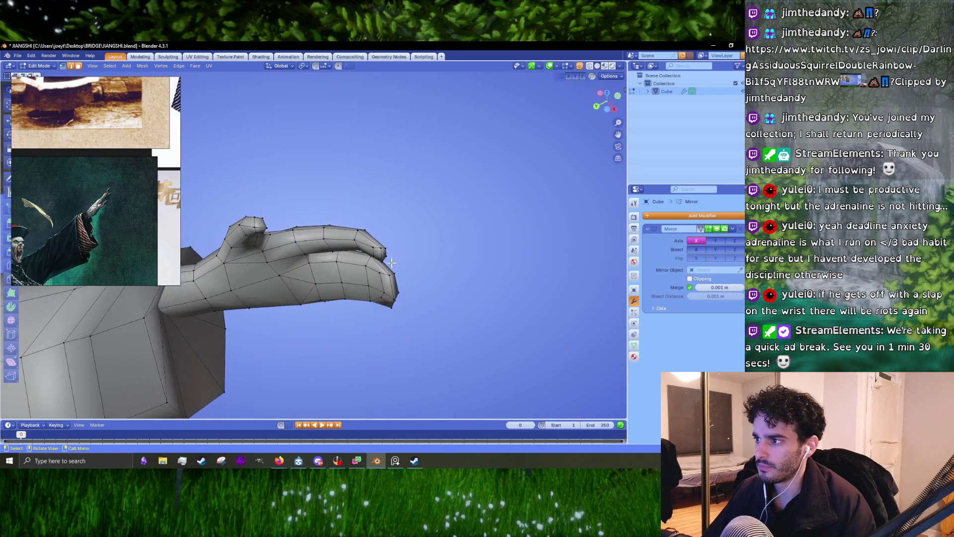
{"action": "scroll", "coordinate": [378, 253], "scroll_direction": "up", "scroll_amount": 8}
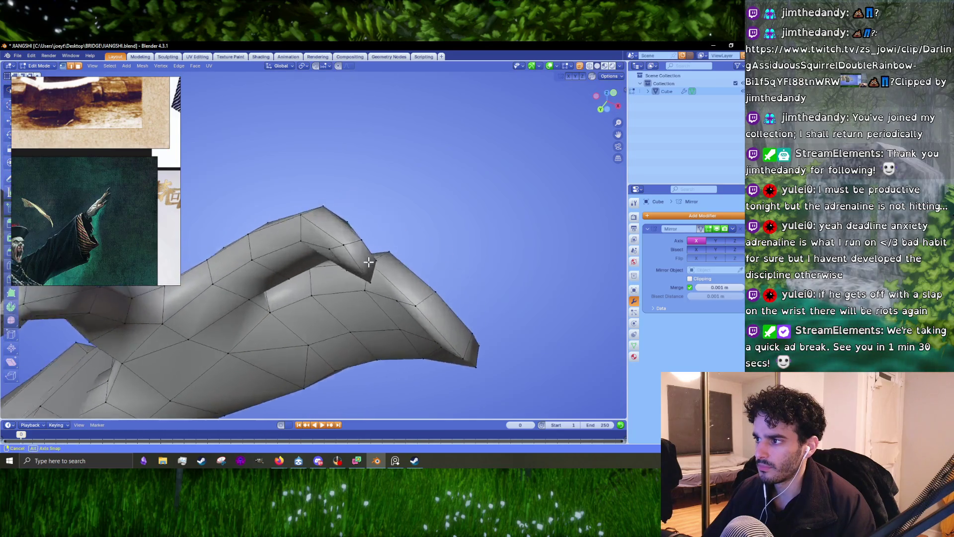
{"action": "scroll", "coordinate": [368, 235], "scroll_direction": "down", "scroll_amount": 4}
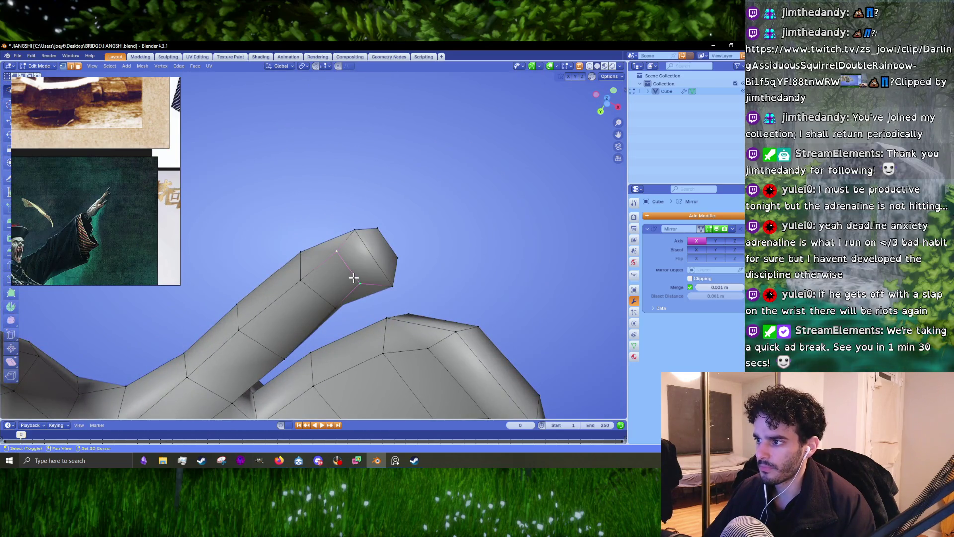
{"action": "mouse_move", "coordinate": [353, 283]}
{"action": "middle_mouse_down"}
{"action": "mouse_move", "coordinate": [341, 217]}
{"action": "mouse_move", "coordinate": [379, 223]}
{"action": "mouse_move", "coordinate": [388, 271]}
{"action": "mouse_move", "coordinate": [378, 258]}
{"action": "middle_mouse_up"}
Lower the selected fingertip vertices slightly along Z and fine-tune their position
{"action": "key", "text": "g"}
{"action": "key", "text": "z"}
{"action": "left_click", "coordinate": [394, 283]}
{"action": "key", "text": "KP_1"}
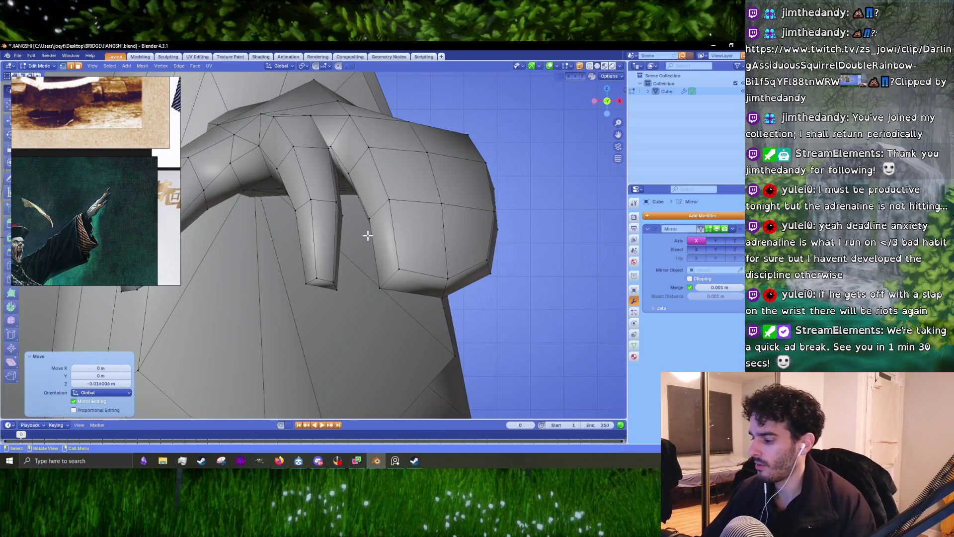
{"action": "key", "text": "KP_4"}
{"action": "key", "text": "KP_4"}
{"action": "key", "text": "KP_4"}
{"action": "key", "text": "KP_4"}
{"action": "key", "text": "KP_4"}
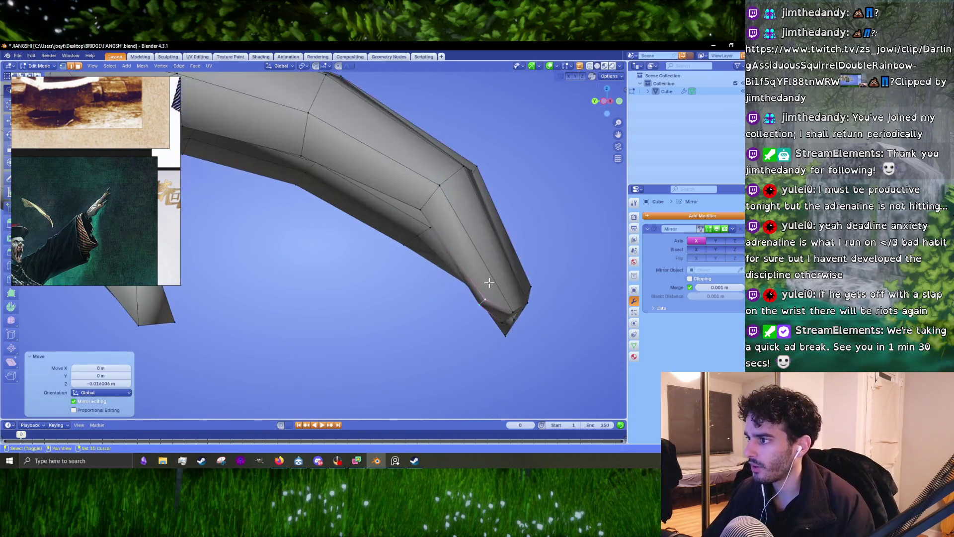
{"action": "key", "text": "g"}
{"action": "left_click", "coordinate": [410, 247]}
{"action": "middle_click_drag", "start_coordinate": [409, 247], "coordinate": [322, 225]}
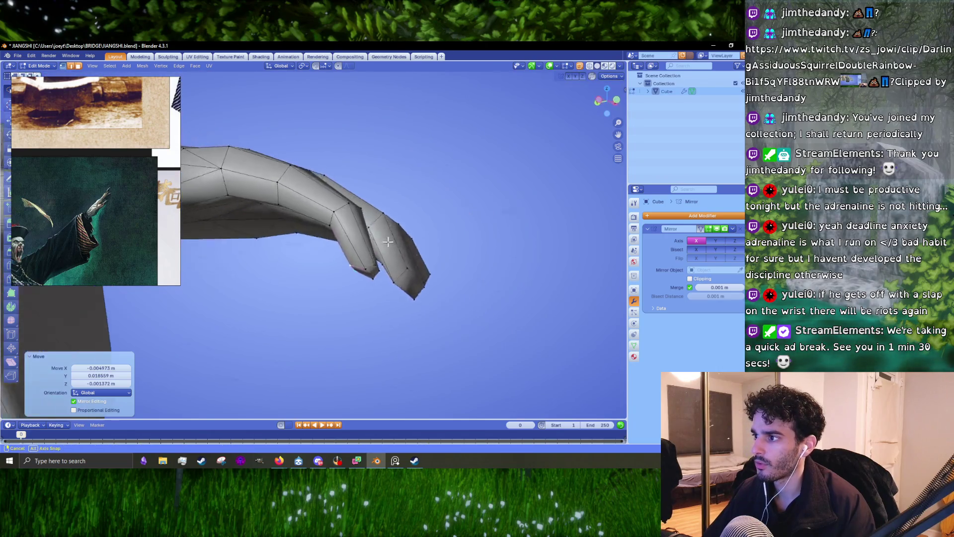
{"action": "key", "text": "KP_Decimal"}
{"action": "key", "text": "KP_8"}
{"action": "key", "text": "KP_8"}
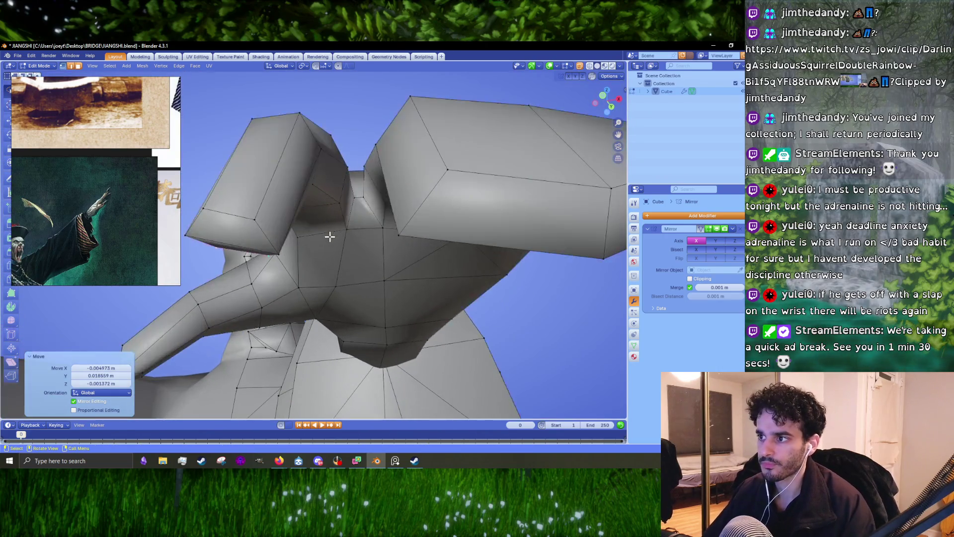
{"action": "key", "text": "KP_2"}
{"action": "key", "text": "KP_2"}
{"action": "key", "text": "KP_2"}
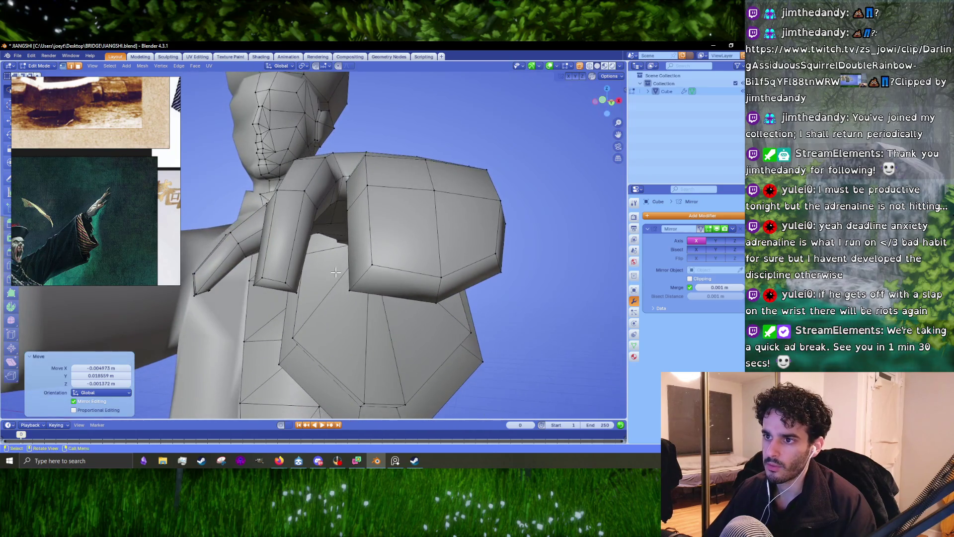
Scale two edges on the arm's underside to 0.642 and 0.912
{"action": "left_click", "coordinate": [248, 286]}
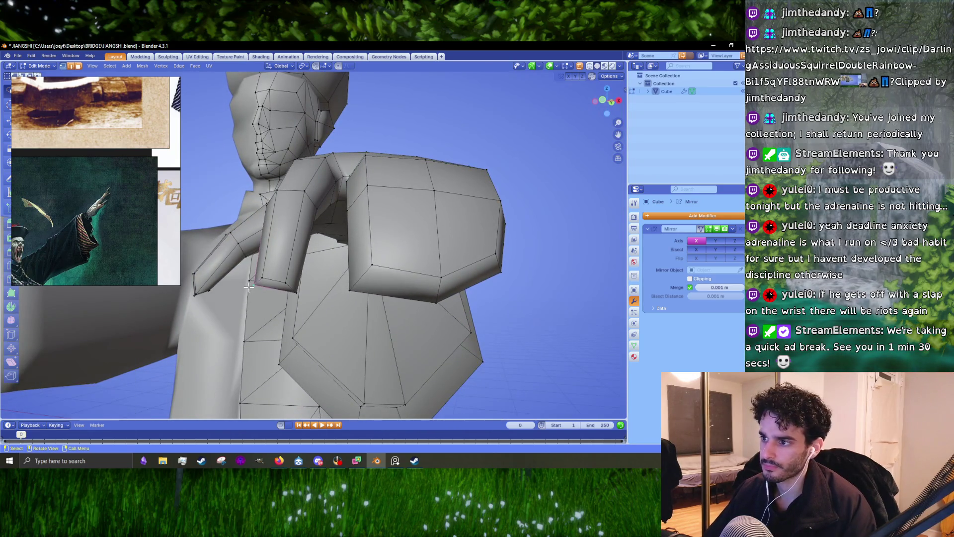
{"action": "key", "text": "s"}
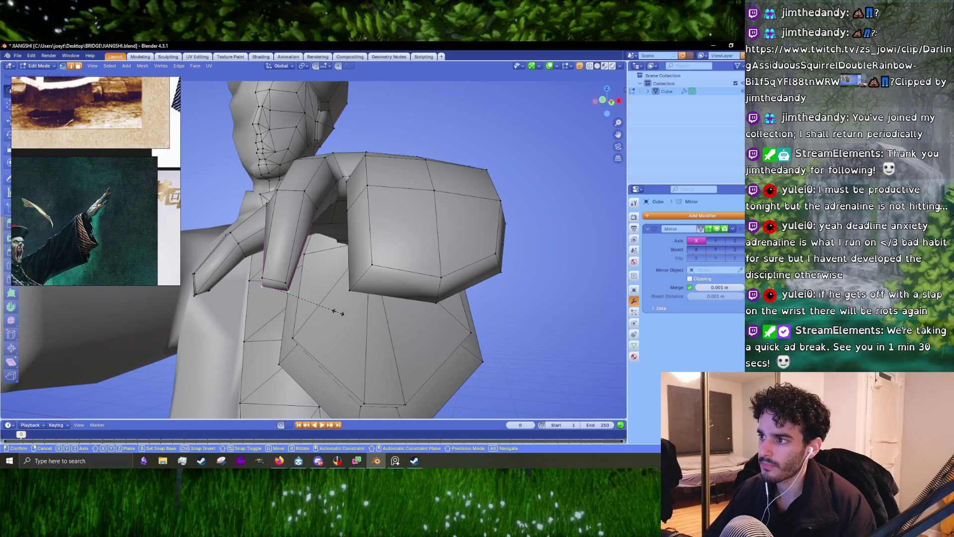
{"action": "left_click", "coordinate": [342, 312]}
{"action": "key", "text": "KP_8"}
{"action": "key", "text": "KP_8"}
{"action": "key", "text": "KP_8"}
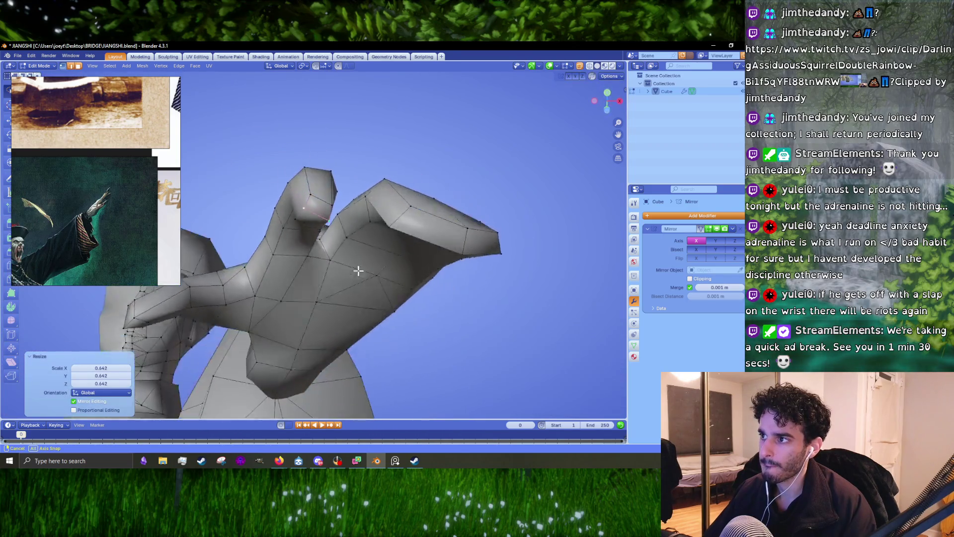
{"action": "key", "text": "s"}
{"action": "right_click", "coordinate": [362, 278]}
{"action": "mouse_move", "coordinate": [363, 279]}
{"action": "middle_mouse_down"}
{"action": "mouse_move", "coordinate": [426, 296]}
{"action": "mouse_move", "coordinate": [335, 314]}
{"action": "middle_mouse_up"}
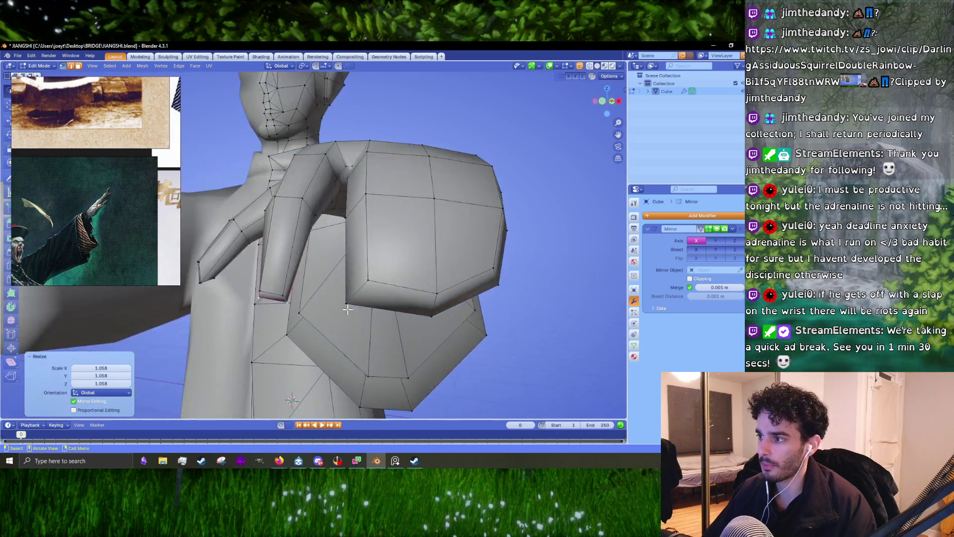
{"action": "left_click", "coordinate": [397, 305]}
{"action": "mouse_move", "coordinate": [453, 319]}
{"action": "middle_mouse_down"}
{"action": "mouse_move", "coordinate": [472, 341]}
{"action": "mouse_move", "coordinate": [431, 273]}
{"action": "mouse_move", "coordinate": [411, 268]}
{"action": "mouse_move", "coordinate": [428, 260]}
{"action": "middle_mouse_up"}
{"action": "key", "text": "s"}
{"action": "left_click", "coordinate": [460, 341]}
{"action": "key", "text": "s"}
{"action": "right_click", "coordinate": [464, 339]}
Select an edge at the shoulder and move it into a new position
{"action": "left_click", "coordinate": [431, 272]}
{"action": "left_click", "coordinate": [428, 260]}
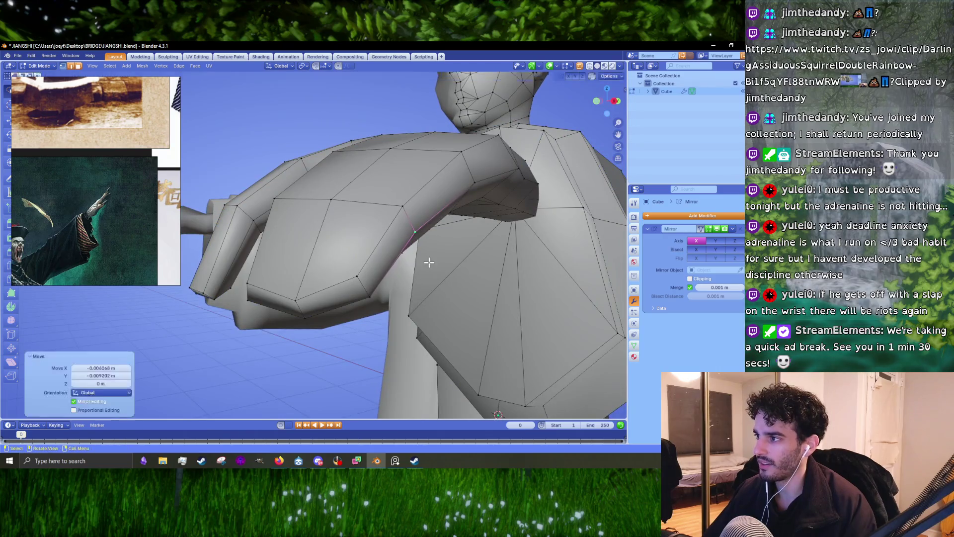
{"action": "key", "text": "g"}
{"action": "left_click", "coordinate": [461, 184]}
{"action": "middle_click_drag", "start_coordinate": [492, 184], "coordinate": [375, 236]}
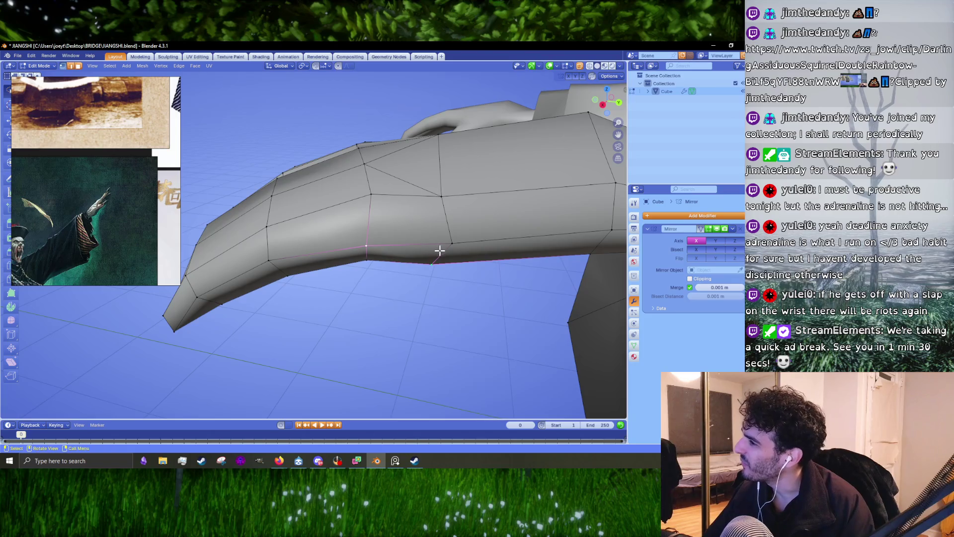
Reposition the forearm vertices and scale the forearm edge to 0.862
{"action": "left_click", "coordinate": [443, 288]}
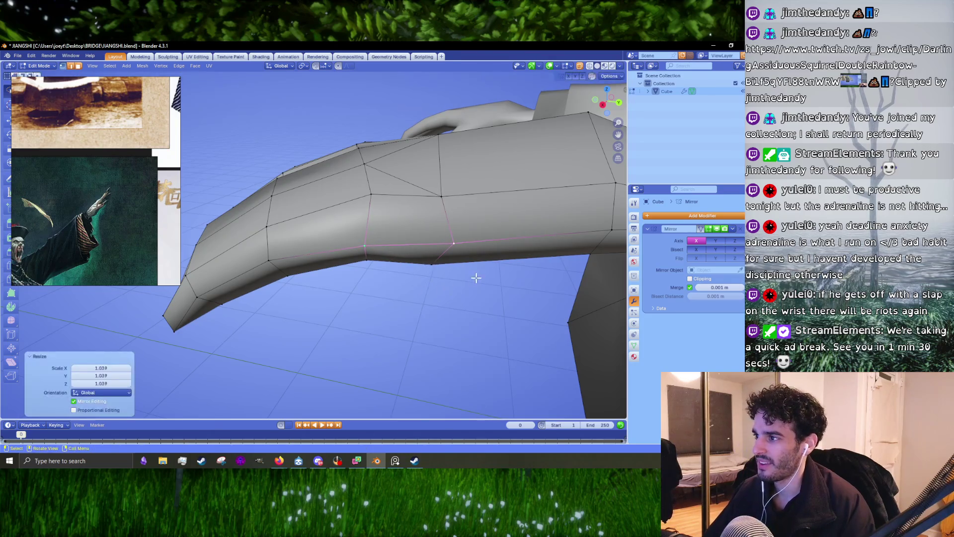
{"action": "key", "text": "g"}
{"action": "key", "text": "s"}
{"action": "left_click", "coordinate": [464, 280]}
{"action": "middle_click_drag", "start_coordinate": [465, 280], "coordinate": [446, 313]}
{"action": "scroll", "coordinate": [447, 313], "scroll_direction": "up", "scroll_amount": 5}
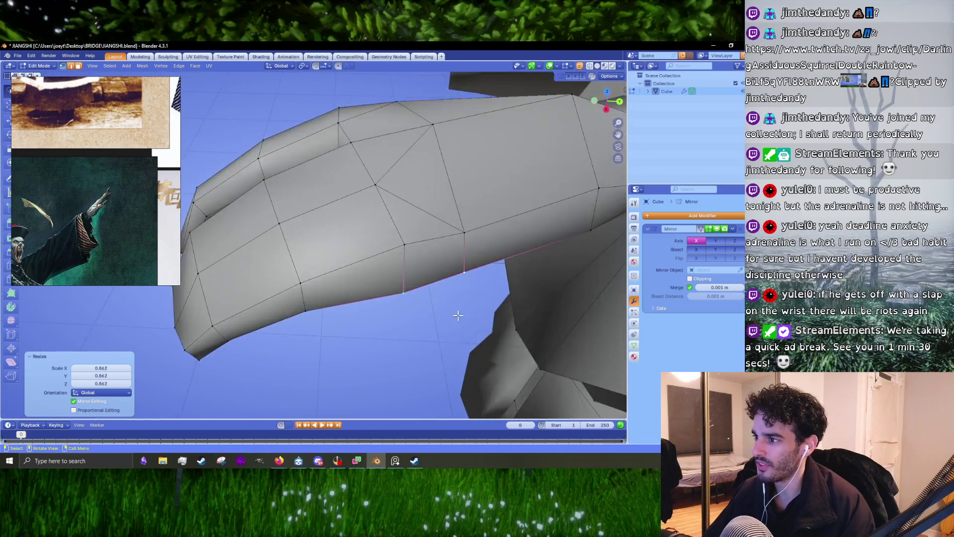
{"action": "key", "text": "g"}
{"action": "right_click", "coordinate": [446, 312]}
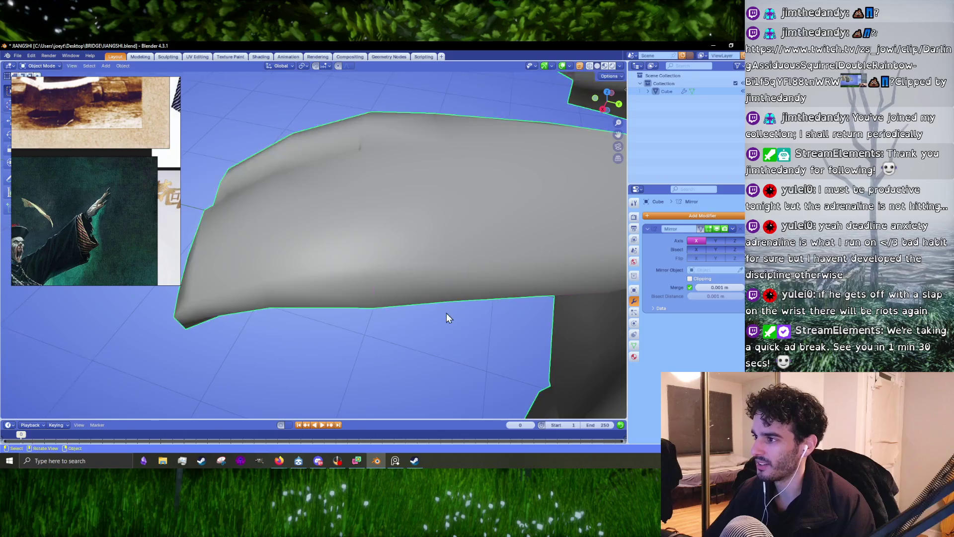
From a side view of the fingers, move a fingertip vertex into place
{"action": "scroll", "coordinate": [446, 312], "scroll_direction": "down", "scroll_amount": 5}
{"action": "mouse_move", "coordinate": [446, 312]}
{"action": "middle_mouse_down"}
{"action": "mouse_move", "coordinate": [541, 279]}
{"action": "mouse_move", "coordinate": [313, 238]}
{"action": "middle_mouse_up"}
{"action": "scroll", "coordinate": [392, 255], "scroll_direction": "up", "scroll_amount": 4}
{"action": "scroll", "coordinate": [388, 246], "scroll_direction": "down", "scroll_amount": 3}
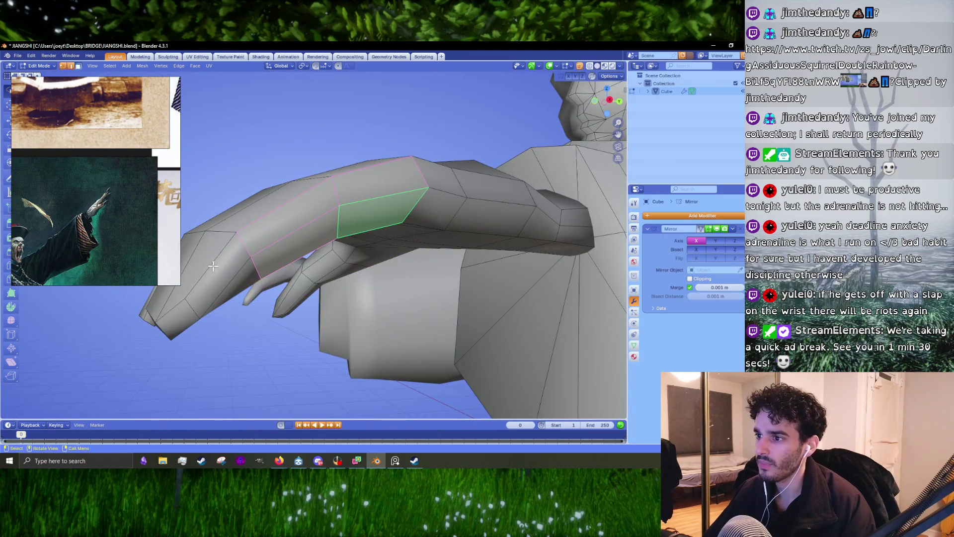
{"action": "mouse_move", "coordinate": [252, 279]}
{"action": "middle_mouse_down"}
{"action": "mouse_move", "coordinate": [243, 257]}
{"action": "mouse_move", "coordinate": [279, 240]}
{"action": "mouse_move", "coordinate": [286, 208]}
{"action": "mouse_move", "coordinate": [252, 194]}
{"action": "mouse_move", "coordinate": [371, 264]}
{"action": "mouse_move", "coordinate": [315, 309]}
{"action": "mouse_move", "coordinate": [368, 284]}
{"action": "mouse_move", "coordinate": [326, 267]}
{"action": "mouse_move", "coordinate": [320, 277]}
{"action": "middle_mouse_up"}
{"action": "key", "text": "g"}
{"action": "left_click", "coordinate": [324, 274]}
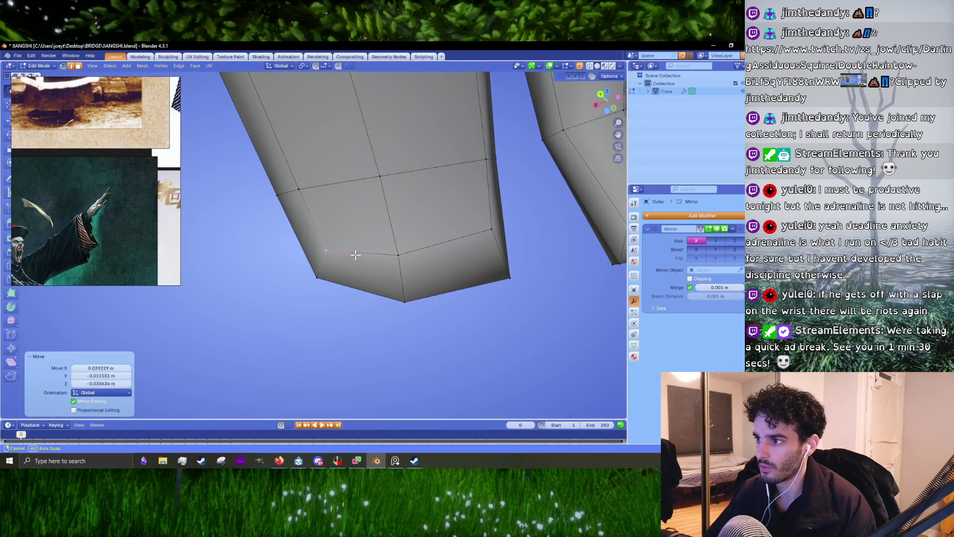
{"action": "scroll", "coordinate": [353, 256], "scroll_direction": "up", "scroll_amount": 2}
{"action": "key", "text": "g"}
Lower the two bottom vertices of the fingertip
{"action": "left_click", "coordinate": [378, 296]}
{"action": "key", "text": "g"}
{"action": "left_click", "coordinate": [383, 314]}
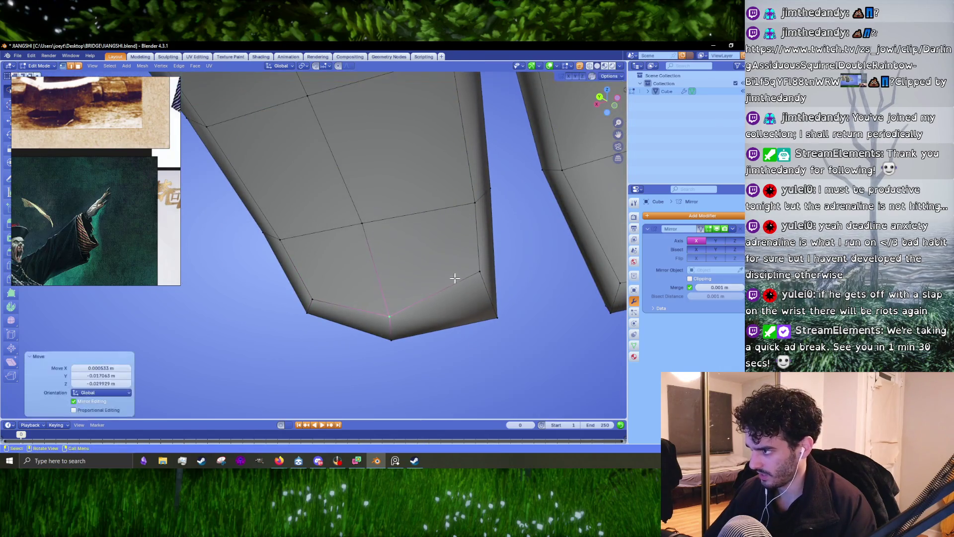
{"action": "left_click", "coordinate": [455, 276]}
{"action": "key", "text": "g"}
{"action": "left_click", "coordinate": [462, 302]}
Nudge several more fingertip vertices so the claw tips sit naturally
{"action": "mouse_move", "coordinate": [461, 302]}
{"action": "middle_mouse_down"}
{"action": "mouse_move", "coordinate": [351, 302]}
{"action": "mouse_move", "coordinate": [464, 258]}
{"action": "mouse_move", "coordinate": [407, 261]}
{"action": "mouse_move", "coordinate": [313, 224]}
{"action": "mouse_move", "coordinate": [474, 286]}
{"action": "mouse_move", "coordinate": [426, 275]}
{"action": "mouse_move", "coordinate": [335, 151]}
{"action": "mouse_move", "coordinate": [332, 198]}
{"action": "middle_mouse_up"}
{"action": "key", "text": "g"}
{"action": "left_click", "coordinate": [385, 258]}
{"action": "scroll", "coordinate": [386, 257], "scroll_direction": "down", "scroll_amount": 3}
{"action": "key", "text": "g"}
{"action": "left_click", "coordinate": [330, 206]}
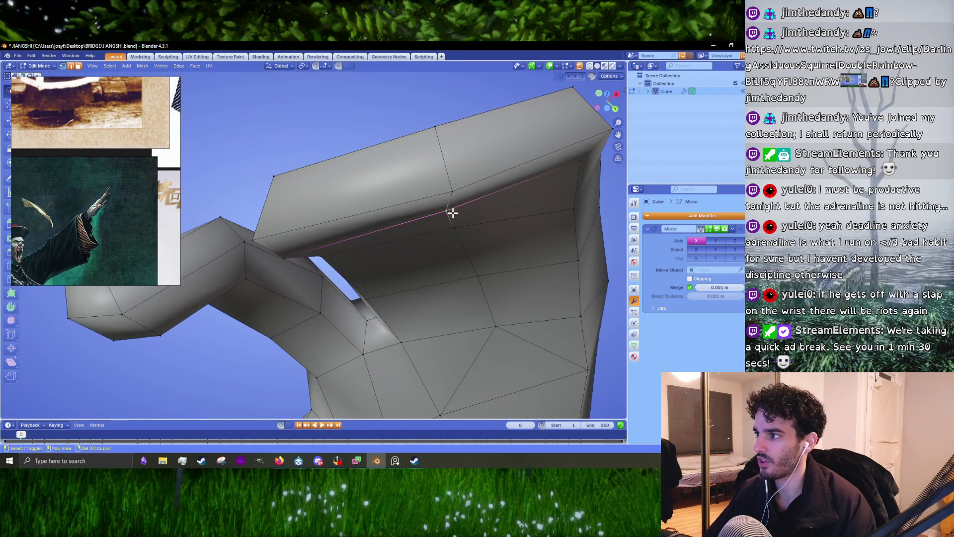
{"action": "mouse_move", "coordinate": [451, 213]}
{"action": "middle_mouse_down"}
{"action": "mouse_move", "coordinate": [425, 217]}
{"action": "mouse_move", "coordinate": [435, 224]}
{"action": "mouse_move", "coordinate": [376, 221]}
{"action": "middle_mouse_up"}
{"action": "left_click", "coordinate": [434, 224]}
Lower a vertex on the underside of the hand
{"action": "scroll", "coordinate": [367, 207], "scroll_direction": "down", "scroll_amount": 3}
{"action": "mouse_move", "coordinate": [320, 249]}
{"action": "middle_mouse_down"}
{"action": "mouse_move", "coordinate": [440, 258]}
{"action": "mouse_move", "coordinate": [402, 277]}
{"action": "middle_mouse_up"}
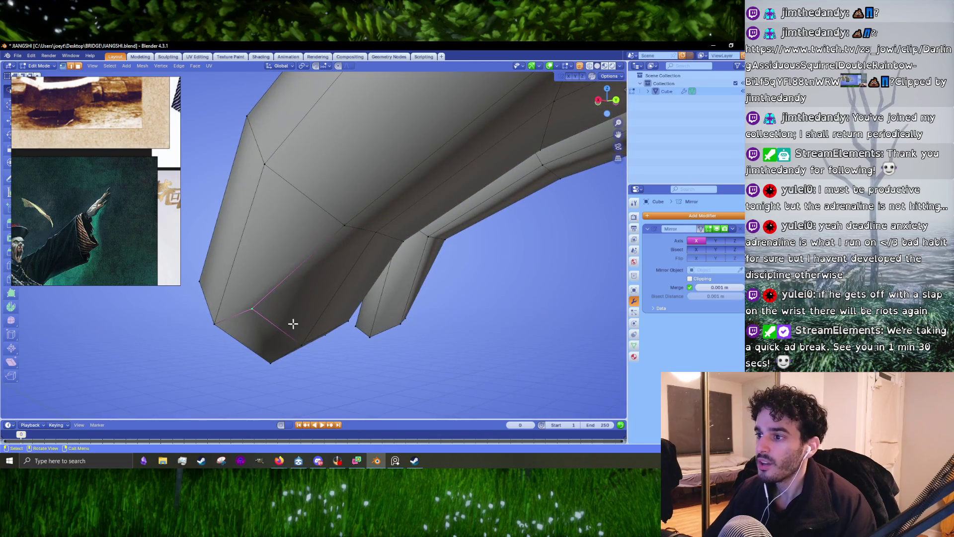
{"action": "key", "text": "g"}
{"action": "left_click", "coordinate": [276, 343]}
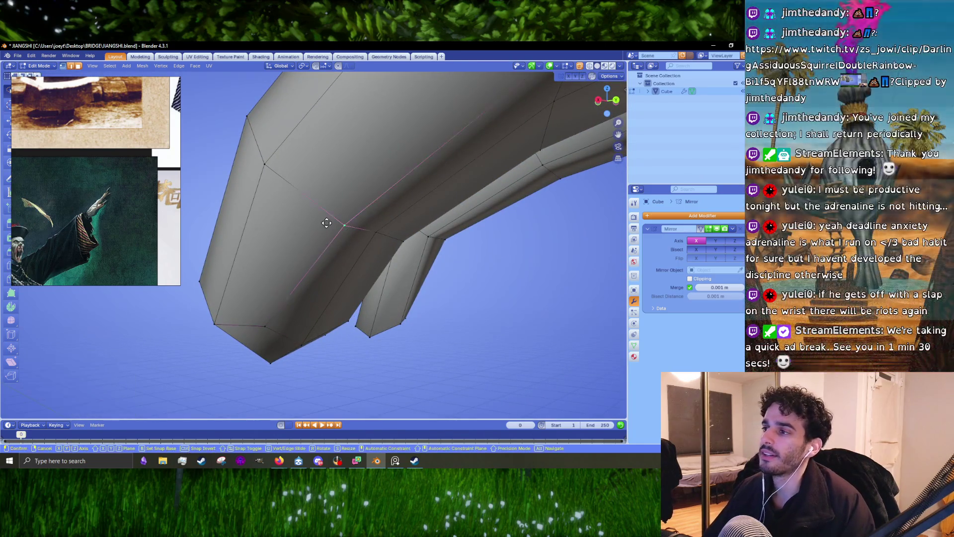
Move an arm vertex up and outward, then clear the selection
{"action": "mouse_move", "coordinate": [326, 219]}
{"action": "middle_mouse_down"}
{"action": "mouse_move", "coordinate": [412, 224]}
{"action": "mouse_move", "coordinate": [381, 224]}
{"action": "middle_mouse_up"}
{"action": "key", "text": "g"}
{"action": "left_click", "coordinate": [478, 157]}
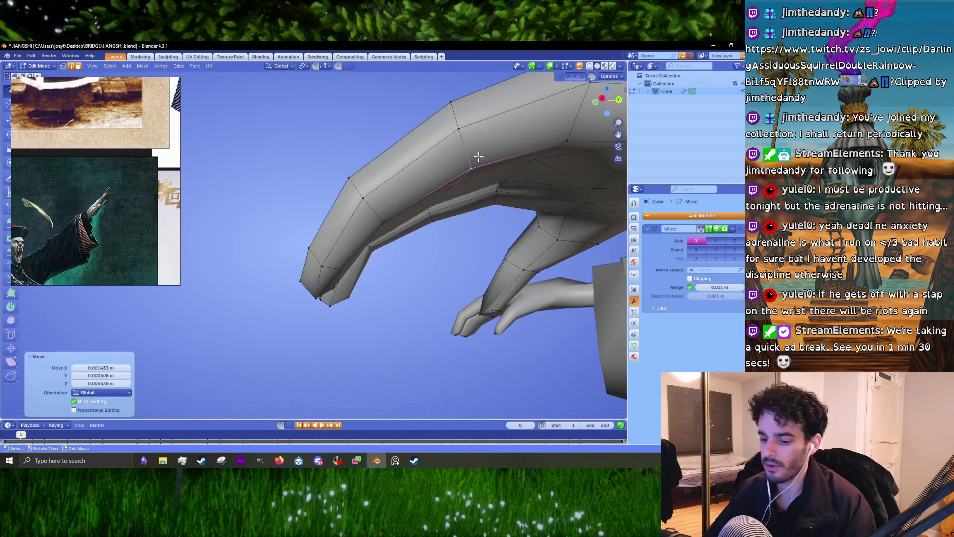
{"action": "key", "text": "alt+a"}
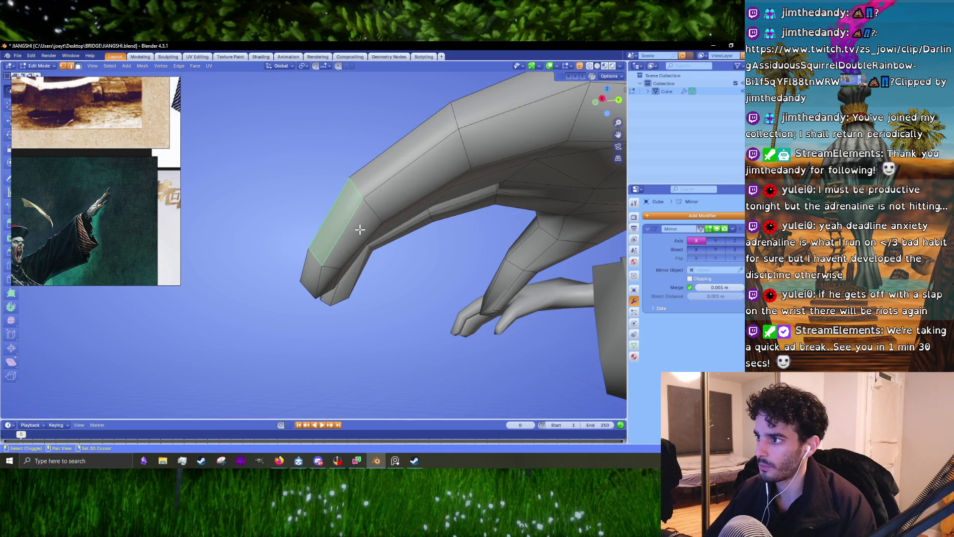
{"action": "middle_click_drag", "start_coordinate": [370, 167], "coordinate": [284, 249]}
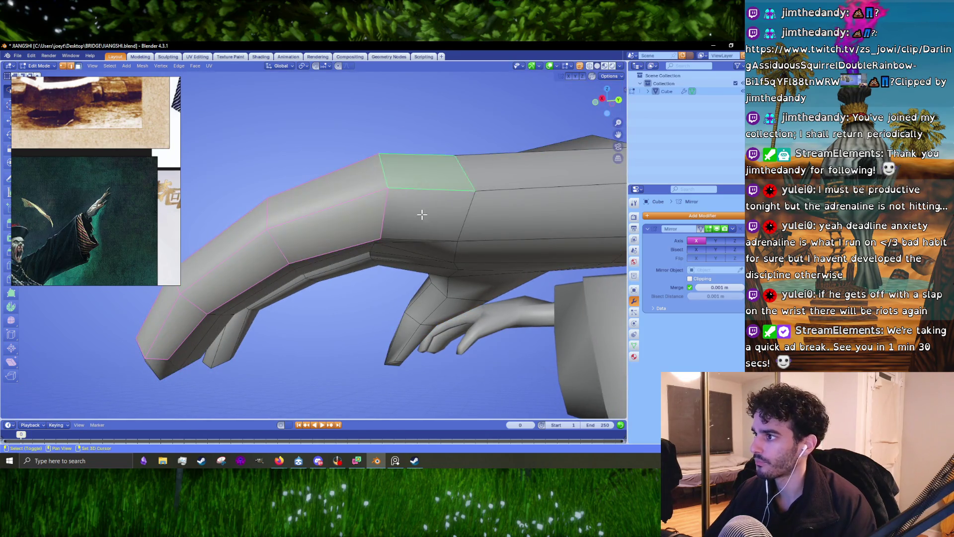
{"action": "mouse_move", "coordinate": [421, 214]}
{"action": "middle_mouse_down"}
{"action": "mouse_move", "coordinate": [498, 256]}
{"action": "mouse_move", "coordinate": [408, 246]}
{"action": "mouse_move", "coordinate": [488, 223]}
{"action": "mouse_move", "coordinate": [418, 242]}
{"action": "mouse_move", "coordinate": [471, 243]}
{"action": "mouse_move", "coordinate": [473, 234]}
{"action": "mouse_move", "coordinate": [456, 237]}
{"action": "mouse_move", "coordinate": [405, 305]}
{"action": "mouse_move", "coordinate": [372, 224]}
{"action": "mouse_move", "coordinate": [373, 240]}
{"action": "mouse_move", "coordinate": [343, 211]}
{"action": "mouse_move", "coordinate": [334, 216]}
{"action": "middle_mouse_up"}
Rotate and move the finger-base edges, then squash them vertically to 0.952
{"action": "key", "text": "r"}
{"action": "left_click", "coordinate": [488, 228]}
{"action": "key", "text": "g"}
{"action": "left_click", "coordinate": [470, 233]}
{"action": "left_click", "coordinate": [471, 243]}
{"action": "key", "text": "r"}
{"action": "left_click", "coordinate": [470, 238]}
{"action": "key", "text": "s"}
{"action": "key", "text": "z"}
{"action": "left_click", "coordinate": [408, 293]}
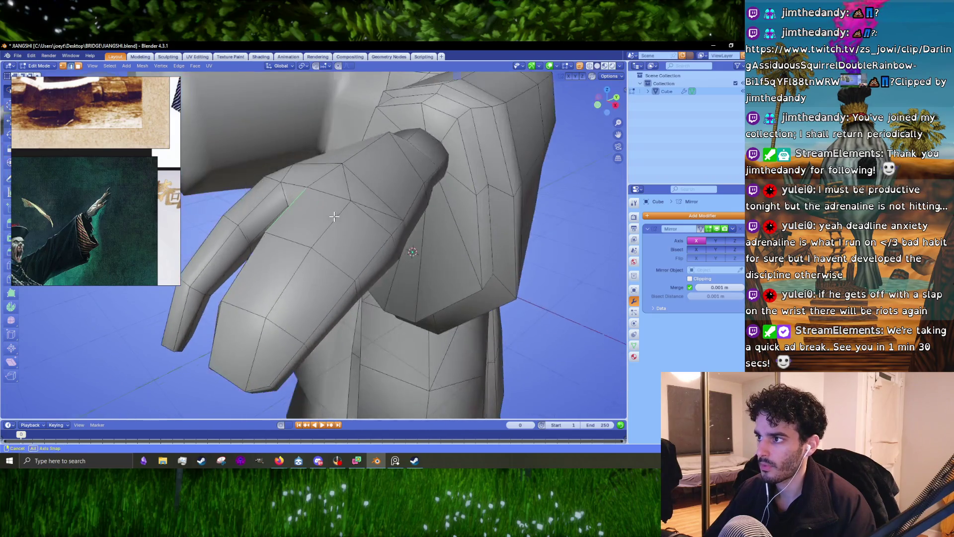
Move the edge at the finger base and scale the selection down
{"action": "key", "text": "g"}
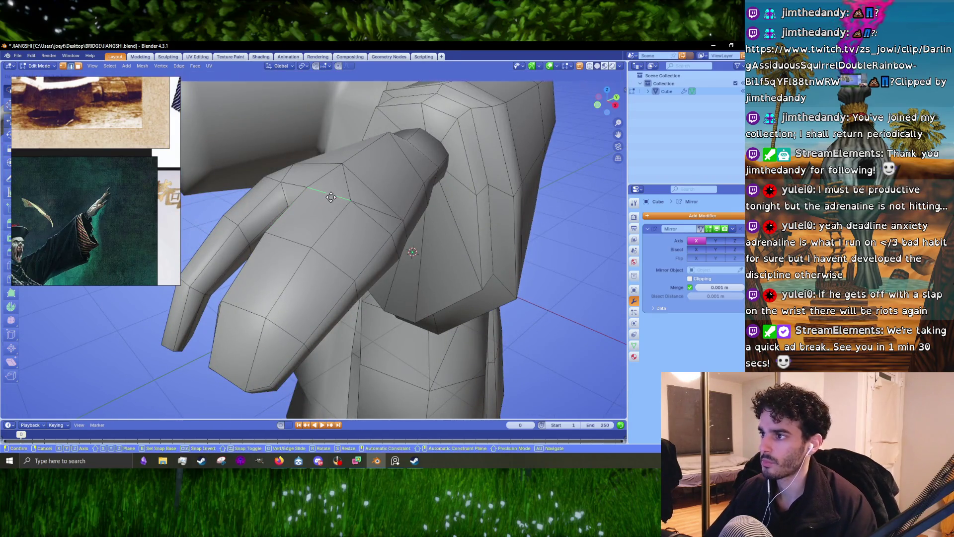
{"action": "left_click", "coordinate": [331, 195]}
{"action": "middle_click_drag", "start_coordinate": [331, 195], "coordinate": [348, 186]}
{"action": "key", "text": "g"}
{"action": "scroll", "coordinate": [375, 262], "scroll_direction": "up", "scroll_amount": 5}
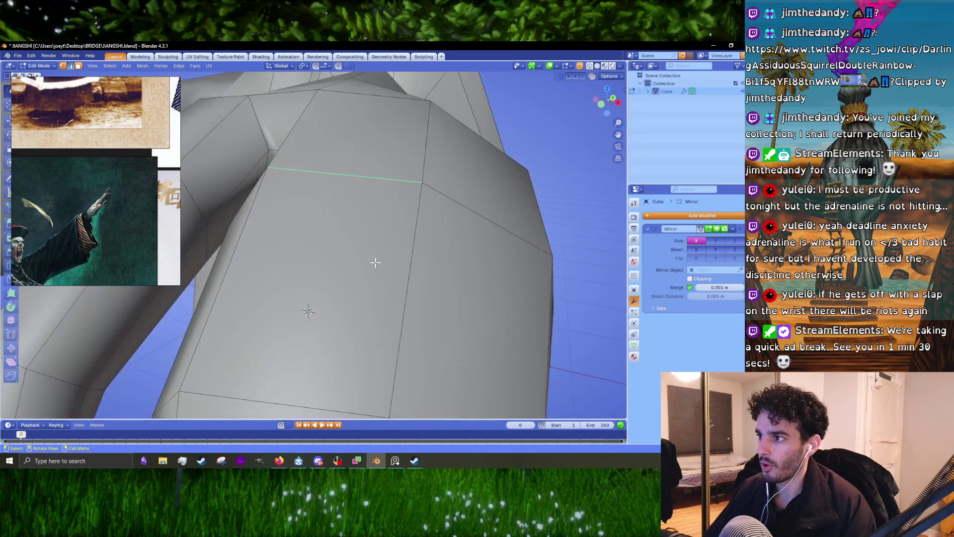
{"action": "right_click", "coordinate": [399, 267]}
{"action": "scroll", "coordinate": [399, 267], "scroll_direction": "down", "scroll_amount": 4}
{"action": "mouse_move", "coordinate": [400, 267]}
{"action": "middle_mouse_down"}
{"action": "mouse_move", "coordinate": [438, 261]}
{"action": "mouse_move", "coordinate": [411, 247]}
{"action": "mouse_move", "coordinate": [413, 176]}
{"action": "mouse_move", "coordinate": [378, 223]}
{"action": "mouse_move", "coordinate": [326, 263]}
{"action": "middle_mouse_up"}
{"action": "key", "text": "s"}
{"action": "left_click", "coordinate": [439, 261]}
Pull in the palm vertices between the fingers
{"action": "scroll", "coordinate": [411, 247], "scroll_direction": "down", "scroll_amount": 4}
{"action": "scroll", "coordinate": [377, 223], "scroll_direction": "up", "scroll_amount": 5}
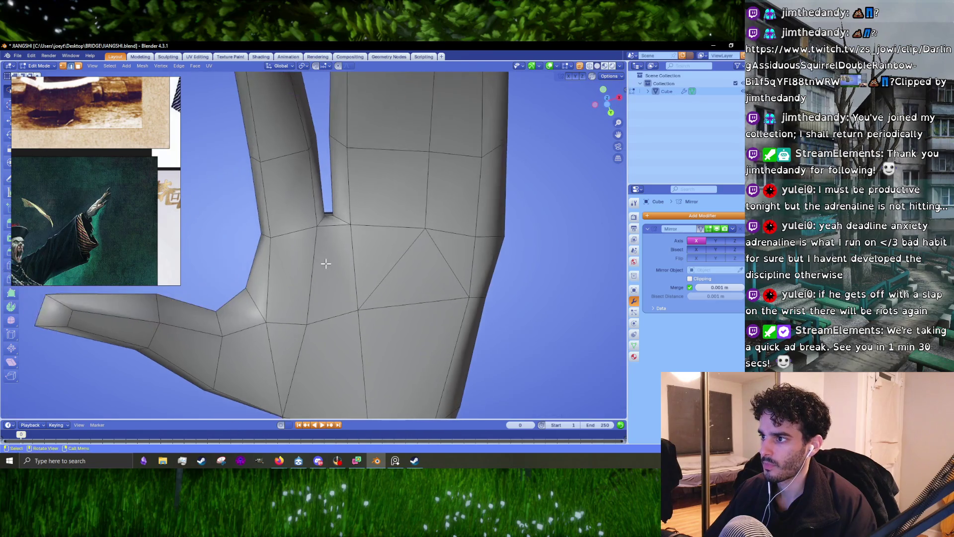
{"action": "middle_click_drag", "start_coordinate": [333, 216], "coordinate": [334, 240]}
{"action": "scroll", "coordinate": [334, 240], "scroll_direction": "up", "scroll_amount": 2}
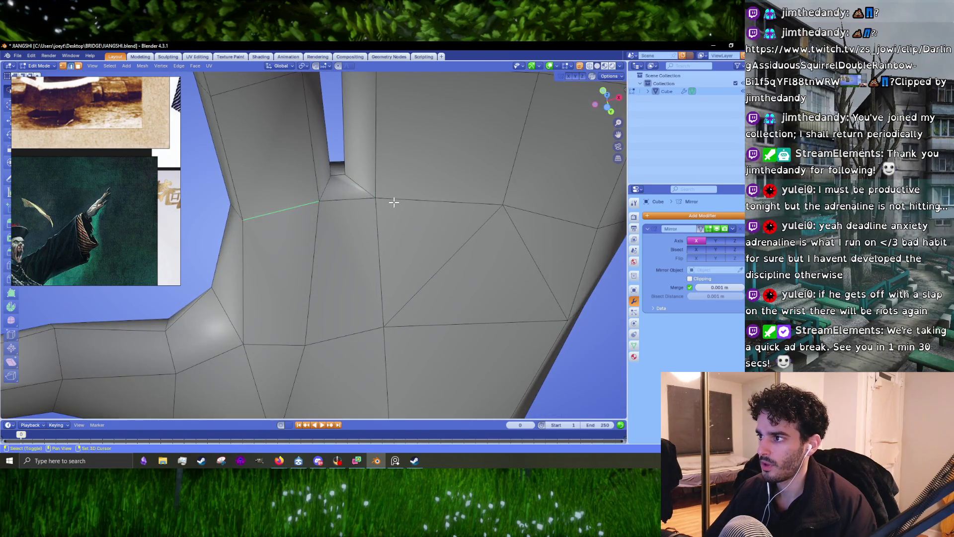
{"action": "scroll", "coordinate": [383, 205], "scroll_direction": "down", "scroll_amount": 3}
{"action": "mouse_move", "coordinate": [385, 223]}
{"action": "middle_mouse_down"}
{"action": "mouse_move", "coordinate": [389, 256]}
{"action": "mouse_move", "coordinate": [401, 221]}
{"action": "middle_mouse_up"}
{"action": "key", "text": "g"}
{"action": "left_click", "coordinate": [393, 226]}
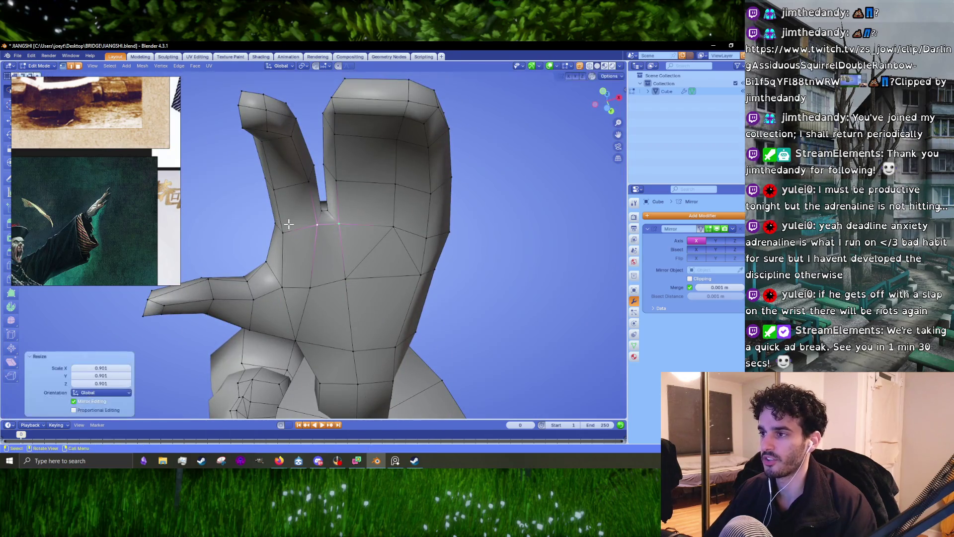
Shrink the edges where the two fingers meet to 0.955
{"action": "middle_click_drag", "start_coordinate": [281, 227], "coordinate": [342, 300]}
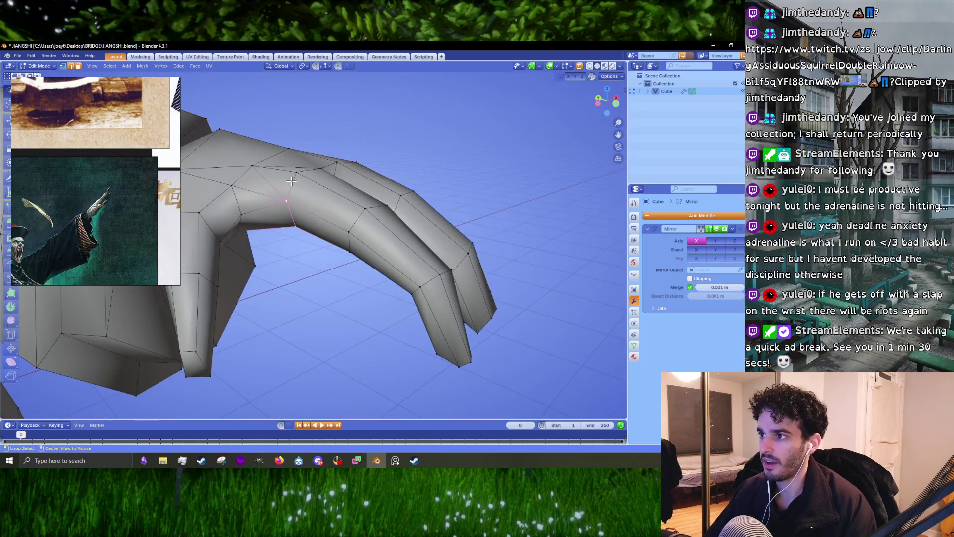
{"action": "mouse_move", "coordinate": [333, 183]}
{"action": "middle_mouse_down"}
{"action": "mouse_move", "coordinate": [281, 201]}
{"action": "mouse_move", "coordinate": [358, 233]}
{"action": "mouse_move", "coordinate": [284, 229]}
{"action": "mouse_move", "coordinate": [348, 217]}
{"action": "mouse_move", "coordinate": [382, 230]}
{"action": "middle_mouse_up"}
{"action": "middle_click_drag", "start_coordinate": [295, 218], "coordinate": [403, 303]}
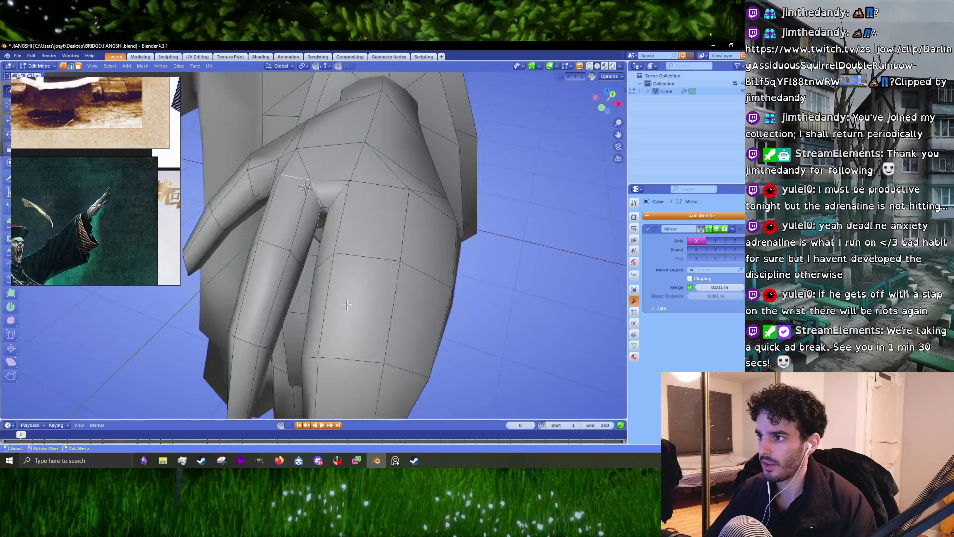
{"action": "key", "text": "s"}
{"action": "left_click", "coordinate": [404, 305]}
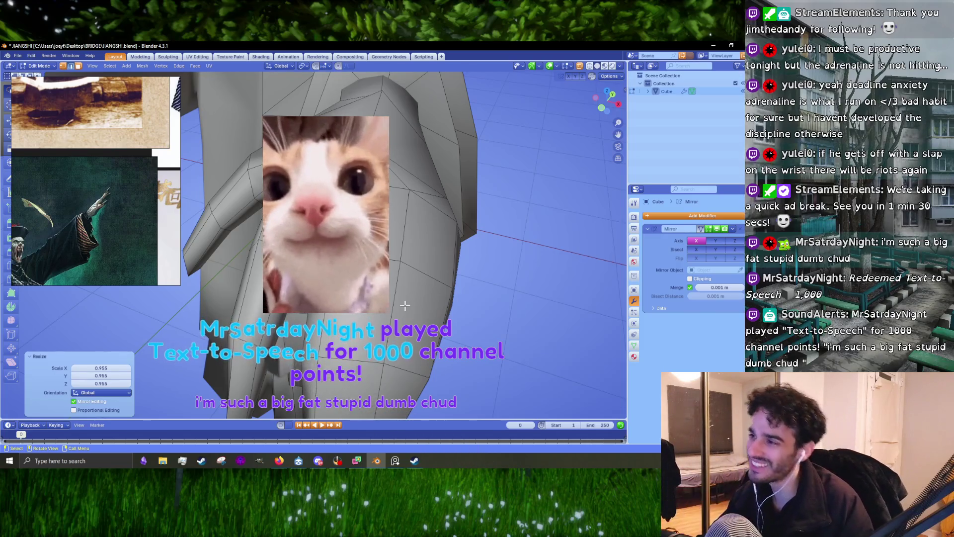
Move the selected vertices under the hand sideways along X
{"action": "middle_click_drag", "start_coordinate": [404, 305], "coordinate": [486, 294]}
{"action": "key", "text": "g"}
{"action": "key", "text": "z"}
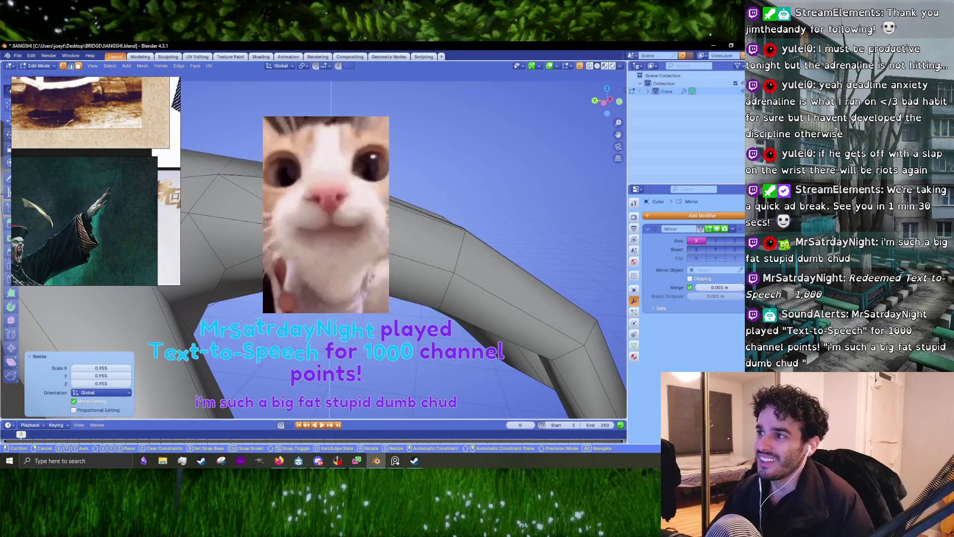
{"action": "key", "text": "x"}
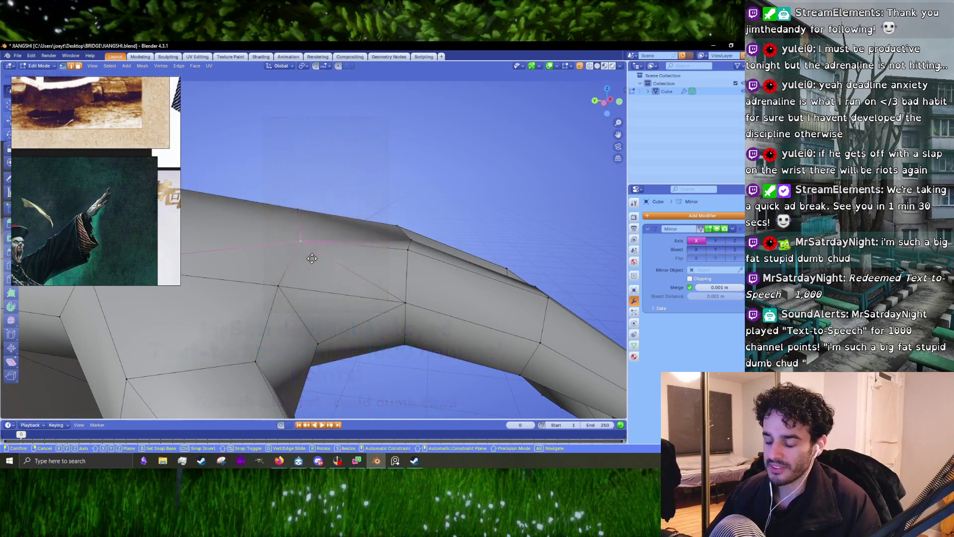
{"action": "left_click", "coordinate": [324, 246]}
Nudge a nearby arm vertex vertically along Z
{"action": "middle_click_drag", "start_coordinate": [323, 247], "coordinate": [296, 263]}
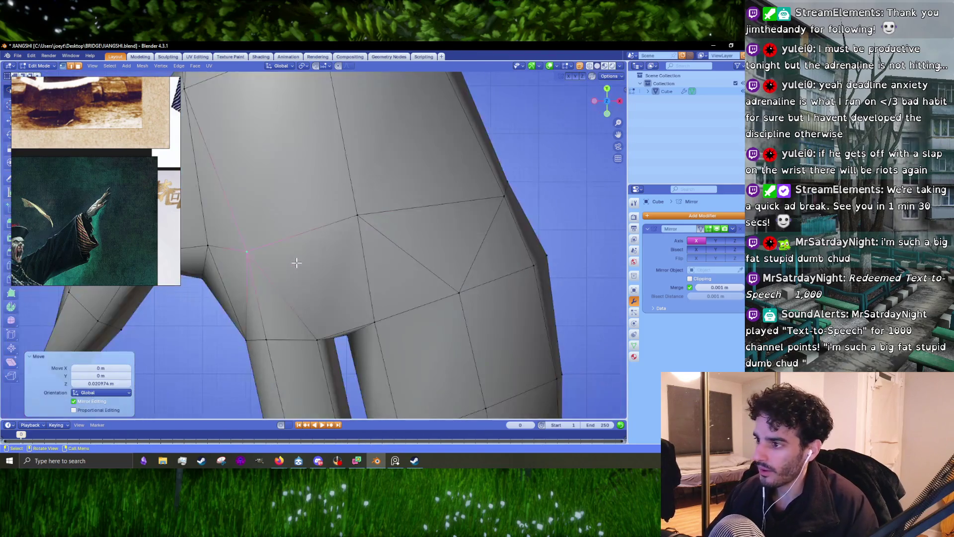
{"action": "left_click_drag", "start_coordinate": [357, 215], "coordinate": [354, 214]}
{"action": "mouse_move", "coordinate": [344, 221]}
{"action": "middle_mouse_down"}
{"action": "mouse_move", "coordinate": [367, 285]}
{"action": "mouse_move", "coordinate": [379, 225]}
{"action": "middle_mouse_up"}
{"action": "key", "text": "g"}
{"action": "key", "text": "z"}
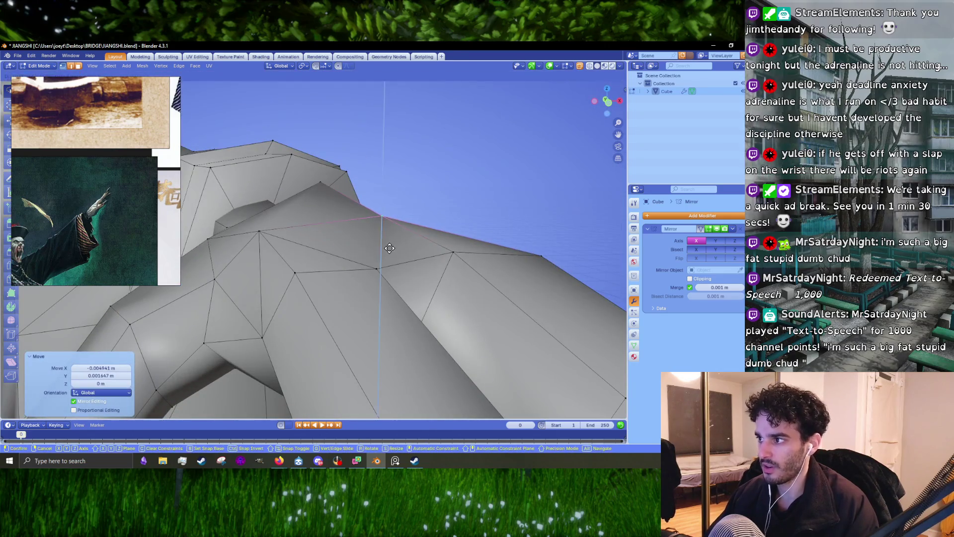
{"action": "left_click", "coordinate": [391, 244]}
Move the selected shoulder-area vertices vertically along Z
{"action": "mouse_move", "coordinate": [505, 279]}
{"action": "middle_mouse_down"}
{"action": "mouse_move", "coordinate": [392, 296]}
{"action": "mouse_move", "coordinate": [379, 334]}
{"action": "mouse_move", "coordinate": [342, 268]}
{"action": "mouse_move", "coordinate": [289, 233]}
{"action": "mouse_move", "coordinate": [305, 216]}
{"action": "mouse_move", "coordinate": [329, 228]}
{"action": "mouse_move", "coordinate": [338, 298]}
{"action": "mouse_move", "coordinate": [447, 315]}
{"action": "mouse_move", "coordinate": [393, 337]}
{"action": "mouse_move", "coordinate": [389, 270]}
{"action": "mouse_move", "coordinate": [387, 302]}
{"action": "middle_mouse_up"}
{"action": "key", "text": "g"}
{"action": "key", "text": "z"}
{"action": "left_click", "coordinate": [379, 336]}
Scale the selected arm vertices, then rotate the forearm underside edge 3.68° around Z
{"action": "key", "text": "s"}
{"action": "left_click", "coordinate": [341, 234]}
{"action": "key", "text": "s"}
{"action": "left_click", "coordinate": [354, 239]}
{"action": "key", "text": "g"}
{"action": "key", "text": "r"}
{"action": "left_click", "coordinate": [389, 329]}
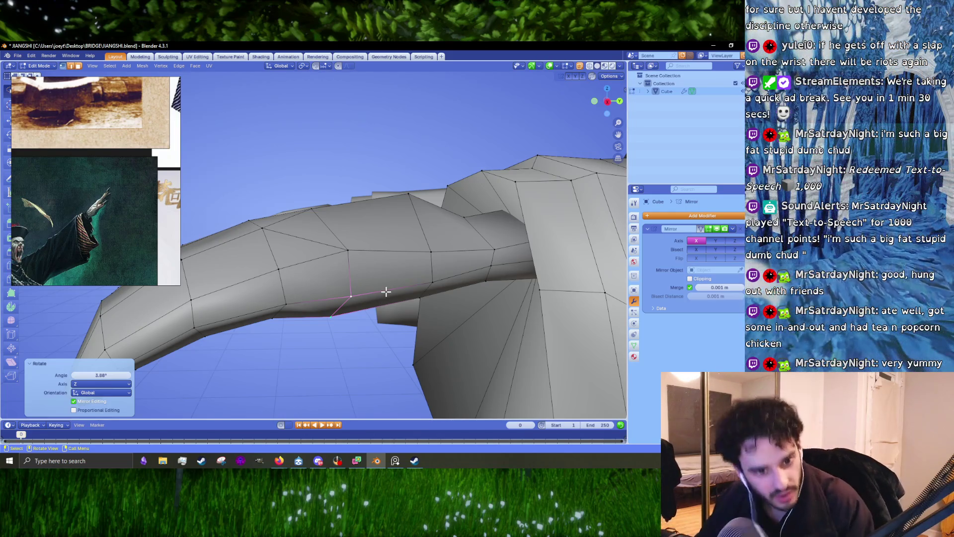
Rotate the selected forearm loop by -6.87° and shrink it to 0.943
{"action": "mouse_move", "coordinate": [347, 285]}
{"action": "middle_mouse_down"}
{"action": "mouse_move", "coordinate": [398, 262]}
{"action": "mouse_move", "coordinate": [390, 249]}
{"action": "mouse_move", "coordinate": [441, 269]}
{"action": "middle_mouse_up"}
{"action": "middle_click_drag", "start_coordinate": [313, 186], "coordinate": [424, 238]}
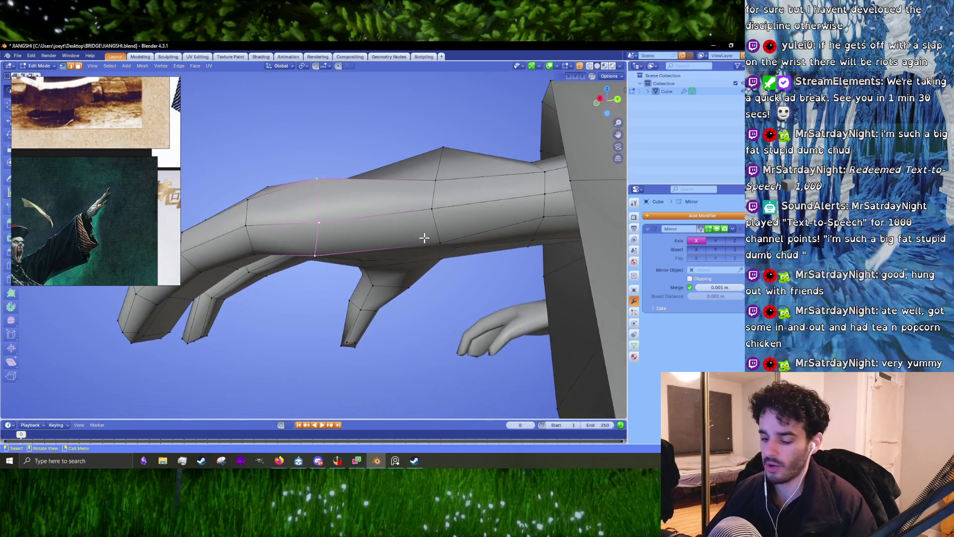
{"action": "key", "text": "r"}
{"action": "left_click", "coordinate": [439, 242]}
{"action": "mouse_move", "coordinate": [344, 233]}
{"action": "middle_mouse_down"}
{"action": "mouse_move", "coordinate": [355, 227]}
{"action": "mouse_move", "coordinate": [394, 248]}
{"action": "mouse_move", "coordinate": [330, 256]}
{"action": "mouse_move", "coordinate": [356, 241]}
{"action": "mouse_move", "coordinate": [329, 266]}
{"action": "mouse_move", "coordinate": [326, 255]}
{"action": "middle_mouse_up"}
{"action": "key", "text": "g"}
{"action": "key", "text": "s"}
{"action": "left_click", "coordinate": [394, 248]}
Select a single vertex on the arm and nudge it slightly
{"action": "left_click", "coordinate": [352, 232]}
{"action": "left_click", "coordinate": [330, 266]}
{"action": "key", "text": "g"}
{"action": "left_click", "coordinate": [322, 254]}
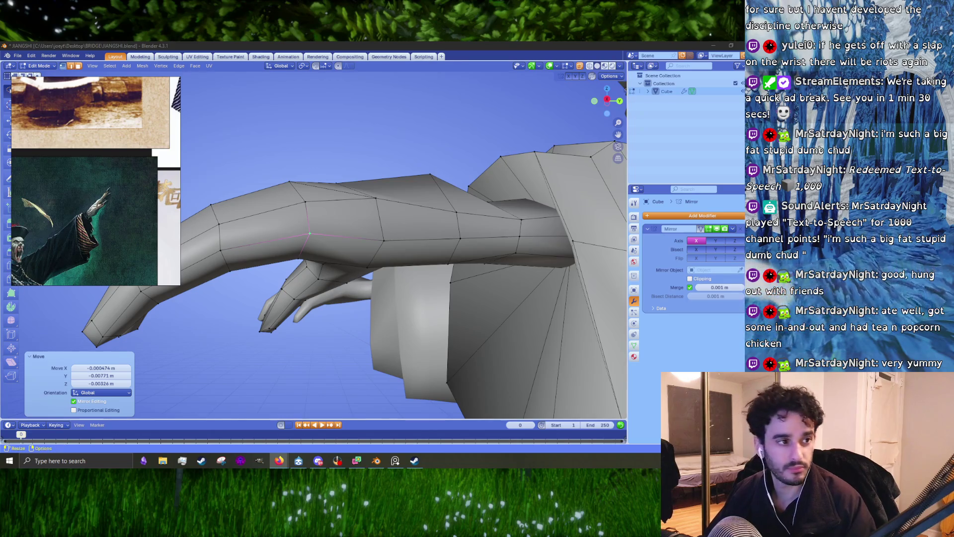
{"action": "middle_click_drag", "start_coordinate": [298, 234], "coordinate": [317, 224]}
{"action": "left_click", "coordinate": [317, 224]}
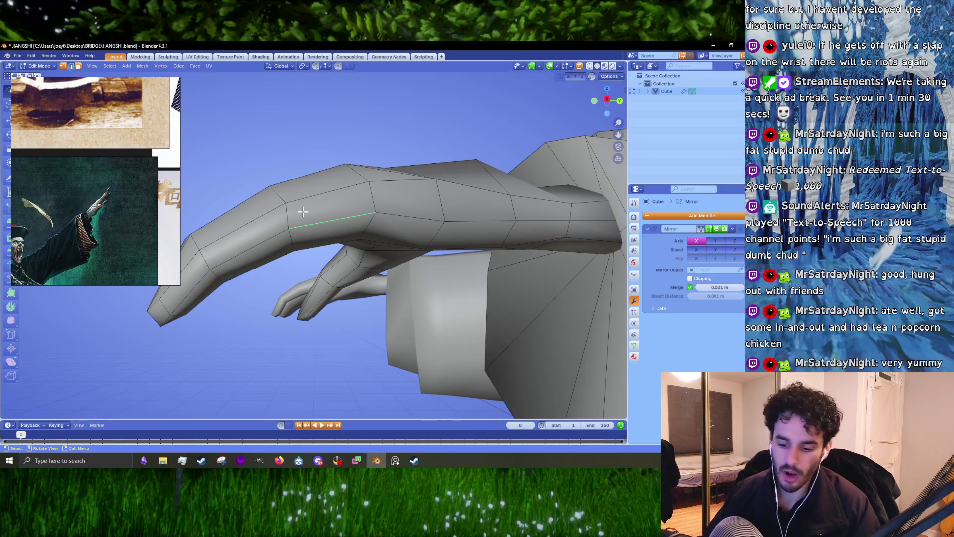
In face select mode, move a face on the arm vertically along Z
{"action": "key", "text": "3"}
{"action": "left_click", "coordinate": [307, 207]}
{"action": "mouse_move", "coordinate": [324, 239]}
{"action": "middle_mouse_down"}
{"action": "mouse_move", "coordinate": [411, 329]}
{"action": "mouse_move", "coordinate": [368, 219]}
{"action": "mouse_move", "coordinate": [347, 230]}
{"action": "middle_mouse_up"}
{"action": "key", "text": "g"}
{"action": "key", "text": "z"}
{"action": "left_click", "coordinate": [410, 329]}
Nudge an edge along the top of the forearm, then scale it to 0.984 and 0.988
{"action": "left_click", "coordinate": [367, 218]}
{"action": "scroll", "coordinate": [348, 230], "scroll_direction": "up", "scroll_amount": 3}
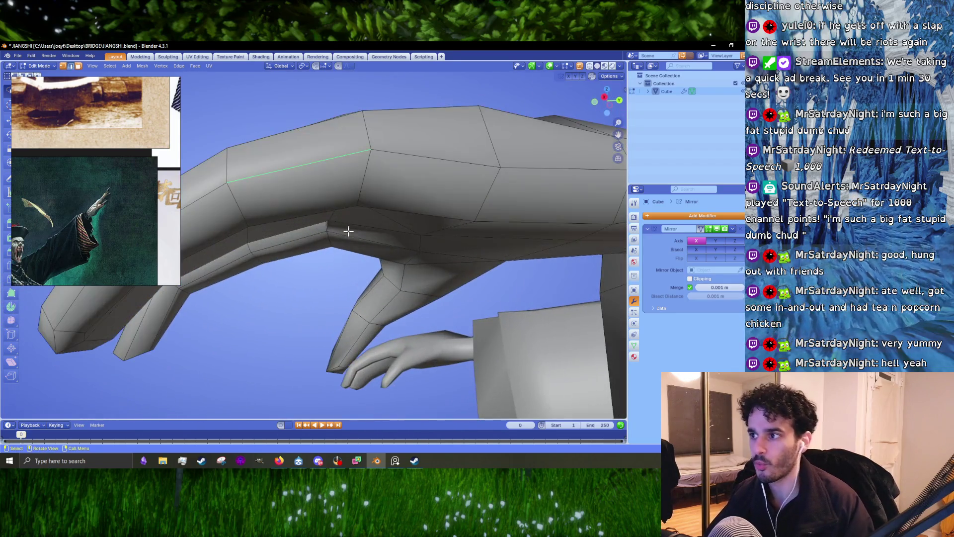
{"action": "key", "text": "g"}
{"action": "left_click", "coordinate": [318, 221]}
{"action": "key", "text": "g"}
{"action": "left_click", "coordinate": [462, 236]}
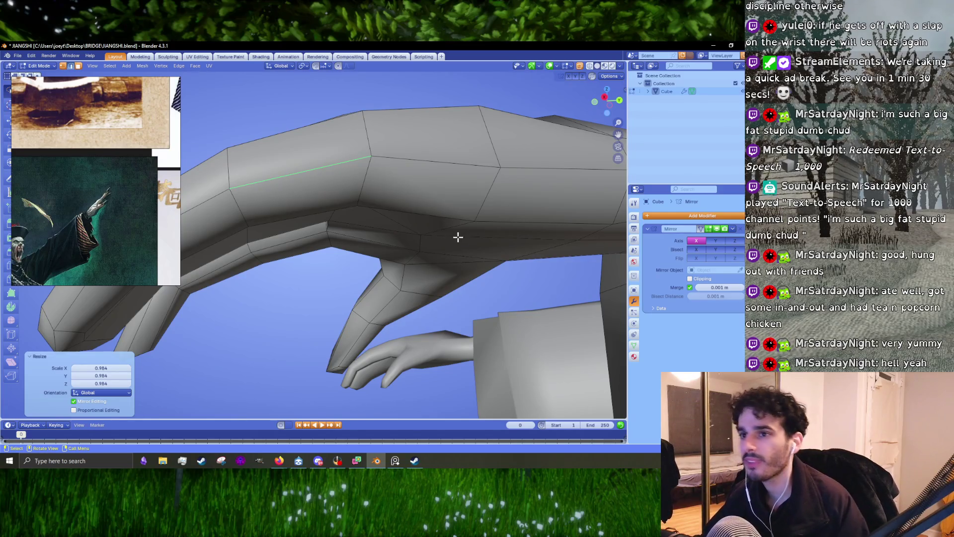
{"action": "key", "text": "s"}
{"action": "left_click", "coordinate": [470, 243]}
Return to Object Mode to view the whole mesh
{"action": "mouse_move", "coordinate": [469, 243]}
{"action": "middle_mouse_down"}
{"action": "mouse_move", "coordinate": [392, 253]}
{"action": "mouse_move", "coordinate": [387, 321]}
{"action": "mouse_move", "coordinate": [447, 322]}
{"action": "mouse_move", "coordinate": [366, 230]}
{"action": "middle_mouse_up"}
{"action": "scroll", "coordinate": [448, 323], "scroll_direction": "down", "scroll_amount": 5}
{"action": "key", "text": "Tab"}
{"action": "scroll", "coordinate": [327, 259], "scroll_direction": "up", "scroll_amount": 2}
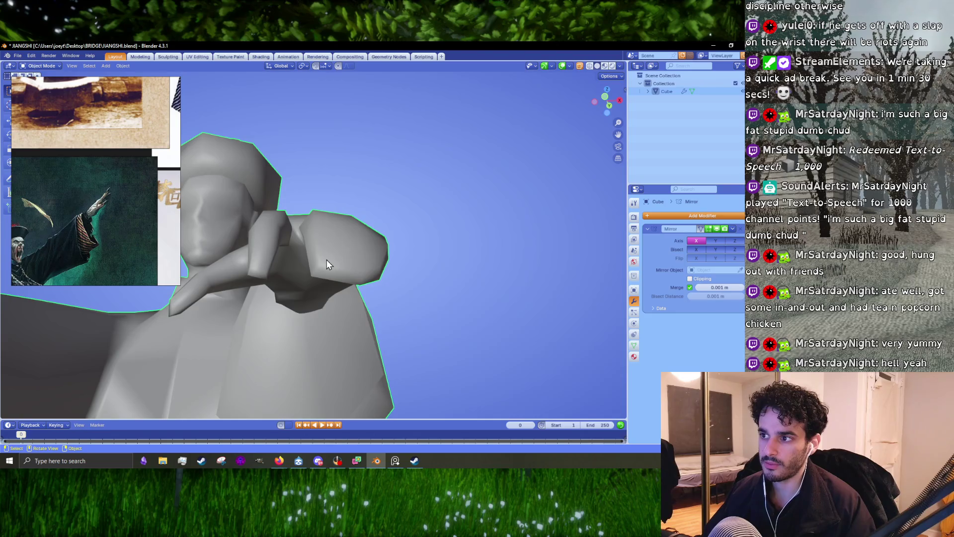
Back in Edit Mode, select a finger edge loop, frame it, and scale it to 0.968
{"action": "key", "text": "Tab"}
{"action": "mouse_move", "coordinate": [327, 259]}
{"action": "middle_mouse_down"}
{"action": "mouse_move", "coordinate": [369, 273]}
{"action": "mouse_move", "coordinate": [349, 296]}
{"action": "middle_mouse_up"}
{"action": "scroll", "coordinate": [358, 278], "scroll_direction": "up", "scroll_amount": 3}
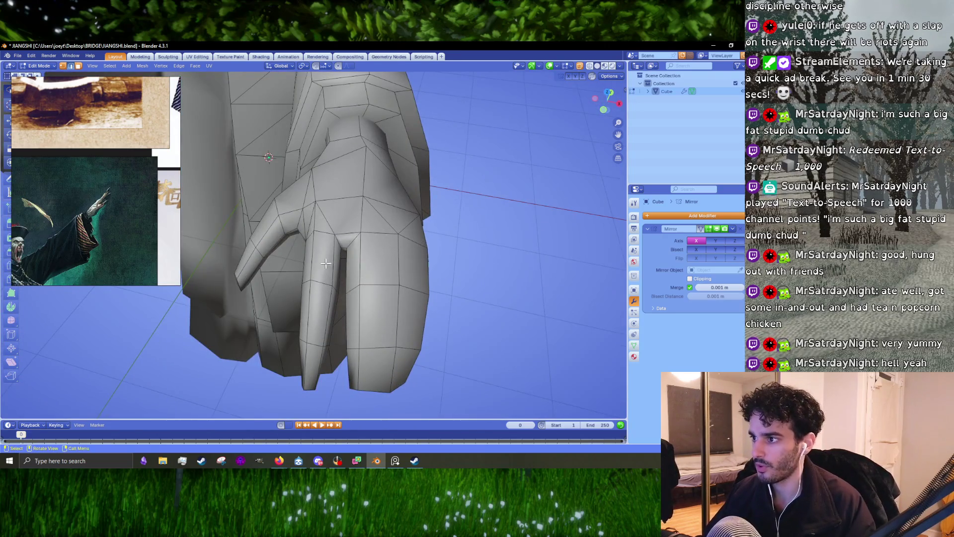
{"action": "mouse_move", "coordinate": [325, 263]}
{"action": "middle_mouse_down"}
{"action": "mouse_move", "coordinate": [365, 276]}
{"action": "mouse_move", "coordinate": [358, 269]}
{"action": "middle_mouse_up"}
{"action": "left_click", "coordinate": [359, 268], "text": "alt"}
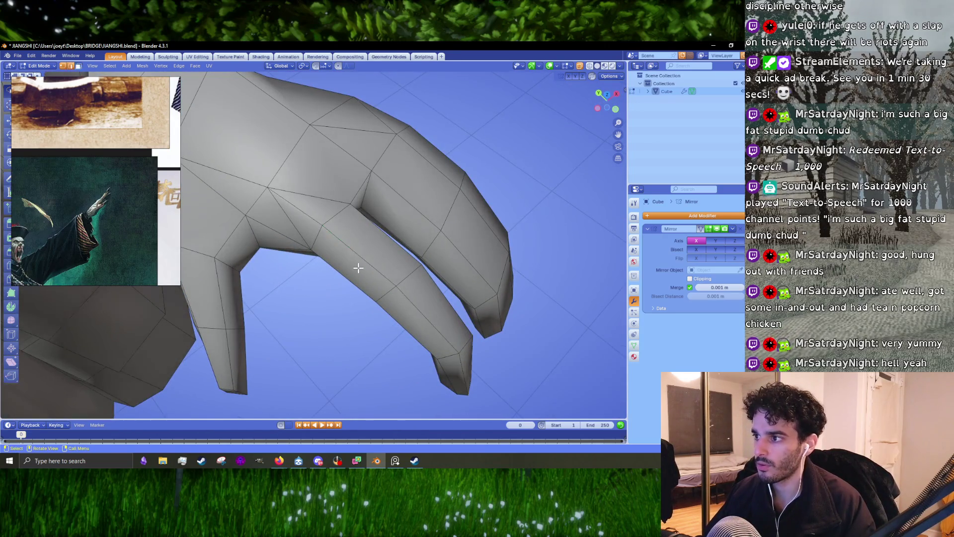
{"action": "left_click", "coordinate": [358, 268], "text": "alt"}
{"action": "key", "text": "KP_Decimal"}
{"action": "key", "text": "s"}
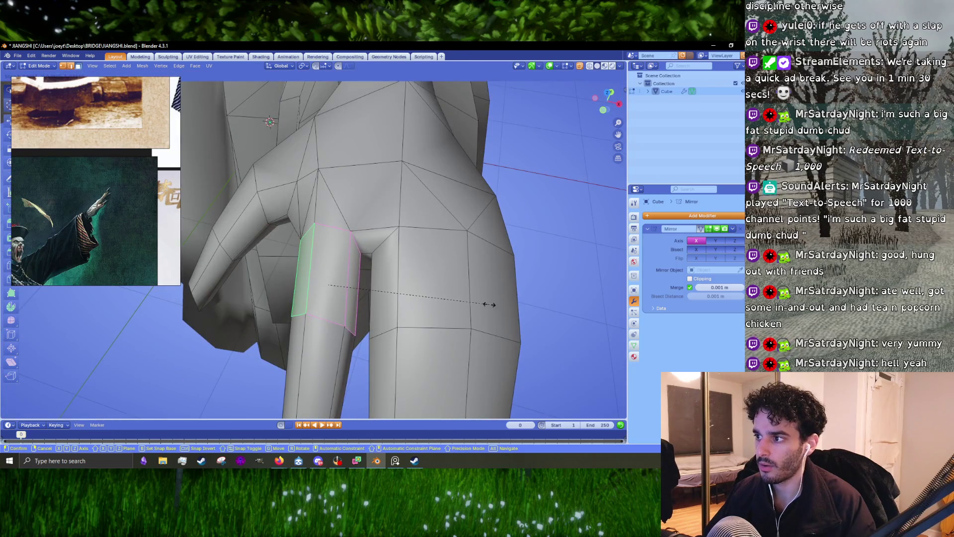
{"action": "left_click", "coordinate": [489, 304]}
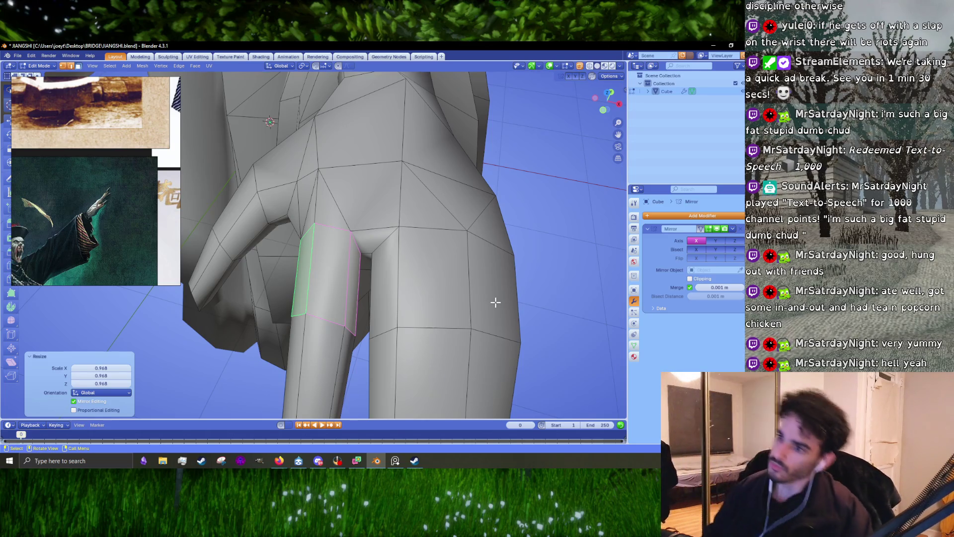
Select a lower finger loop, rotate it -5.92° and scale it to 0.976
{"action": "left_click", "coordinate": [357, 323]}
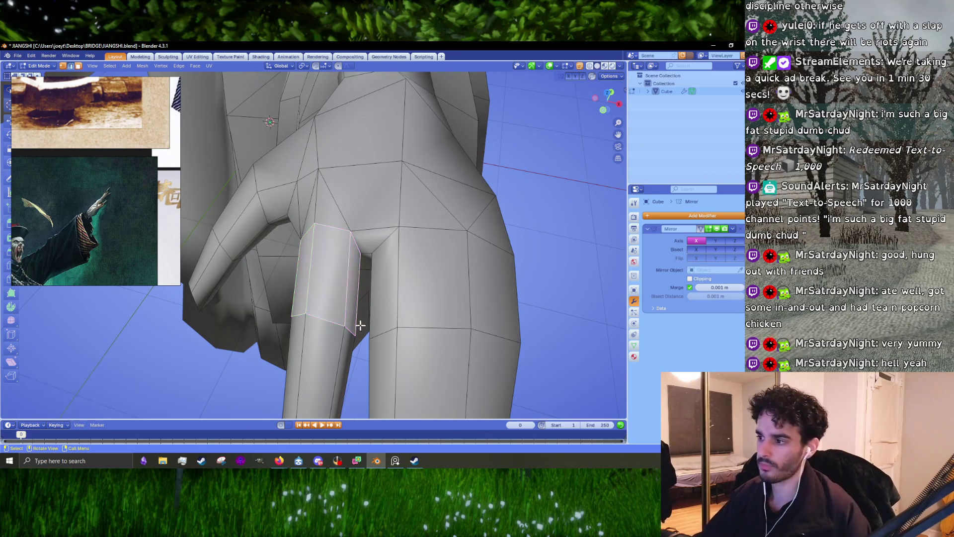
{"action": "mouse_move", "coordinate": [358, 324]}
{"action": "middle_mouse_down"}
{"action": "mouse_move", "coordinate": [345, 363]}
{"action": "mouse_move", "coordinate": [317, 297]}
{"action": "middle_mouse_up"}
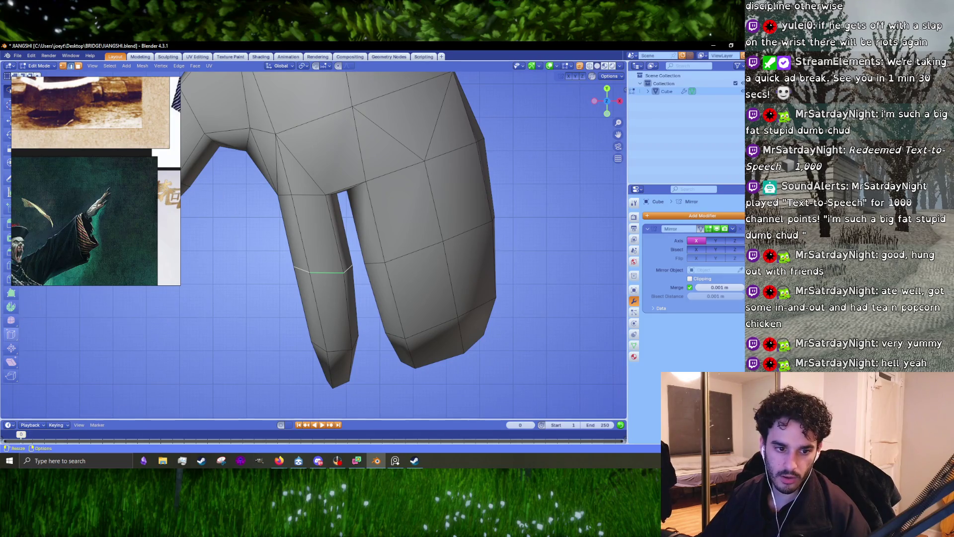
{"action": "scroll", "coordinate": [485, 277], "scroll_direction": "up", "scroll_amount": 3}
{"action": "mouse_move", "coordinate": [392, 319]}
{"action": "middle_mouse_down"}
{"action": "mouse_move", "coordinate": [398, 300]}
{"action": "mouse_move", "coordinate": [413, 315]}
{"action": "mouse_move", "coordinate": [417, 298]}
{"action": "mouse_move", "coordinate": [436, 315]}
{"action": "middle_mouse_up"}
{"action": "key", "text": "r"}
{"action": "left_click", "coordinate": [440, 309]}
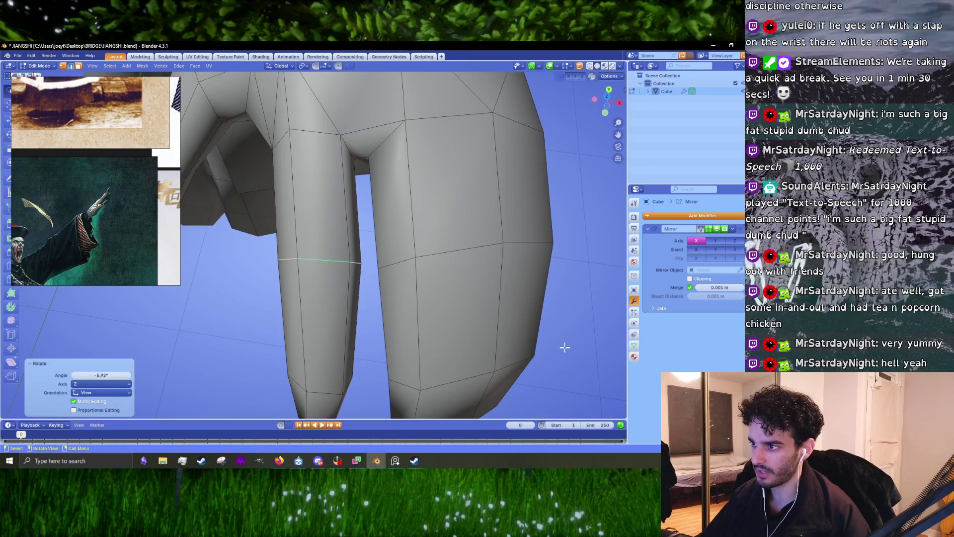
{"action": "key", "text": "r"}
{"action": "left_click", "coordinate": [560, 345]}
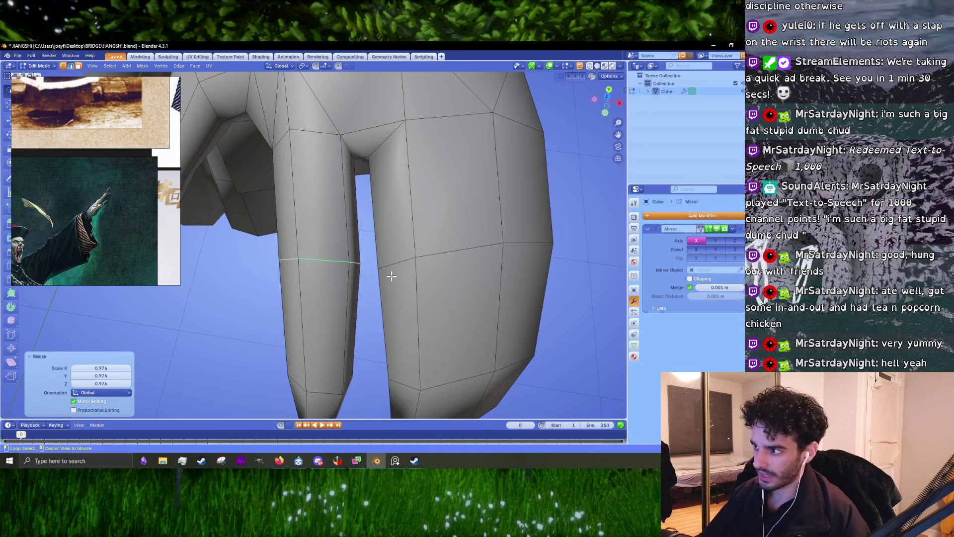
Adjust the selected loop again and move the edge into a new position
{"action": "mouse_move", "coordinate": [391, 276]}
{"action": "middle_mouse_down"}
{"action": "mouse_move", "coordinate": [336, 255]}
{"action": "mouse_move", "coordinate": [447, 260]}
{"action": "mouse_move", "coordinate": [417, 281]}
{"action": "middle_mouse_up"}
{"action": "key", "text": "r"}
{"action": "left_click", "coordinate": [441, 281]}
{"action": "key", "text": "g"}
{"action": "left_click", "coordinate": [416, 282]}
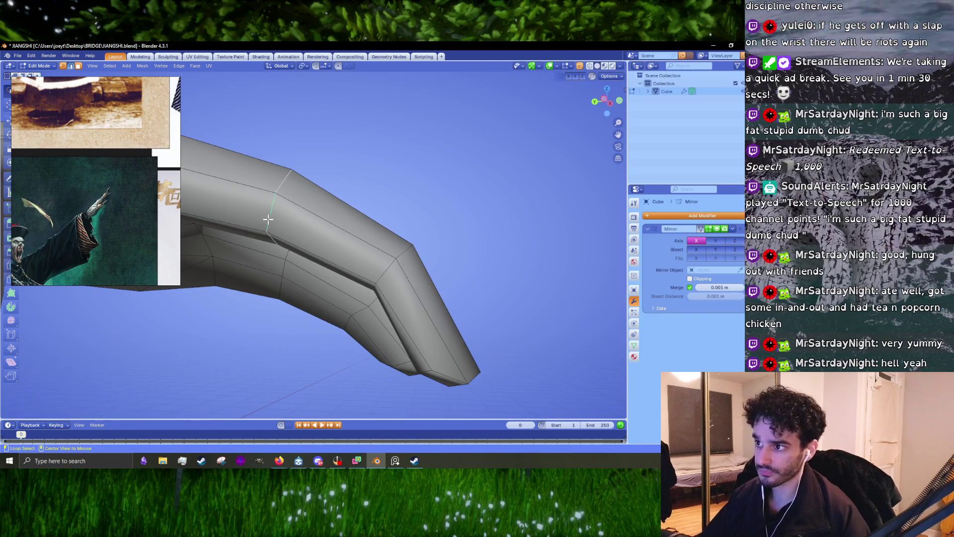
Move the selected finger edge to a new position
{"action": "middle_click_drag", "start_coordinate": [347, 252], "coordinate": [366, 297]}
{"action": "key", "text": "g"}
{"action": "left_click", "coordinate": [373, 298]}
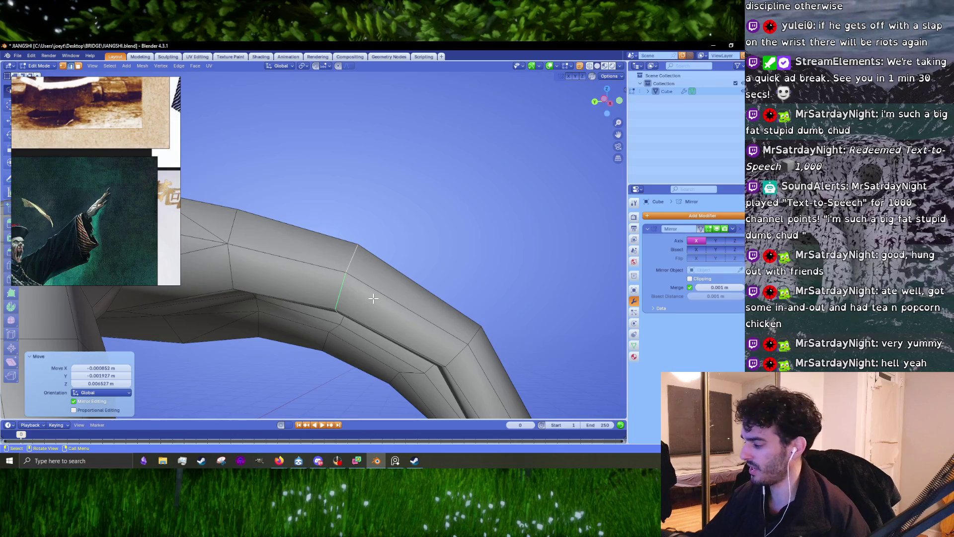
{"action": "scroll", "coordinate": [387, 305], "scroll_direction": "down", "scroll_amount": 5}
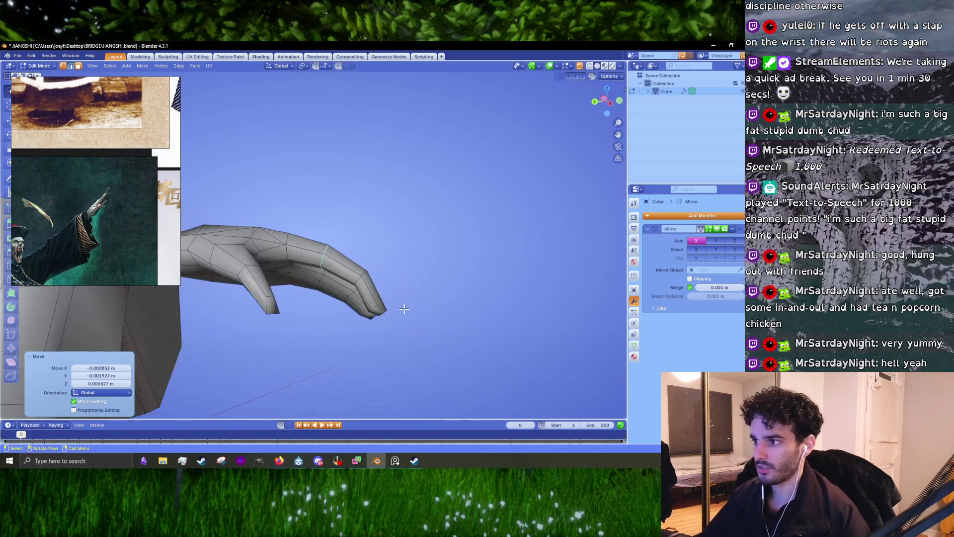
{"action": "middle_click_drag", "start_coordinate": [404, 313], "coordinate": [413, 266]}
{"action": "scroll", "coordinate": [403, 314], "scroll_direction": "up", "scroll_amount": 3}
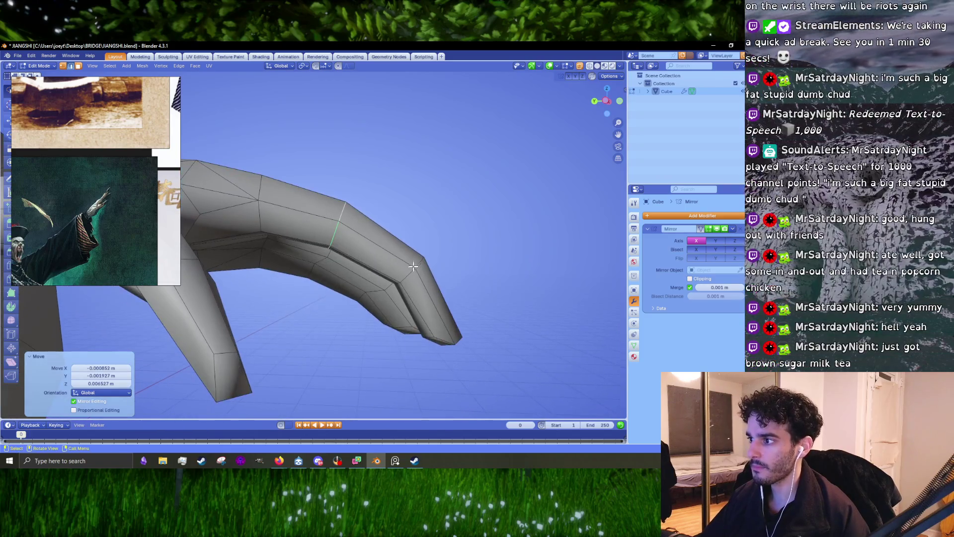
In face mode, select the fingertip segment, then move, rotate and lower it
{"action": "key", "text": "3"}
{"action": "left_click", "coordinate": [449, 334]}
{"action": "mouse_move", "coordinate": [450, 334]}
{"action": "middle_mouse_down"}
{"action": "mouse_move", "coordinate": [443, 281]}
{"action": "mouse_move", "coordinate": [454, 291]}
{"action": "mouse_move", "coordinate": [436, 297]}
{"action": "middle_mouse_up"}
{"action": "key", "text": "g"}
{"action": "left_click", "coordinate": [447, 294]}
{"action": "key", "text": "r"}
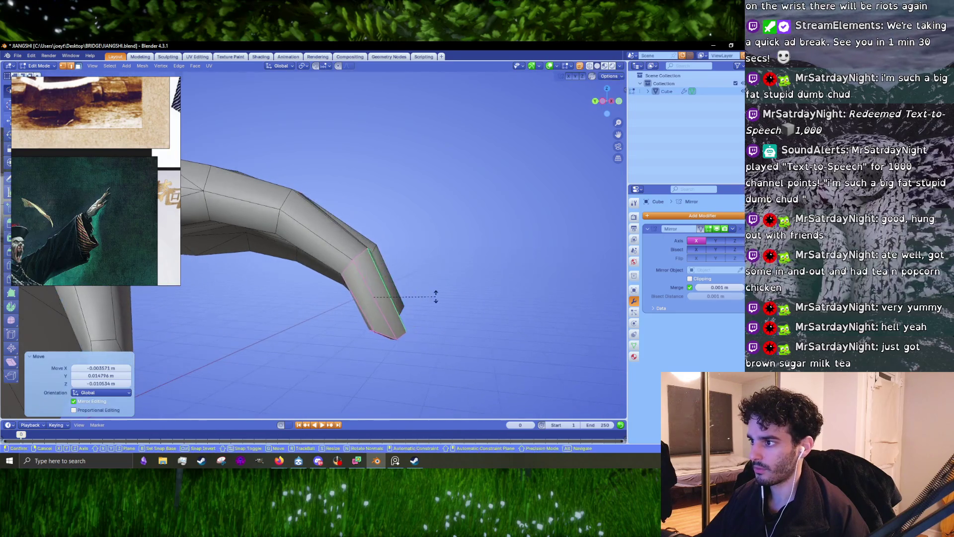
{"action": "left_click", "coordinate": [435, 296]}
{"action": "key", "text": "g"}
{"action": "left_click", "coordinate": [434, 299]}
{"action": "key", "text": "g"}
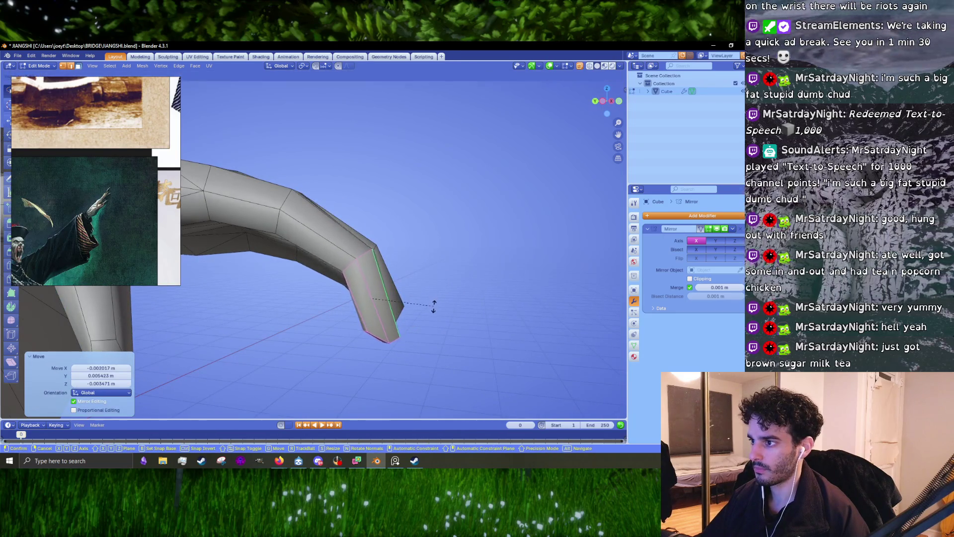
{"action": "left_click", "coordinate": [433, 307]}
Move and rotate the fingertip vertices, then narrow the tip along the X axis
{"action": "mouse_move", "coordinate": [464, 305]}
{"action": "middle_mouse_down"}
{"action": "mouse_move", "coordinate": [389, 304]}
{"action": "mouse_move", "coordinate": [419, 300]}
{"action": "mouse_move", "coordinate": [401, 310]}
{"action": "mouse_move", "coordinate": [409, 307]}
{"action": "middle_mouse_up"}
{"action": "left_click", "coordinate": [420, 300]}
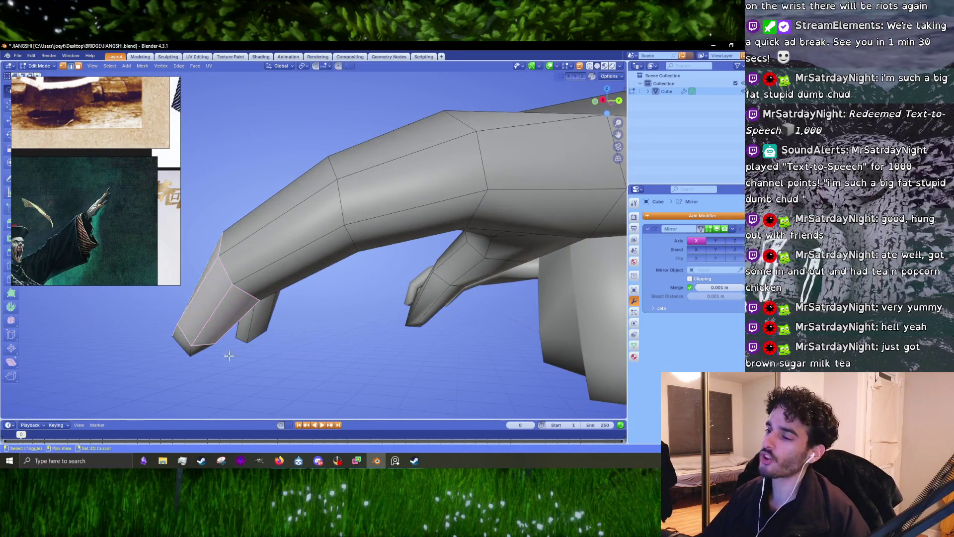
{"action": "middle_click_drag", "start_coordinate": [228, 355], "coordinate": [362, 310]}
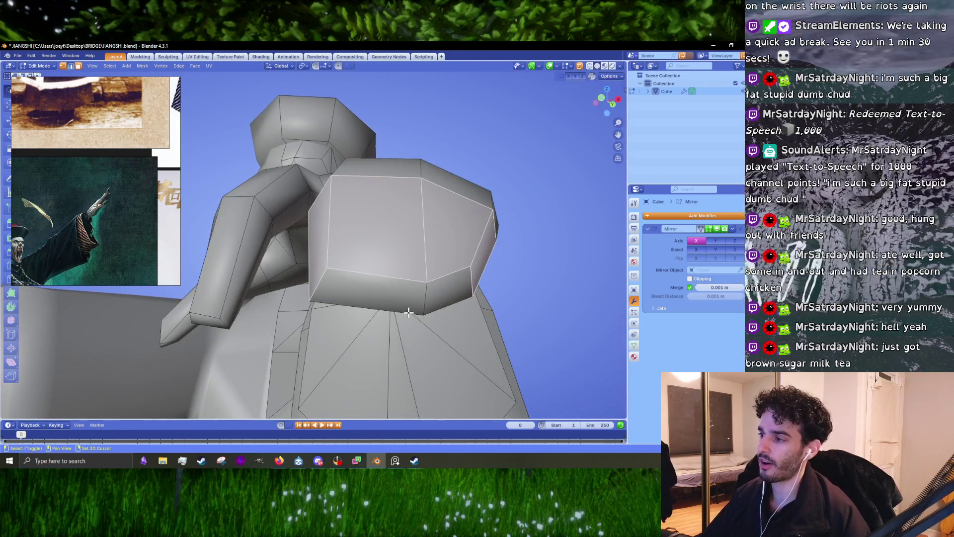
{"action": "mouse_move", "coordinate": [436, 309]}
{"action": "middle_mouse_down"}
{"action": "mouse_move", "coordinate": [447, 330]}
{"action": "mouse_move", "coordinate": [383, 298]}
{"action": "mouse_move", "coordinate": [319, 228]}
{"action": "mouse_move", "coordinate": [353, 236]}
{"action": "mouse_move", "coordinate": [479, 326]}
{"action": "mouse_move", "coordinate": [472, 337]}
{"action": "mouse_move", "coordinate": [400, 311]}
{"action": "middle_mouse_up"}
{"action": "key", "text": "g"}
{"action": "left_click", "coordinate": [445, 293]}
{"action": "key", "text": "r"}
{"action": "left_click", "coordinate": [404, 290]}
{"action": "key", "text": "s"}
{"action": "key", "text": "x"}
{"action": "left_click", "coordinate": [472, 338]}
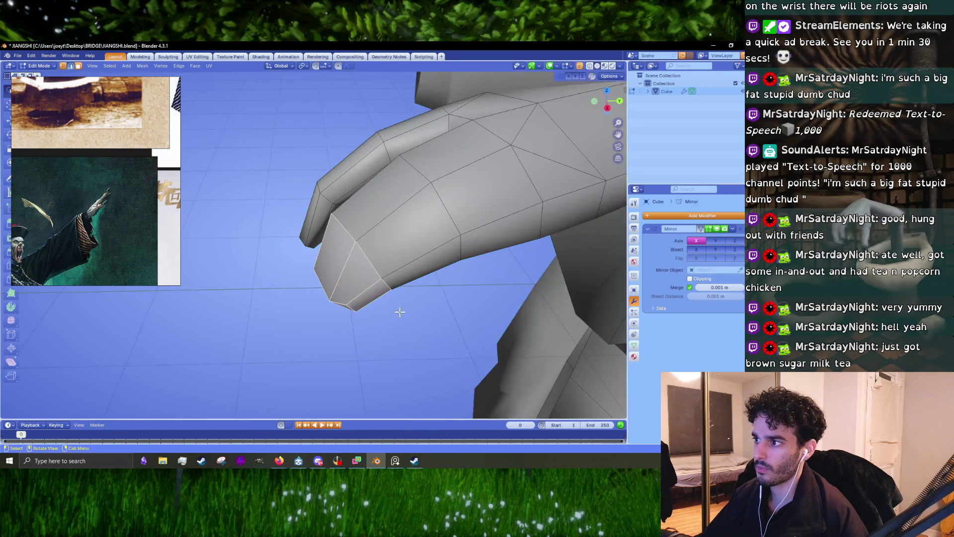
Select the edge loop around the finger and slide it to a new position
{"action": "middle_click_drag", "start_coordinate": [363, 258], "coordinate": [374, 259]}
{"action": "left_click", "coordinate": [374, 258], "text": "alt"}
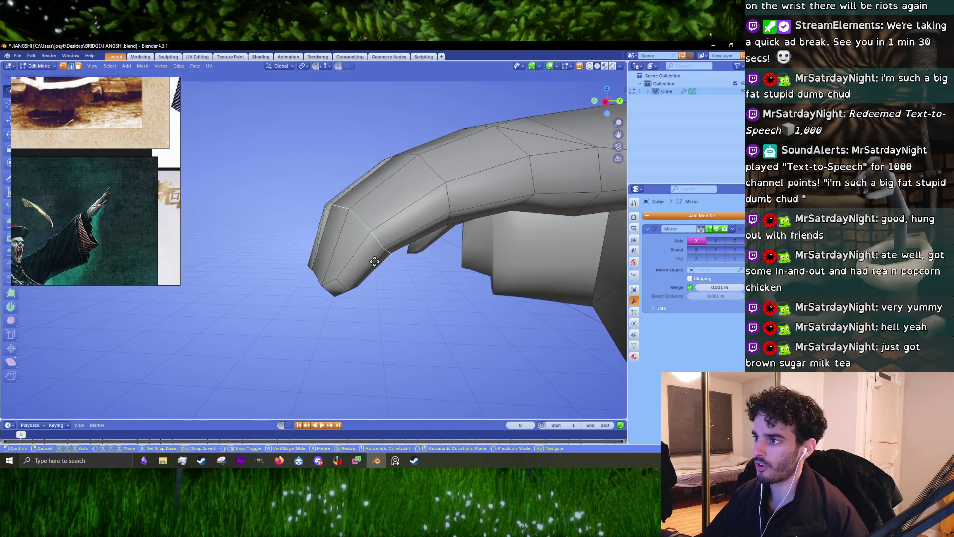
{"action": "key", "text": "g"}
{"action": "left_click", "coordinate": [374, 259]}
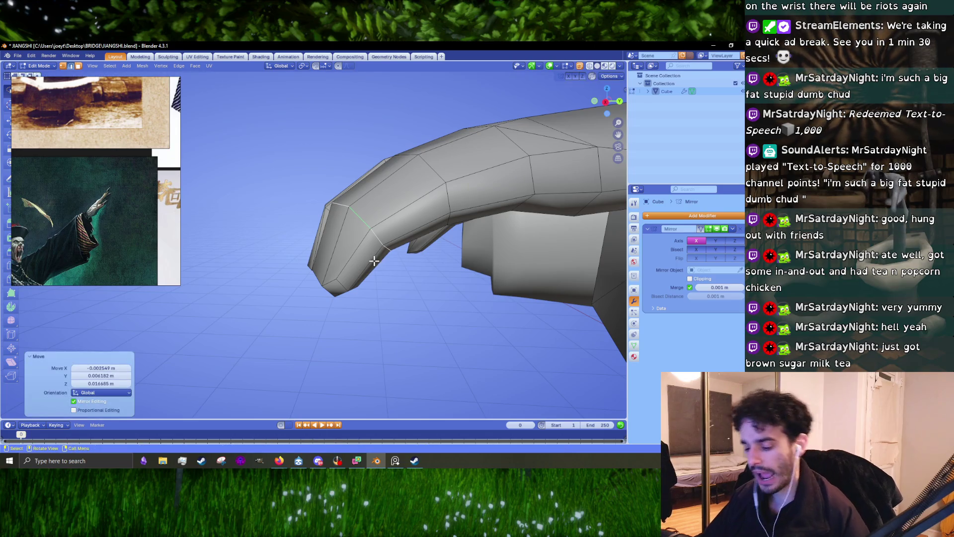
Try a Y-axis scale and a loop cut across the finger, cancelling both
{"action": "middle_click_drag", "start_coordinate": [405, 258], "coordinate": [362, 228]}
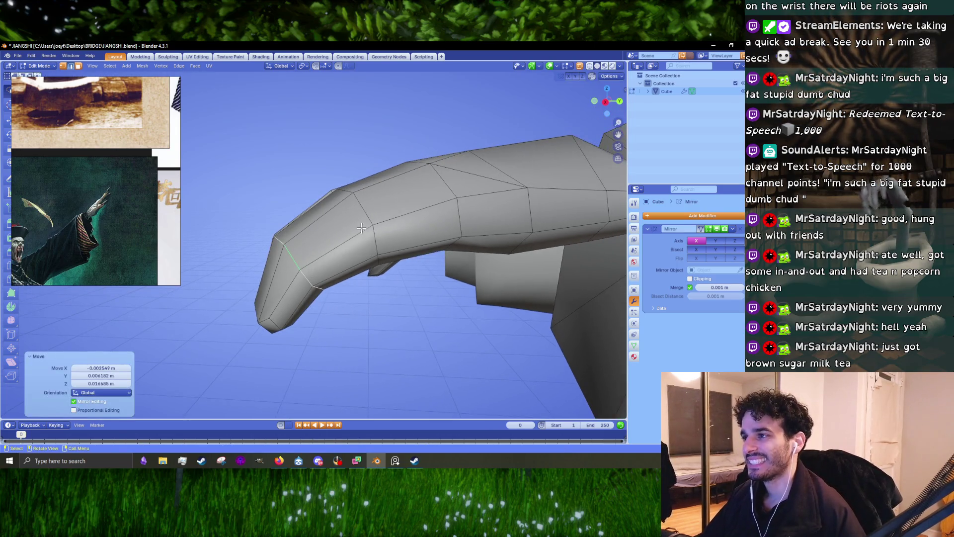
{"action": "key", "text": "s"}
{"action": "key", "text": "y"}
{"action": "right_click", "coordinate": [387, 370]}
{"action": "mouse_move", "coordinate": [386, 366]}
{"action": "middle_mouse_down"}
{"action": "mouse_move", "coordinate": [320, 283]}
{"action": "mouse_move", "coordinate": [266, 275]}
{"action": "mouse_move", "coordinate": [329, 272]}
{"action": "mouse_move", "coordinate": [330, 297]}
{"action": "mouse_move", "coordinate": [335, 273]}
{"action": "middle_mouse_up"}
{"action": "key", "text": "ctrl+r"}
{"action": "scroll", "coordinate": [330, 272], "scroll_direction": "down", "scroll_amount": 5}
{"action": "key", "text": "Escape"}
{"action": "scroll", "coordinate": [346, 298], "scroll_direction": "up", "scroll_amount": 5}
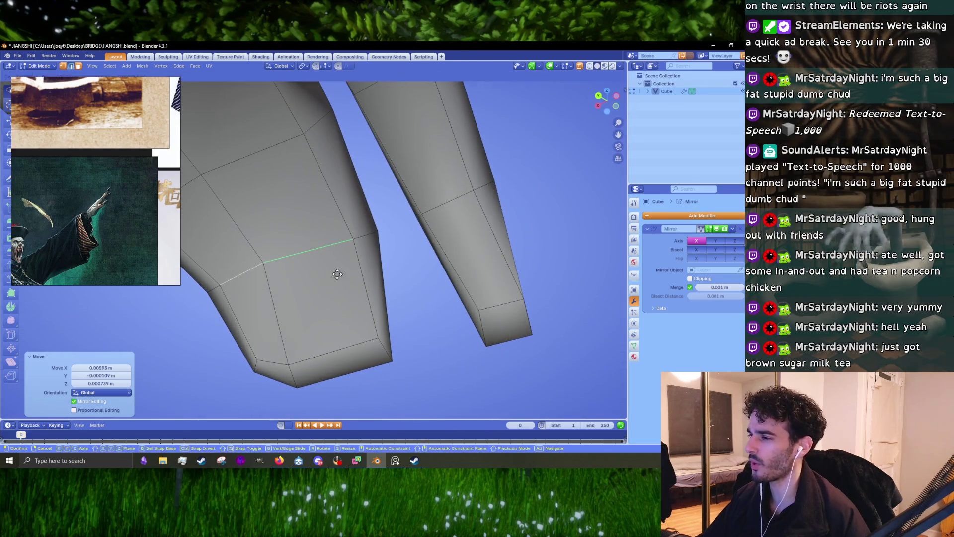
Enlarge a finger part by 1.075, then scale another selection by 1.038
{"action": "key", "text": "s"}
{"action": "left_click", "coordinate": [406, 310]}
{"action": "middle_click_drag", "start_coordinate": [406, 309], "coordinate": [288, 363]}
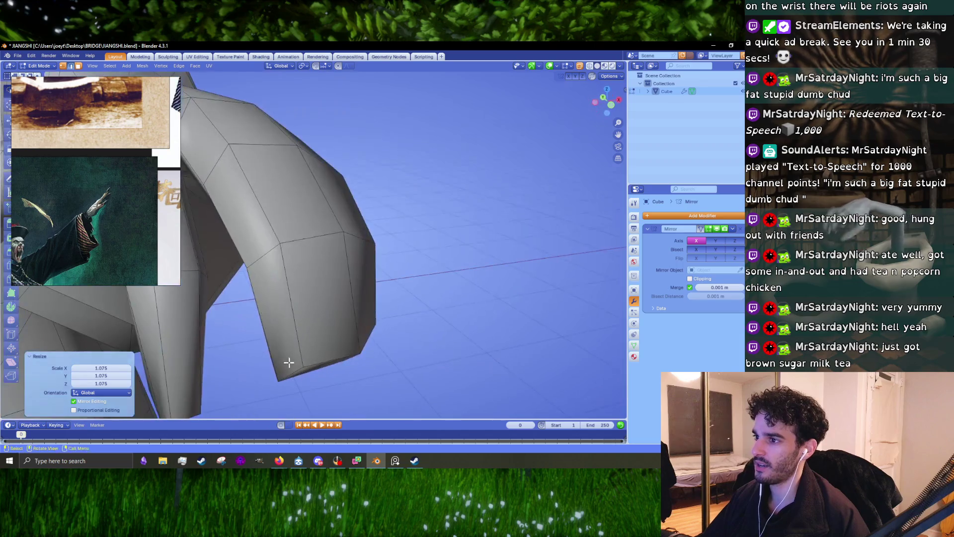
{"action": "left_click", "coordinate": [298, 241]}
{"action": "mouse_move", "coordinate": [297, 241]}
{"action": "middle_mouse_down"}
{"action": "mouse_move", "coordinate": [358, 253]}
{"action": "mouse_move", "coordinate": [379, 245]}
{"action": "mouse_move", "coordinate": [398, 268]}
{"action": "middle_mouse_up"}
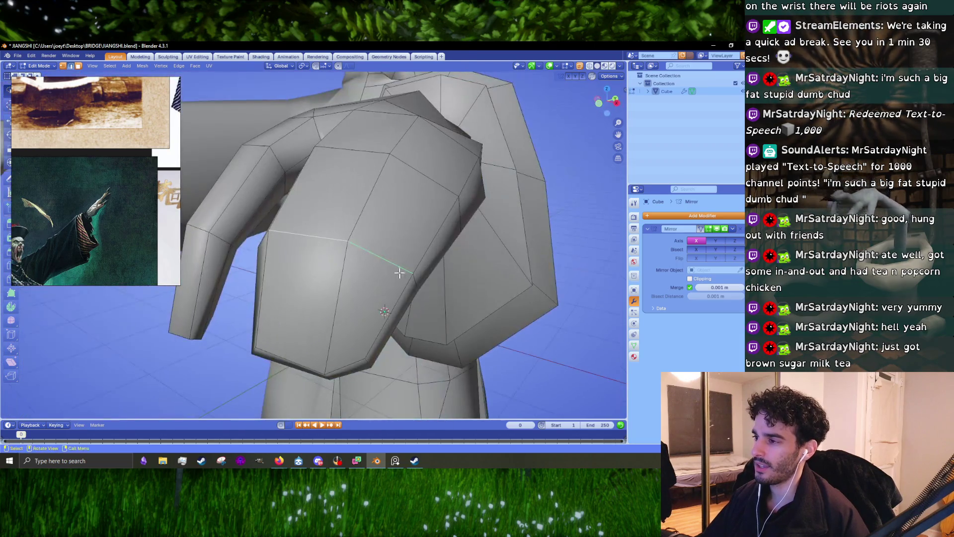
{"action": "key", "text": "s"}
{"action": "left_click", "coordinate": [463, 316]}
Narrow the selection along X to 0.978 and reposition it, abandoning a Z scale
{"action": "mouse_move", "coordinate": [463, 316]}
{"action": "middle_mouse_down"}
{"action": "mouse_move", "coordinate": [458, 288]}
{"action": "mouse_move", "coordinate": [514, 310]}
{"action": "mouse_move", "coordinate": [403, 270]}
{"action": "mouse_move", "coordinate": [407, 354]}
{"action": "middle_mouse_up"}
{"action": "key", "text": "s"}
{"action": "key", "text": "x"}
{"action": "left_click", "coordinate": [526, 318]}
{"action": "key", "text": "g"}
{"action": "left_click", "coordinate": [514, 314]}
{"action": "key", "text": "s"}
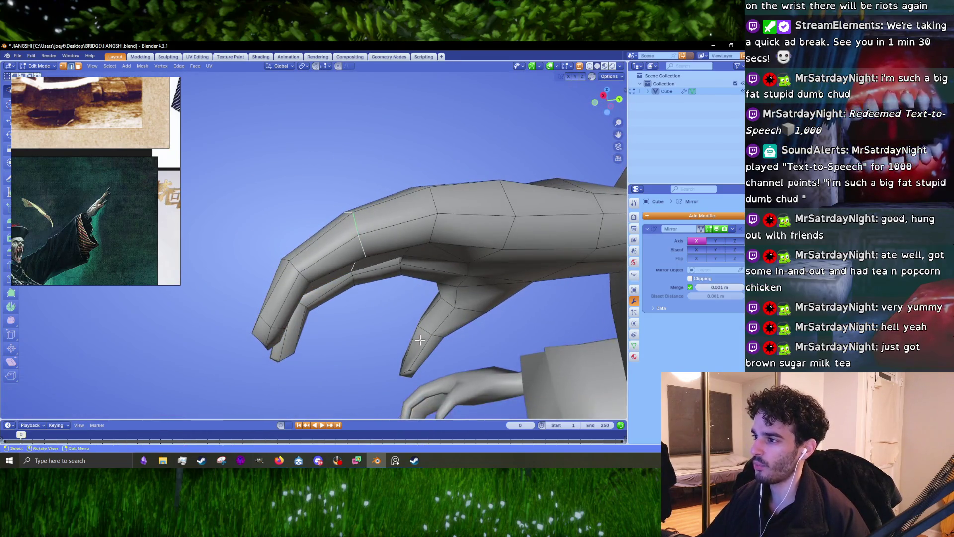
{"action": "key", "text": "z"}
{"action": "right_click", "coordinate": [404, 342]}
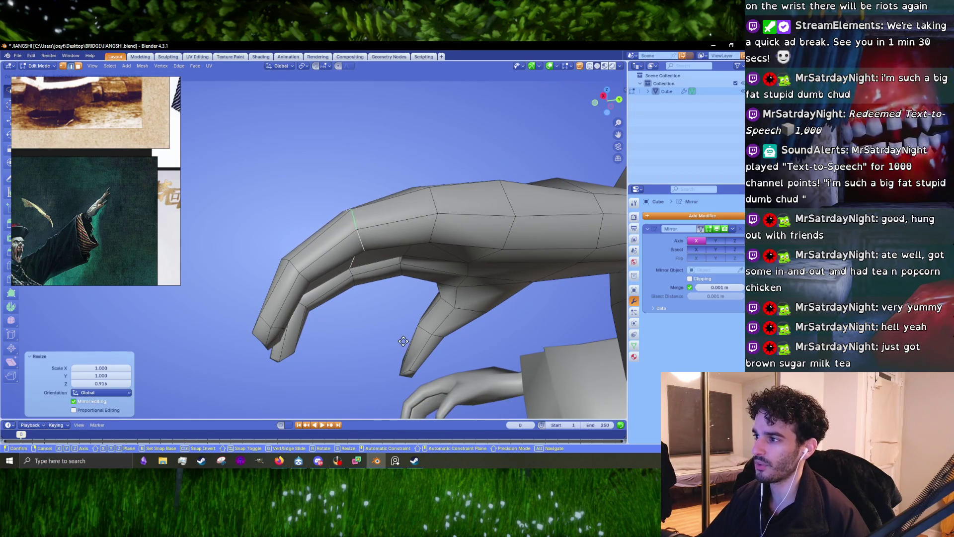
{"action": "middle_click_drag", "start_coordinate": [403, 343], "coordinate": [355, 338]}
{"action": "middle_click_drag", "start_coordinate": [338, 258], "coordinate": [410, 281]}
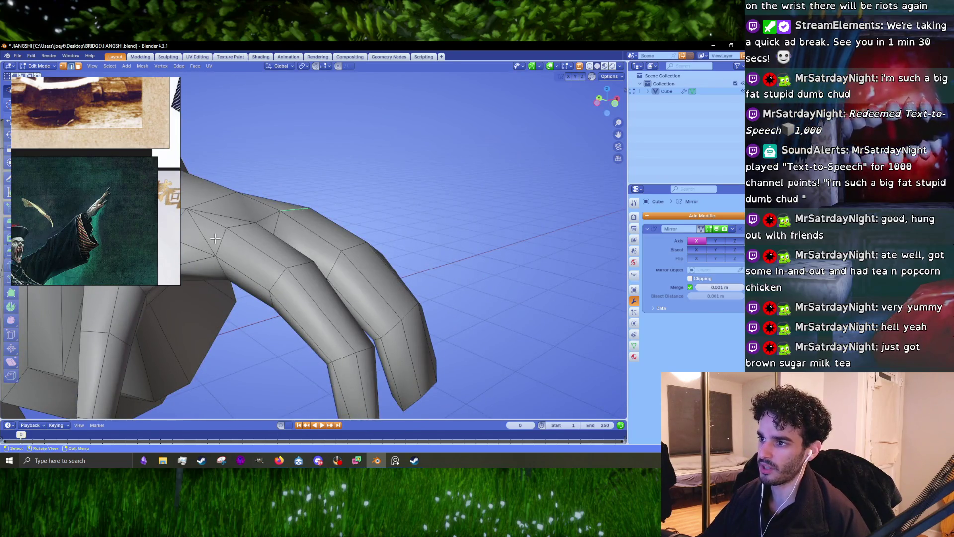
{"action": "mouse_move", "coordinate": [214, 238]}
{"action": "middle_mouse_down"}
{"action": "mouse_move", "coordinate": [288, 259]}
{"action": "mouse_move", "coordinate": [288, 206]}
{"action": "mouse_move", "coordinate": [256, 238]}
{"action": "mouse_move", "coordinate": [289, 301]}
{"action": "mouse_move", "coordinate": [308, 293]}
{"action": "mouse_move", "coordinate": [281, 304]}
{"action": "middle_mouse_up"}
Raise the forearm vertices along Z in three small moves, ending at 0.003091 m, then return to Object Mode
{"action": "key", "text": "g"}
{"action": "key", "text": "z"}
{"action": "left_click", "coordinate": [290, 300]}
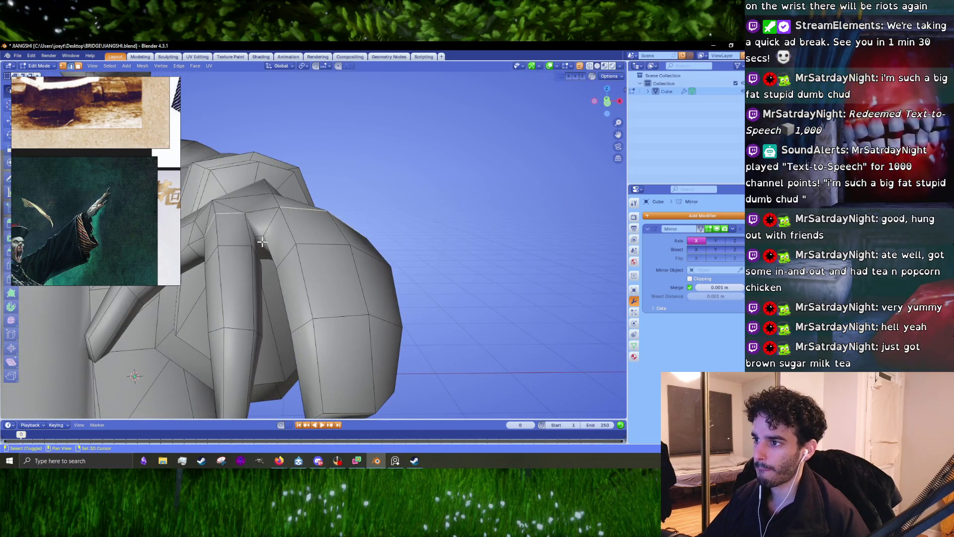
{"action": "mouse_move", "coordinate": [261, 240]}
{"action": "middle_mouse_down"}
{"action": "mouse_move", "coordinate": [323, 263]}
{"action": "mouse_move", "coordinate": [334, 283]}
{"action": "mouse_move", "coordinate": [396, 323]}
{"action": "mouse_move", "coordinate": [388, 293]}
{"action": "mouse_move", "coordinate": [396, 354]}
{"action": "mouse_move", "coordinate": [394, 325]}
{"action": "mouse_move", "coordinate": [379, 336]}
{"action": "mouse_move", "coordinate": [517, 330]}
{"action": "mouse_move", "coordinate": [475, 338]}
{"action": "mouse_move", "coordinate": [393, 315]}
{"action": "mouse_move", "coordinate": [279, 337]}
{"action": "mouse_move", "coordinate": [314, 363]}
{"action": "mouse_move", "coordinate": [349, 318]}
{"action": "middle_mouse_up"}
{"action": "key", "text": "g"}
{"action": "key", "text": "z"}
{"action": "left_click", "coordinate": [332, 271]}
{"action": "key", "text": "g"}
{"action": "key", "text": "z"}
{"action": "left_click", "coordinate": [388, 293]}
{"action": "key", "text": "Tab"}
{"action": "key", "text": "Tab"}
{"action": "middle_click_drag", "start_coordinate": [376, 297], "coordinate": [368, 323]}
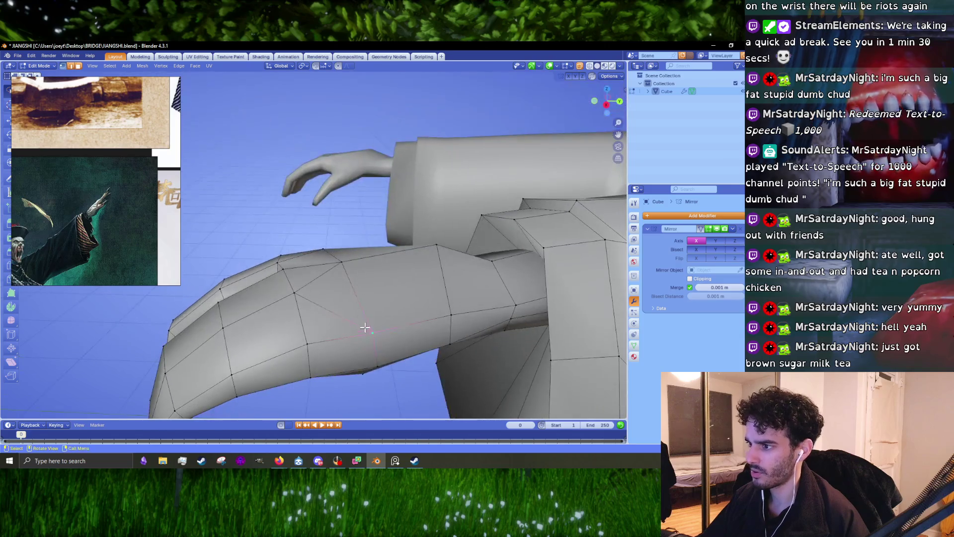
In top orthographic view, reposition two vertices on the back of the hand
{"action": "scroll", "coordinate": [124, 225], "scroll_direction": "down", "scroll_amount": 5}
{"action": "scroll", "coordinate": [80, 176], "scroll_direction": "up", "scroll_amount": 5}
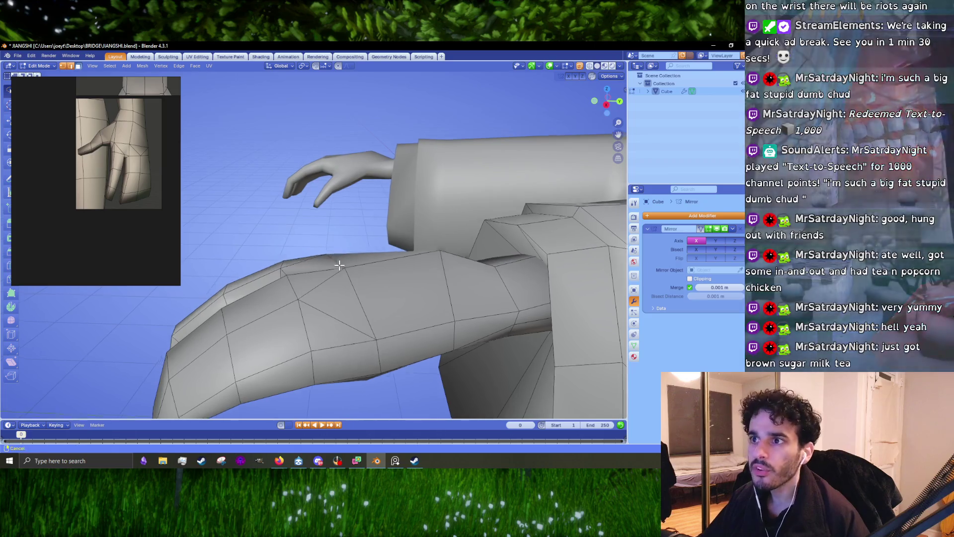
{"action": "key", "text": "KP_7"}
{"action": "middle_click_drag", "start_coordinate": [377, 229], "coordinate": [386, 270], "text": "shift"}
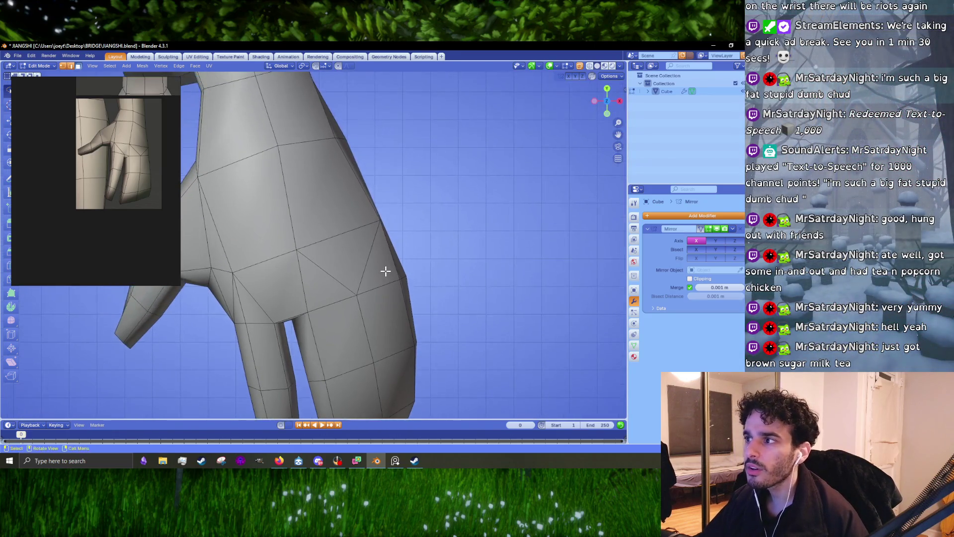
{"action": "scroll", "coordinate": [323, 257], "scroll_direction": "down", "scroll_amount": 2}
{"action": "scroll", "coordinate": [335, 262], "scroll_direction": "up", "scroll_amount": 3}
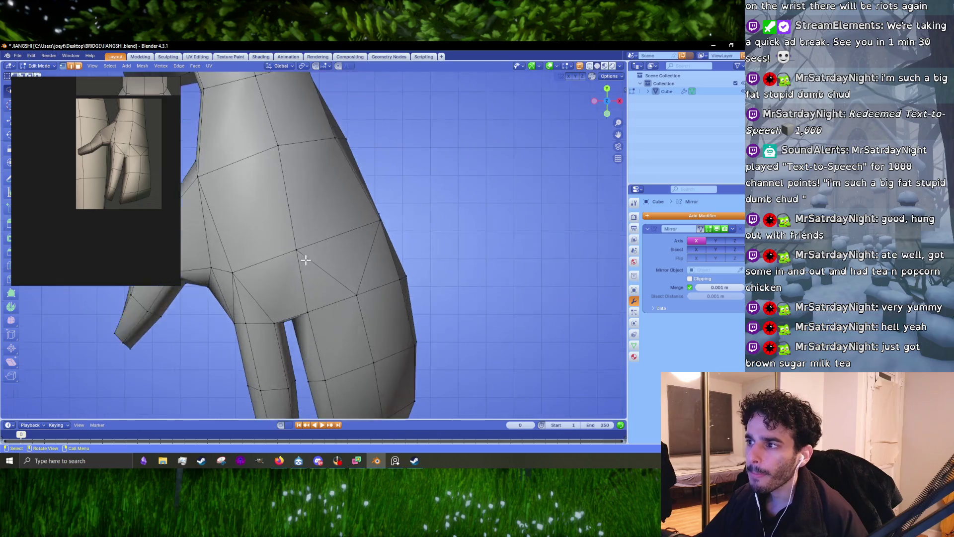
{"action": "left_click", "coordinate": [298, 252]}
{"action": "key", "text": "g"}
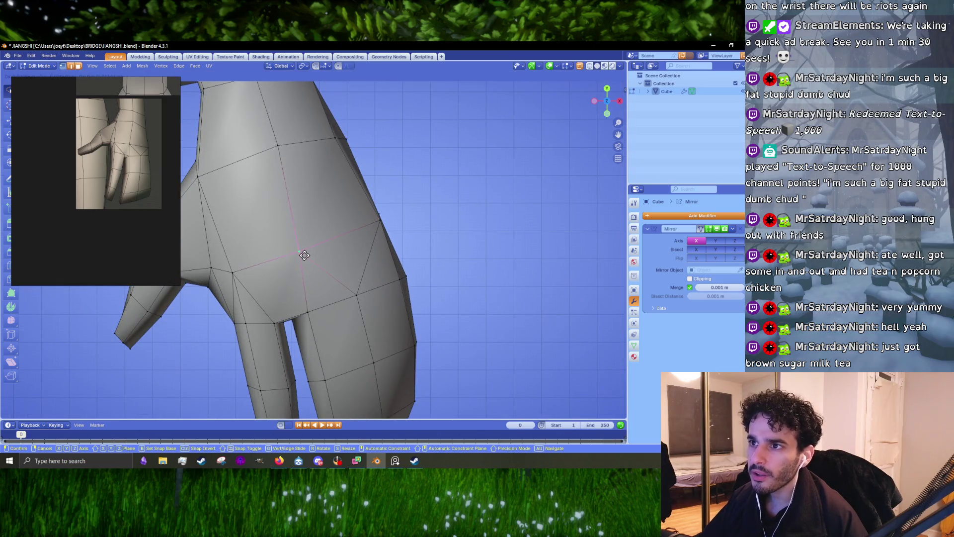
{"action": "left_click", "coordinate": [292, 259]}
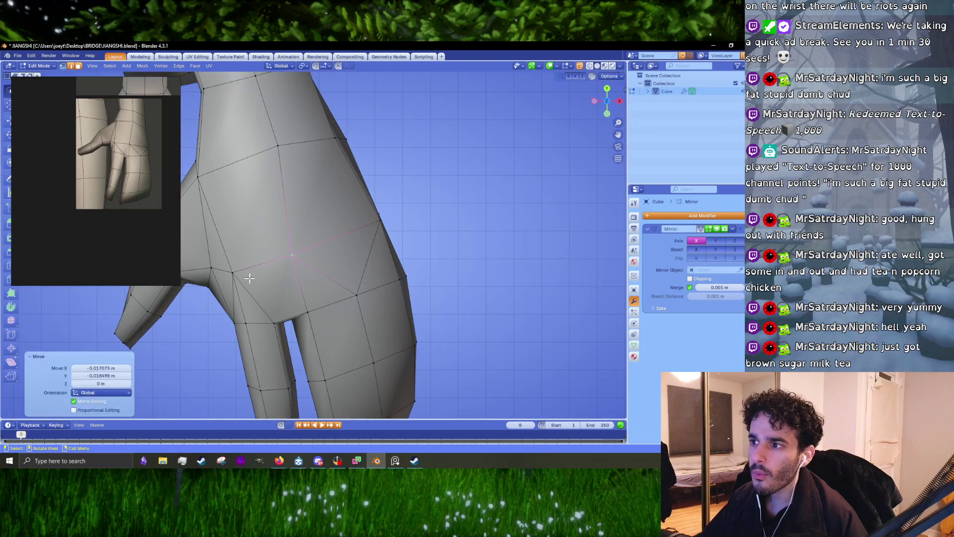
{"action": "left_click", "coordinate": [249, 278]}
{"action": "key", "text": "g"}
{"action": "left_click", "coordinate": [249, 278]}
Reshape the thumb by moving vertices at its base and along it
{"action": "mouse_move", "coordinate": [245, 276]}
{"action": "middle_mouse_down"}
{"action": "mouse_move", "coordinate": [432, 294]}
{"action": "mouse_move", "coordinate": [426, 288]}
{"action": "middle_mouse_up"}
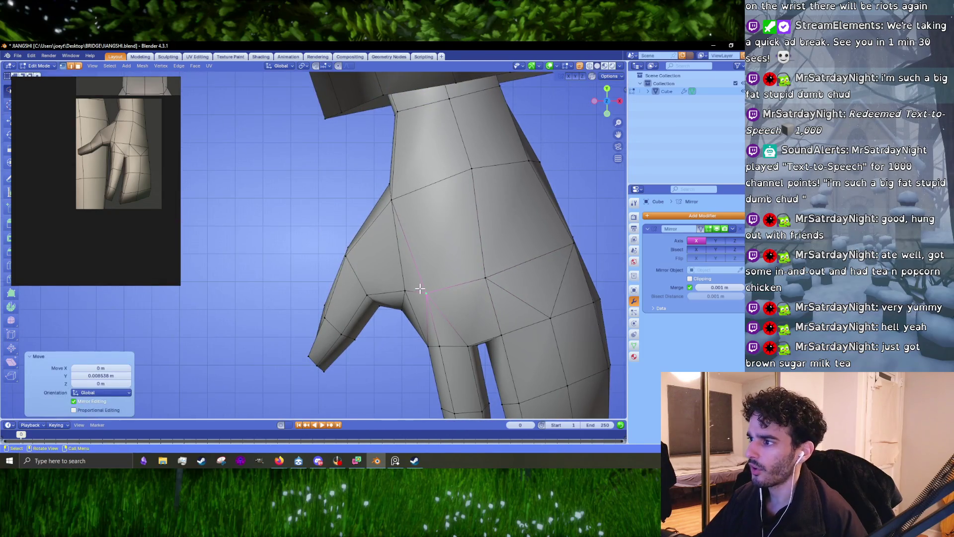
{"action": "left_click", "coordinate": [408, 288]}
{"action": "key", "text": "g"}
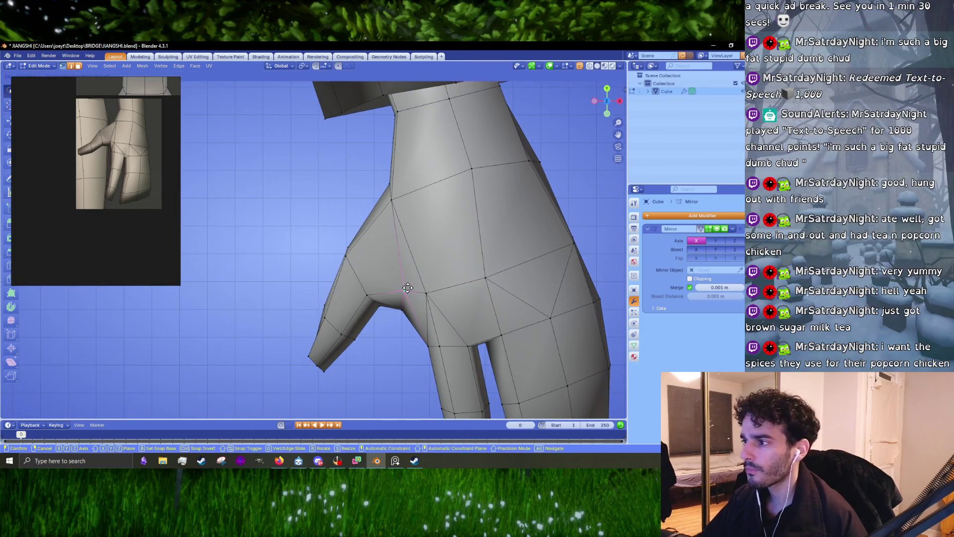
{"action": "left_click", "coordinate": [409, 285]}
{"action": "left_click", "coordinate": [350, 261]}
{"action": "key", "text": "g"}
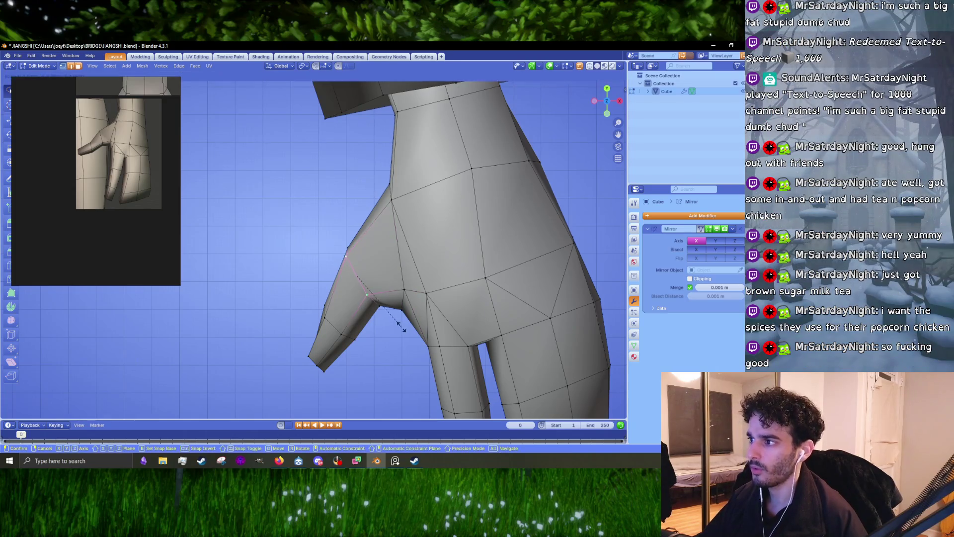
{"action": "left_click", "coordinate": [364, 295]}
{"action": "middle_click_drag", "start_coordinate": [398, 209], "coordinate": [358, 259], "text": "shift"}
{"action": "left_click", "coordinate": [353, 249]}
{"action": "key", "text": "g"}
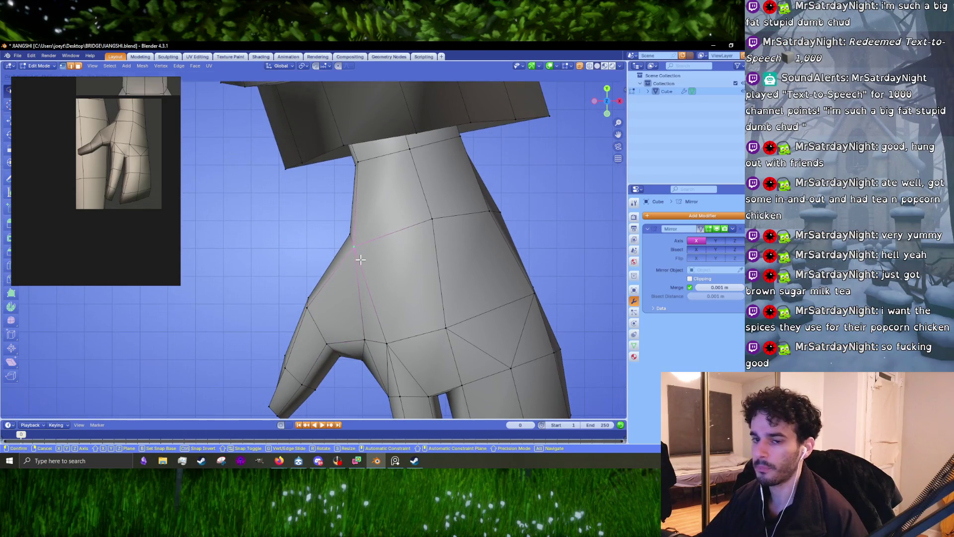
{"action": "left_click", "coordinate": [360, 259]}
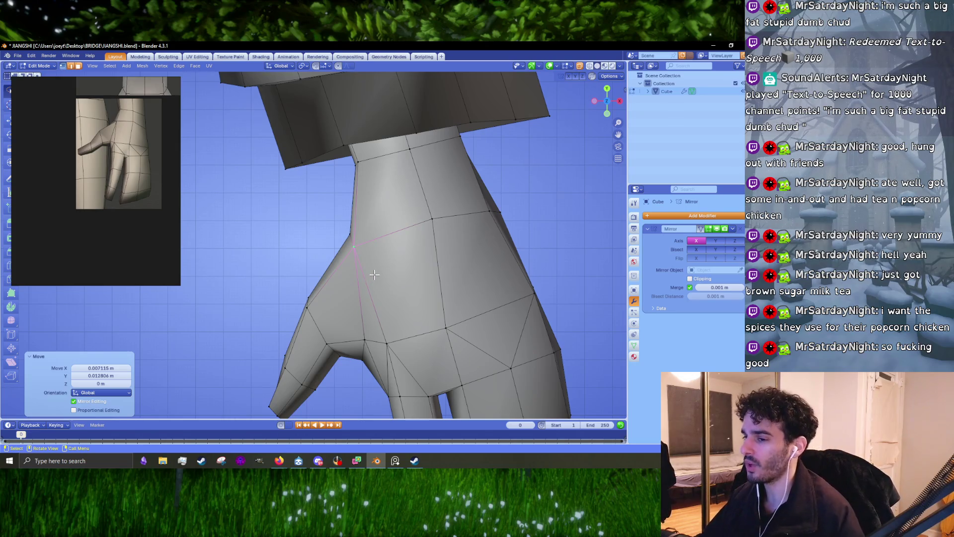
Select a wrist vertex, then bring forward Firefox's popcorn chicken spice search results
{"action": "left_click", "coordinate": [420, 246]}
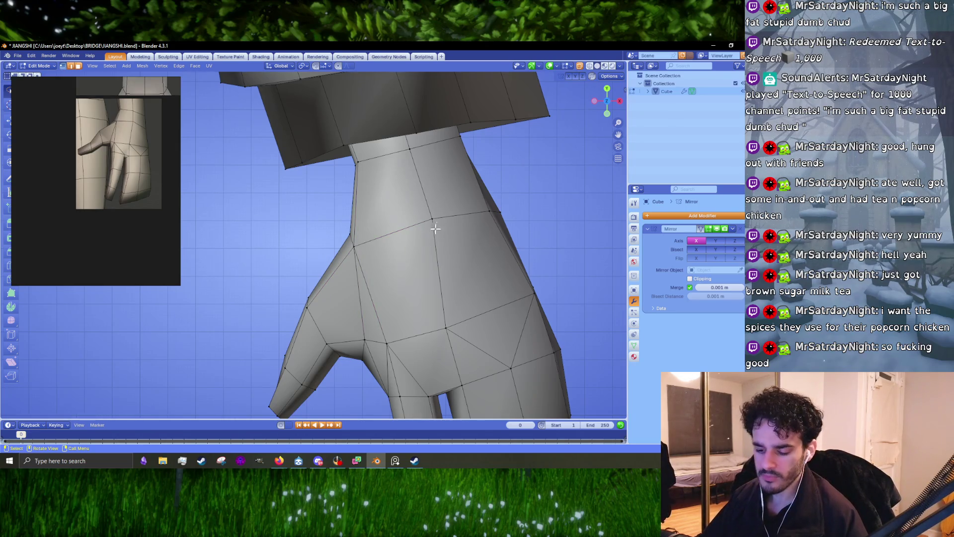
{"action": "left_click", "coordinate": [436, 229]}
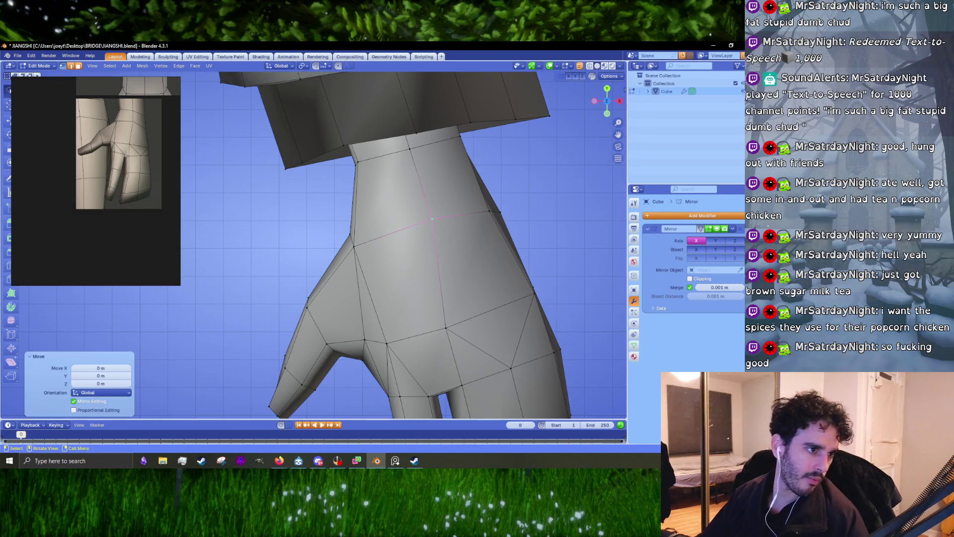
{"action": "key", "text": "alt+Tab"}
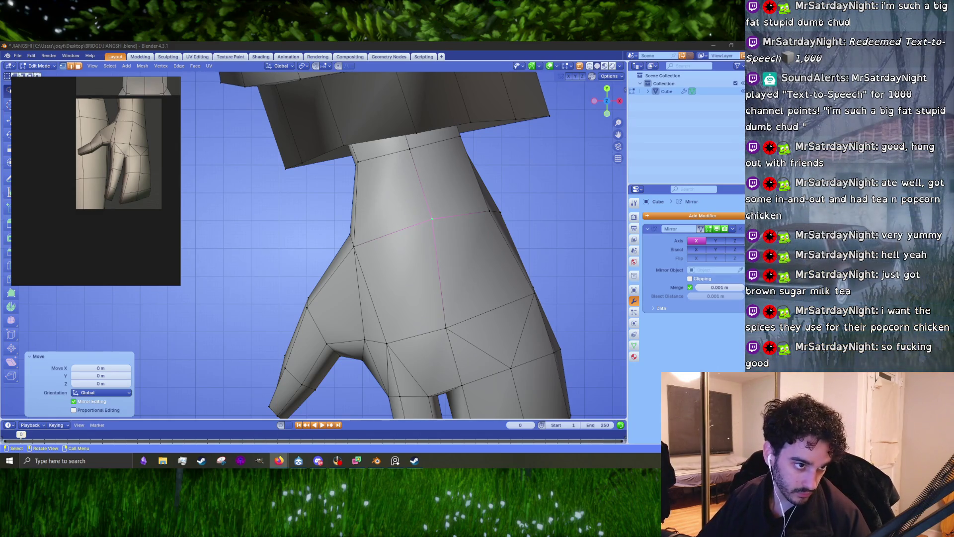
{"action": "key", "text": "alt+Tab"}
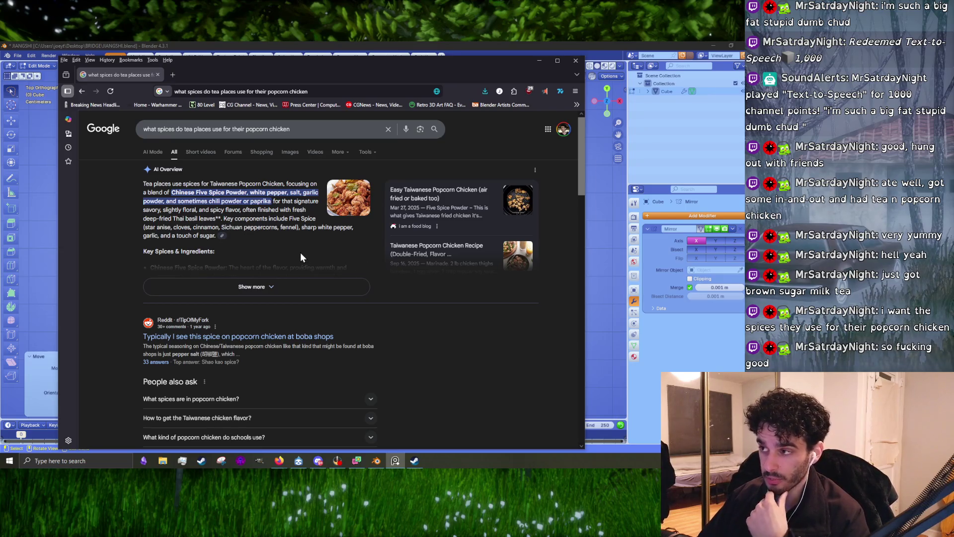
{"action": "left_click", "coordinate": [255, 341]}
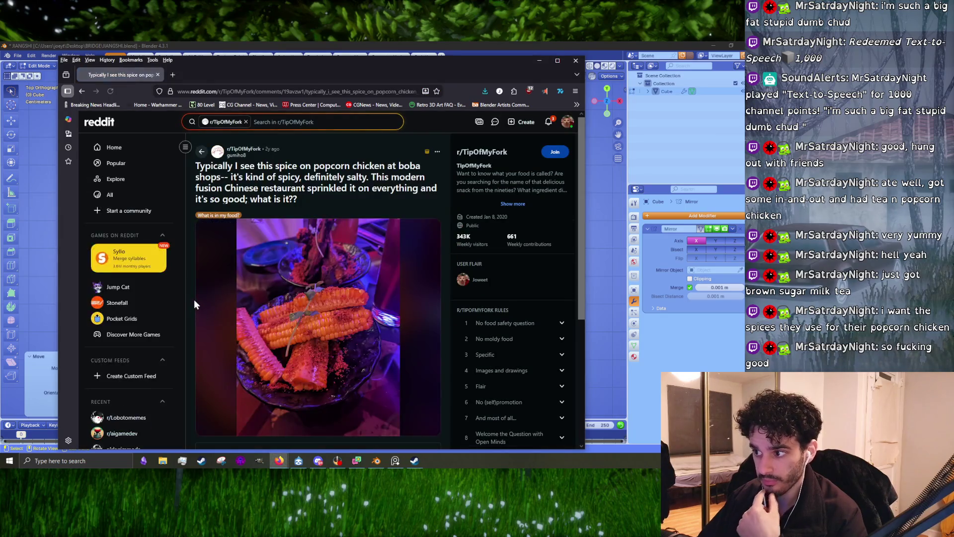
{"action": "scroll", "coordinate": [277, 319], "scroll_direction": "down", "scroll_amount": 3}
{"action": "scroll", "coordinate": [314, 229], "scroll_direction": "up", "scroll_amount": 2}
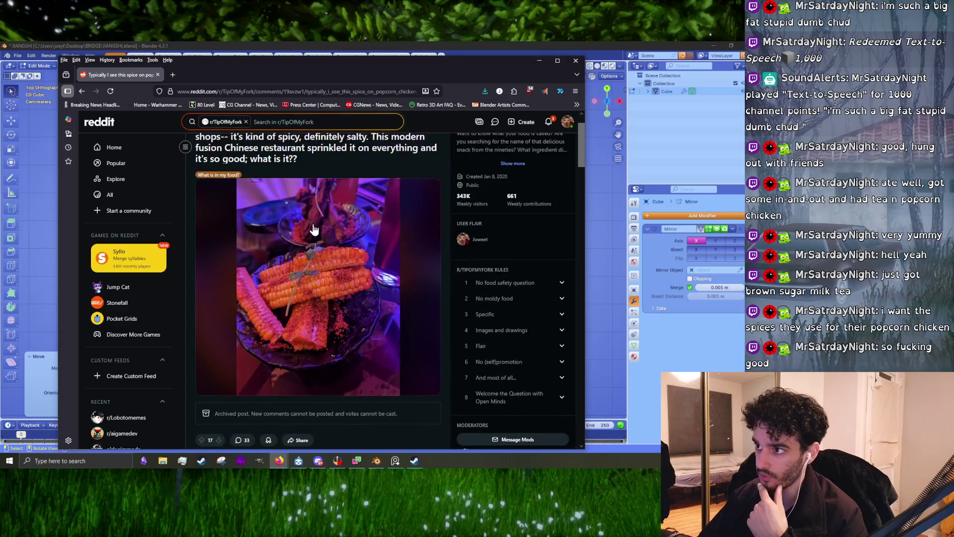
{"action": "scroll", "coordinate": [325, 313], "scroll_direction": "down", "scroll_amount": 5}
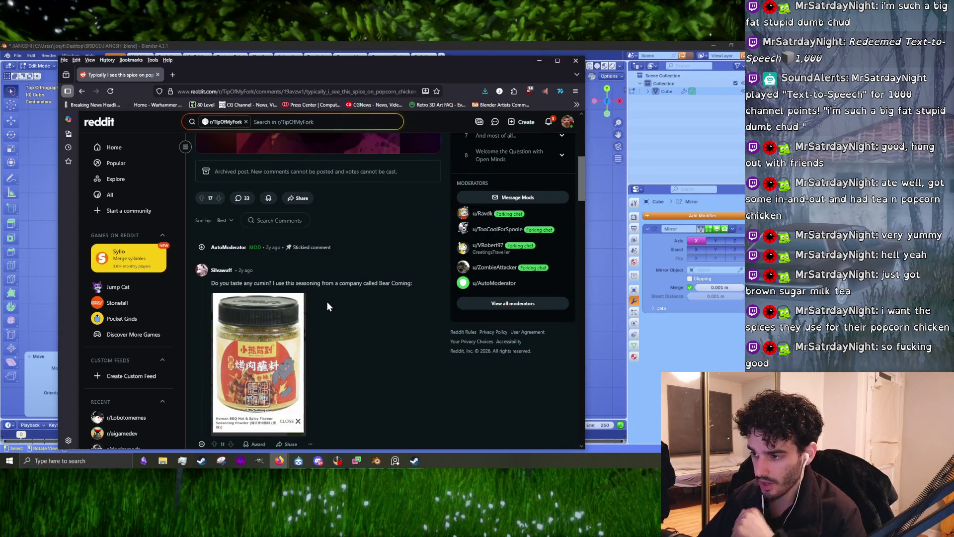
{"action": "left_click", "coordinate": [85, 96]}
{"action": "scroll", "coordinate": [228, 245], "scroll_direction": "down", "scroll_amount": 2}
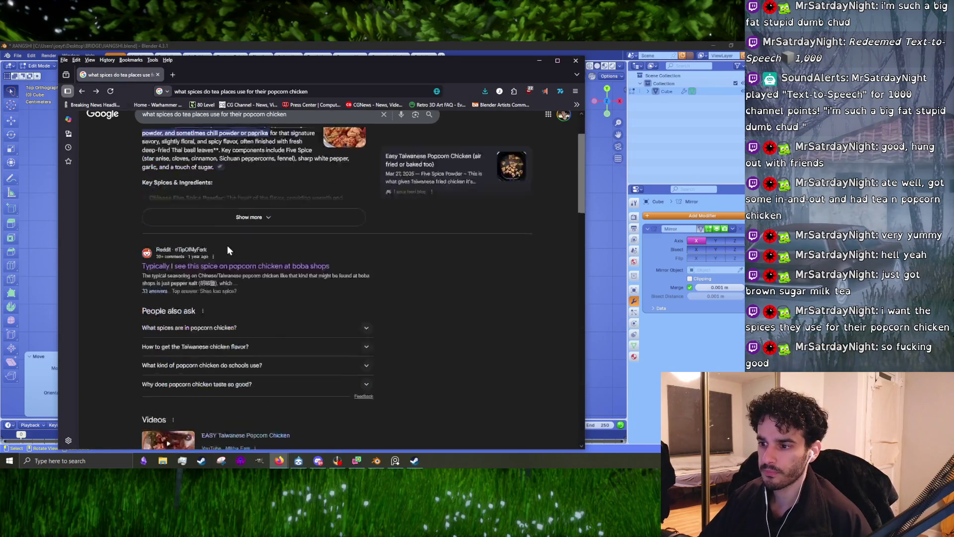
{"action": "scroll", "coordinate": [228, 248], "scroll_direction": "down", "scroll_amount": 3}
{"action": "scroll", "coordinate": [227, 248], "scroll_direction": "up", "scroll_amount": 4}
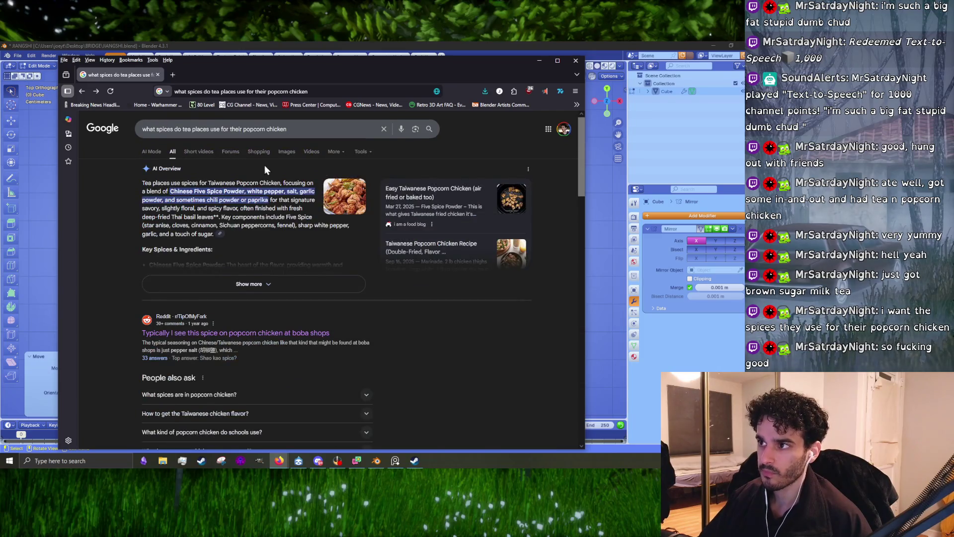
{"action": "left_click", "coordinate": [284, 153]}
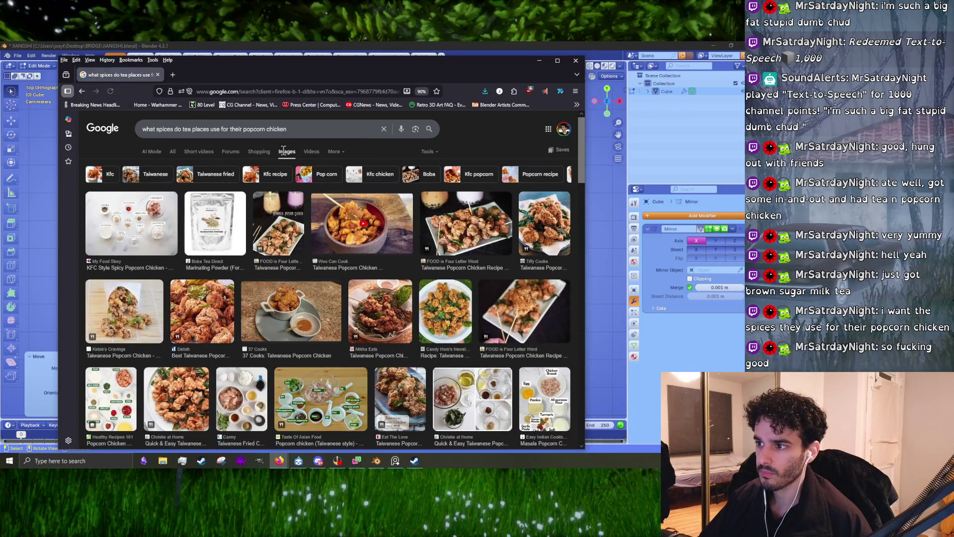
Preview the Delish, 37 Cooks, Tiffy Cooks and Christie at Home popcorn chicken images
{"action": "left_click", "coordinate": [201, 298]}
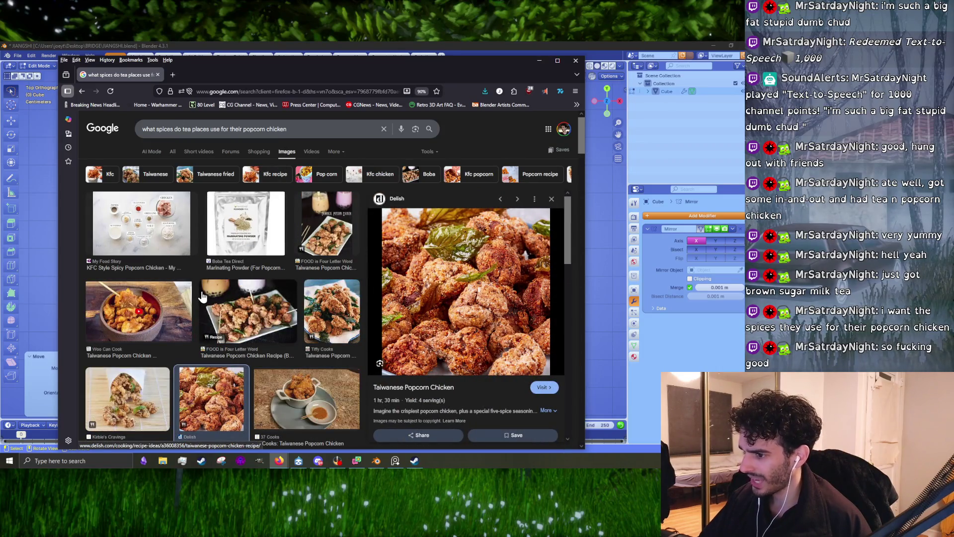
{"action": "scroll", "coordinate": [278, 331], "scroll_direction": "down", "scroll_amount": 3}
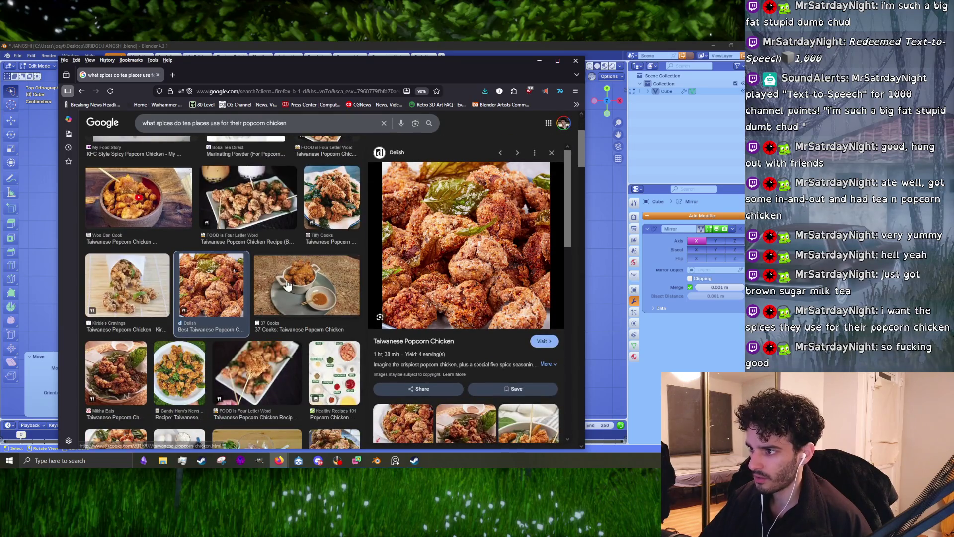
{"action": "left_click", "coordinate": [287, 285]}
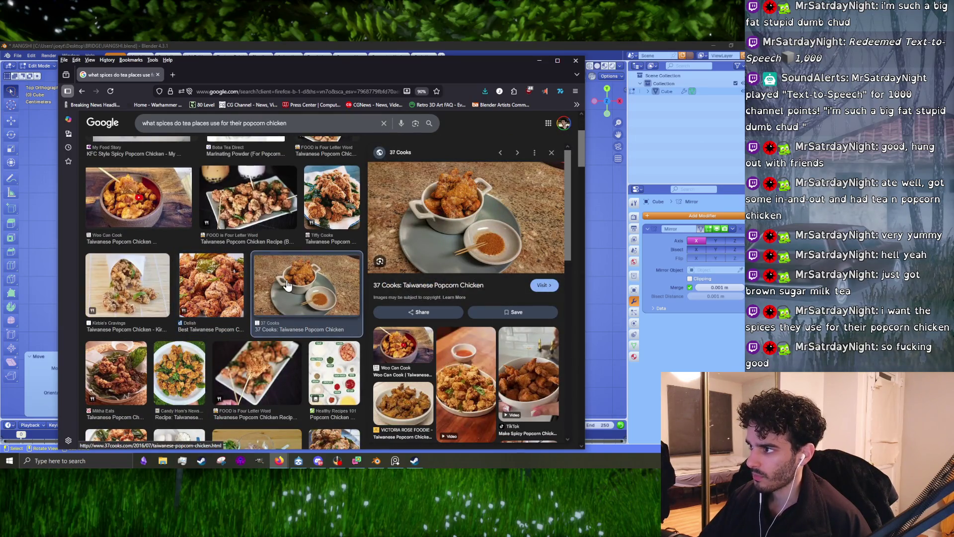
{"action": "left_click", "coordinate": [332, 221]}
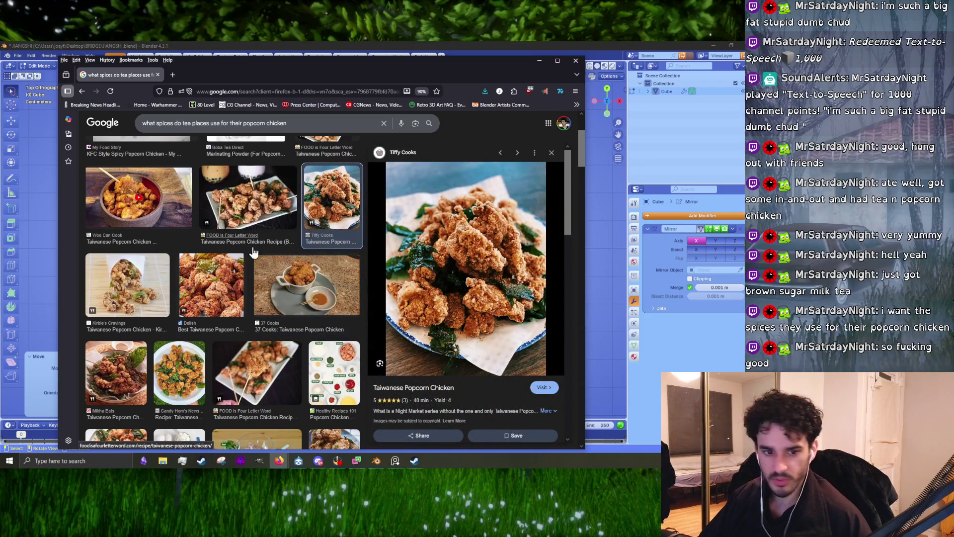
{"action": "scroll", "coordinate": [253, 253], "scroll_direction": "down", "scroll_amount": 4}
{"action": "left_click", "coordinate": [116, 304]}
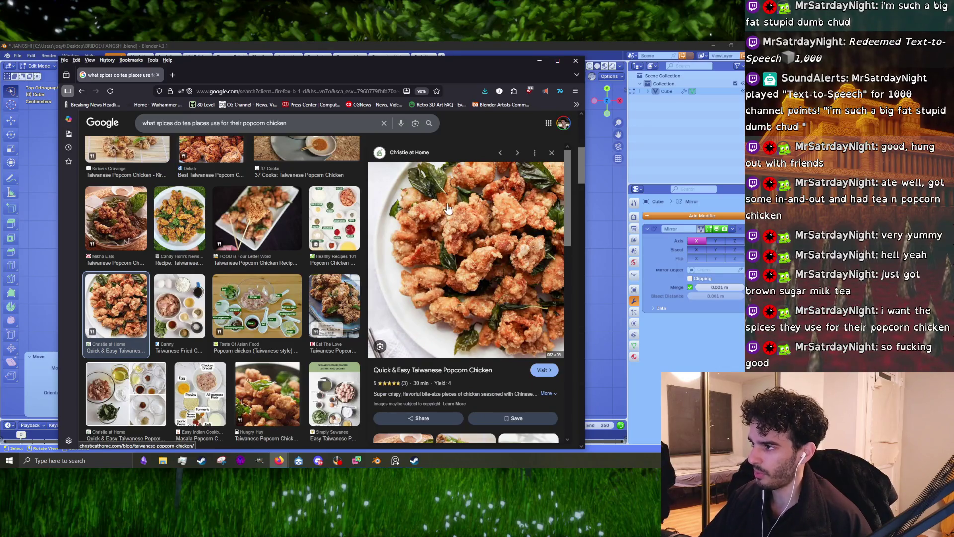
{"action": "scroll", "coordinate": [458, 270], "scroll_direction": "down", "scroll_amount": 4}
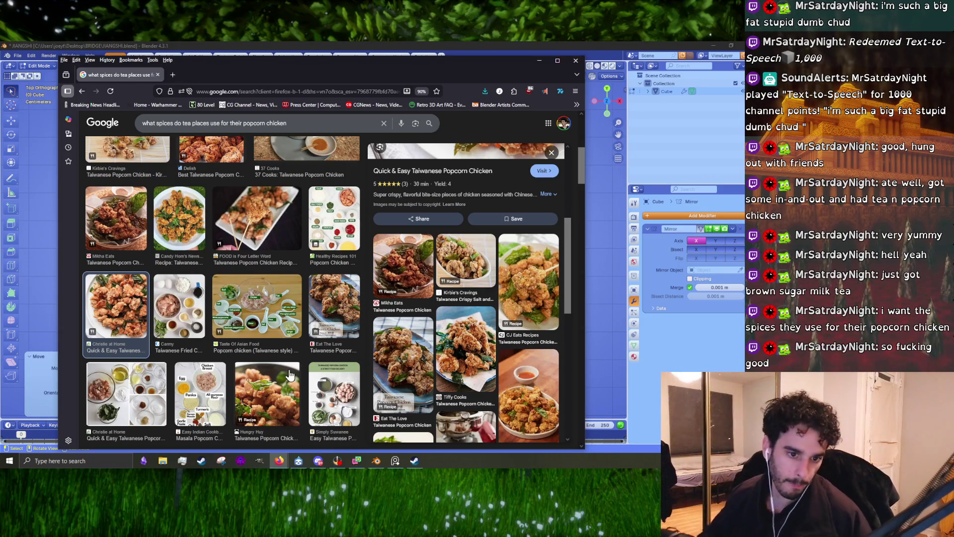
Scroll further down the image results and preview the Reddit spiced corn image
{"action": "key", "text": "alt+Tab"}
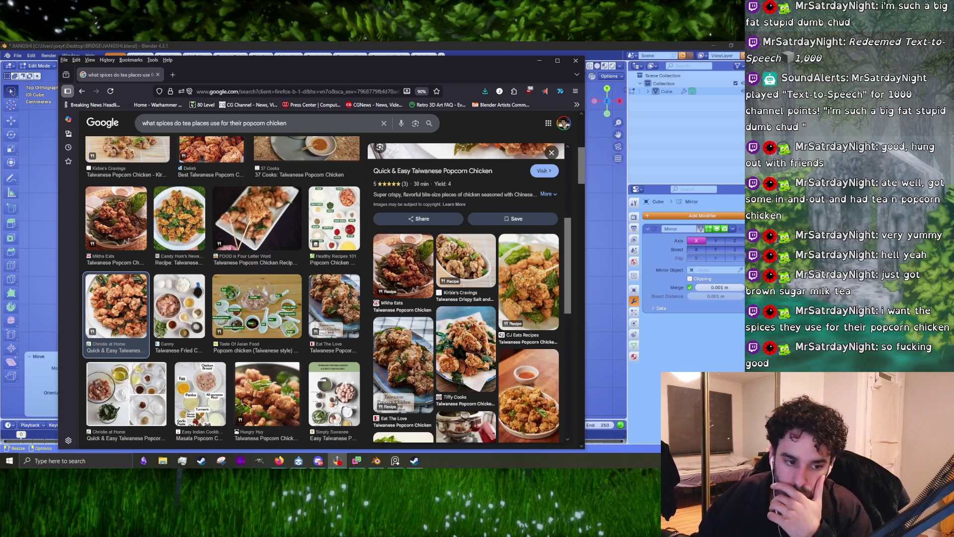
{"action": "scroll", "coordinate": [275, 279], "scroll_direction": "down", "scroll_amount": 4}
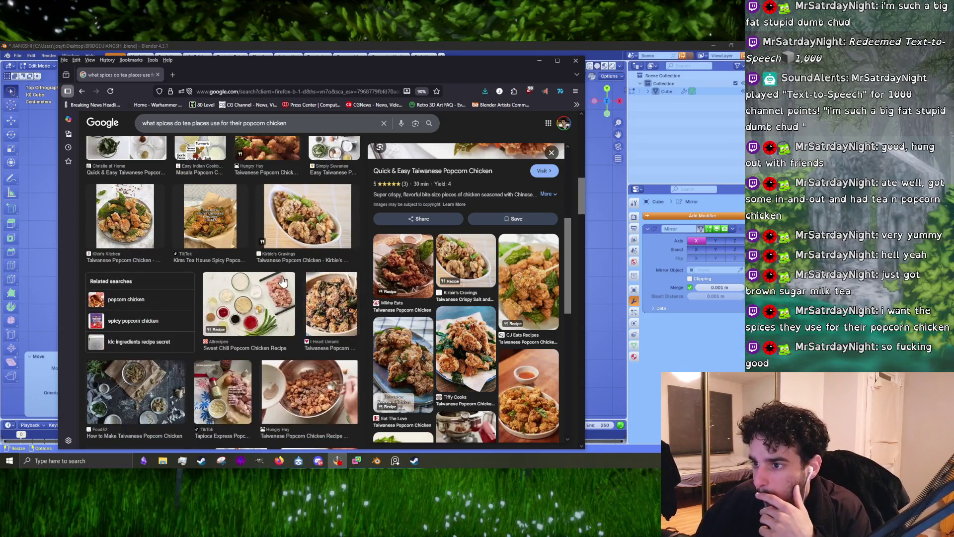
{"action": "scroll", "coordinate": [253, 253], "scroll_direction": "down", "scroll_amount": 3}
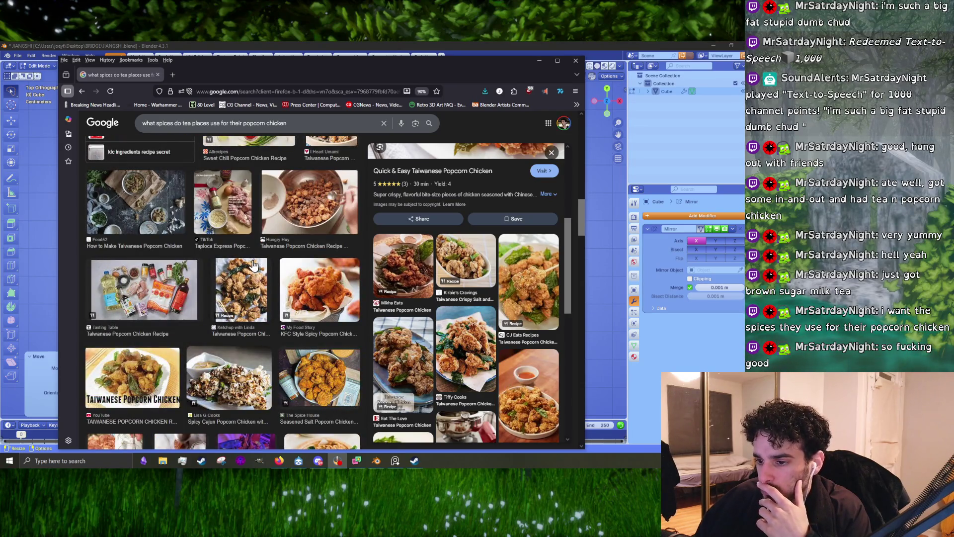
{"action": "scroll", "coordinate": [253, 263], "scroll_direction": "down", "scroll_amount": 3}
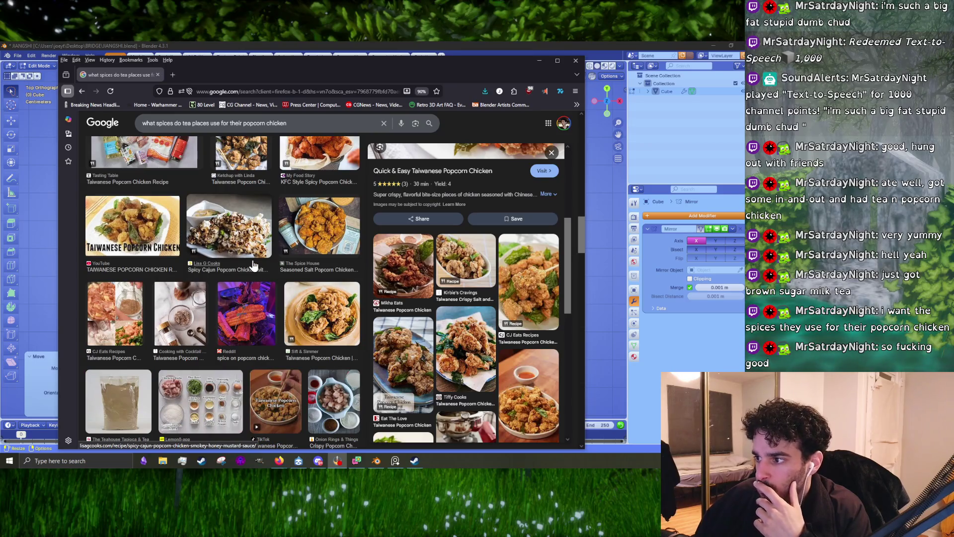
{"action": "left_click", "coordinate": [243, 308]}
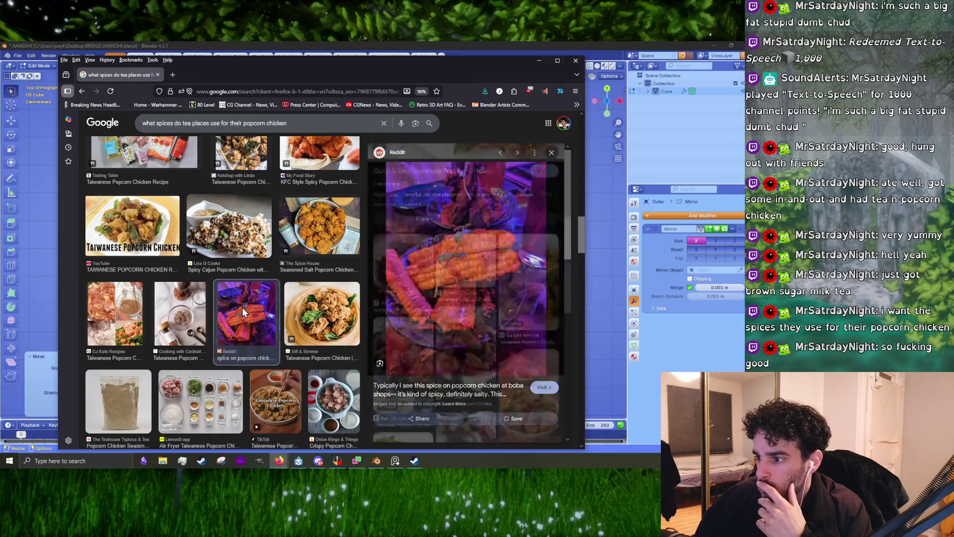
Add 'reddit' to the search query, run it, and show all results
{"action": "left_click", "coordinate": [177, 126]}
{"action": "type", "text": "re"}
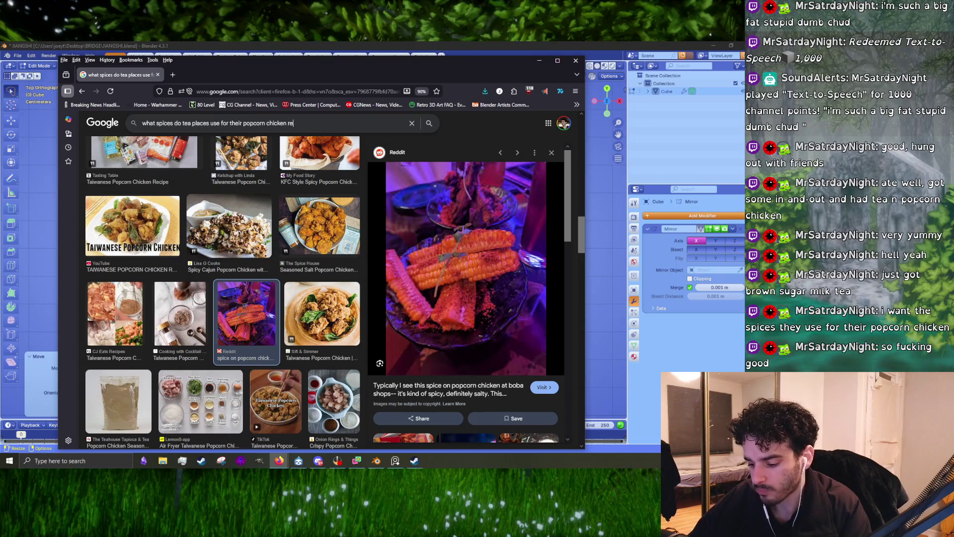
{"action": "type", "text": "ddit"}
{"action": "key", "text": "Return"}
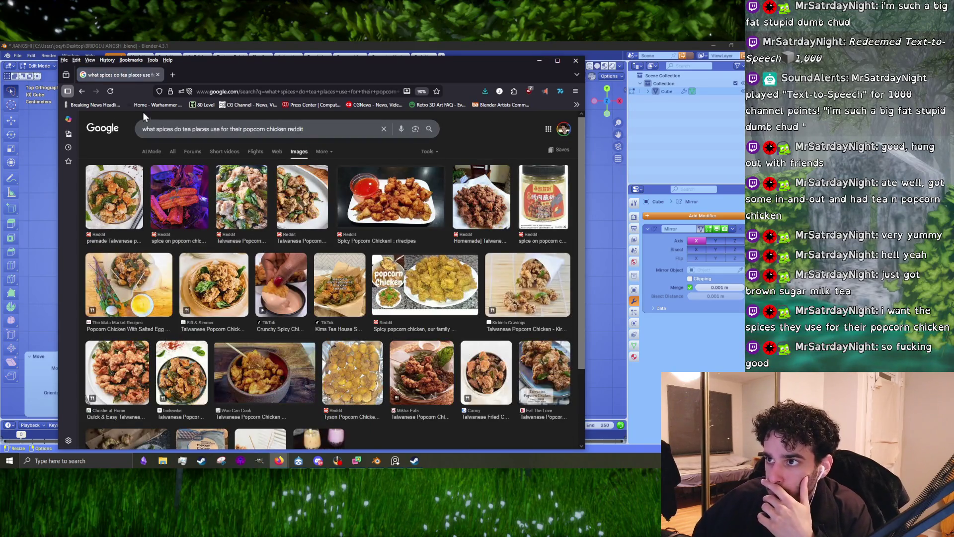
{"action": "left_click", "coordinate": [172, 151]}
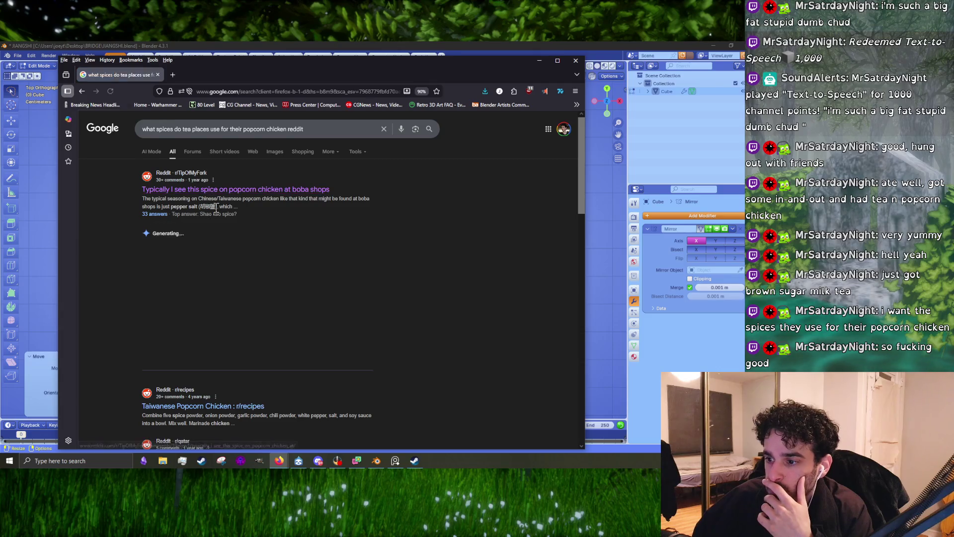
Open the Reddit Taiwanese Popcorn Chicken recipe post and scroll into it
{"action": "left_click", "coordinate": [219, 246]}
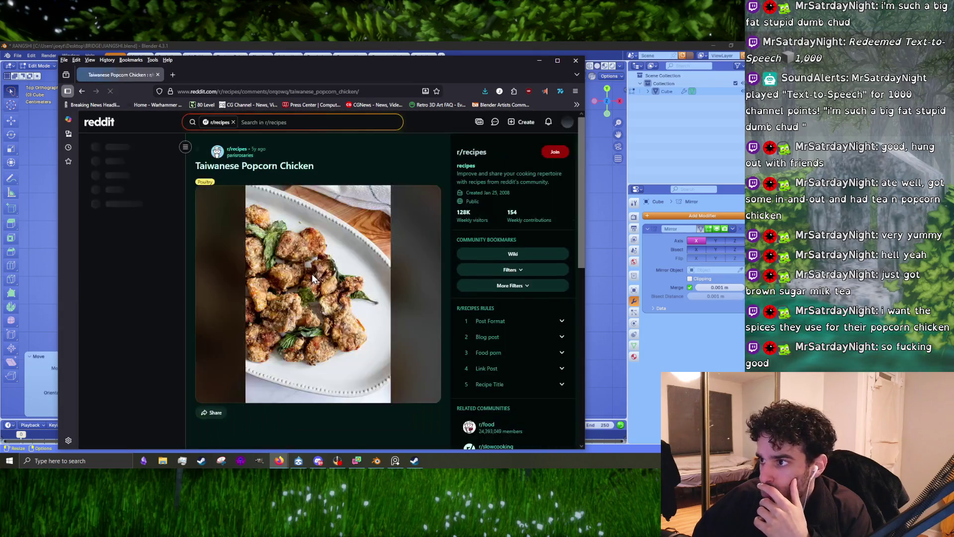
{"action": "scroll", "coordinate": [346, 268], "scroll_direction": "down", "scroll_amount": 4}
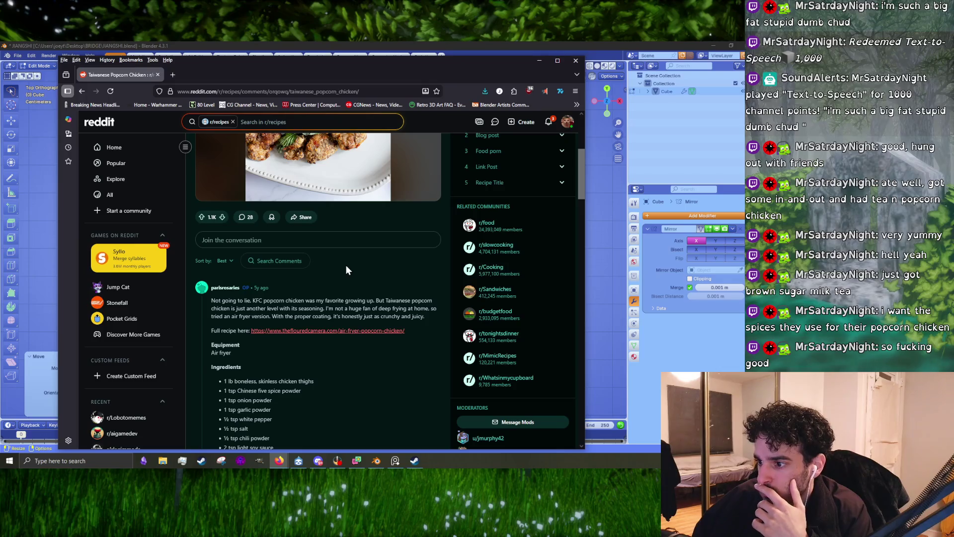
{"action": "scroll", "coordinate": [335, 255], "scroll_direction": "down", "scroll_amount": 2}
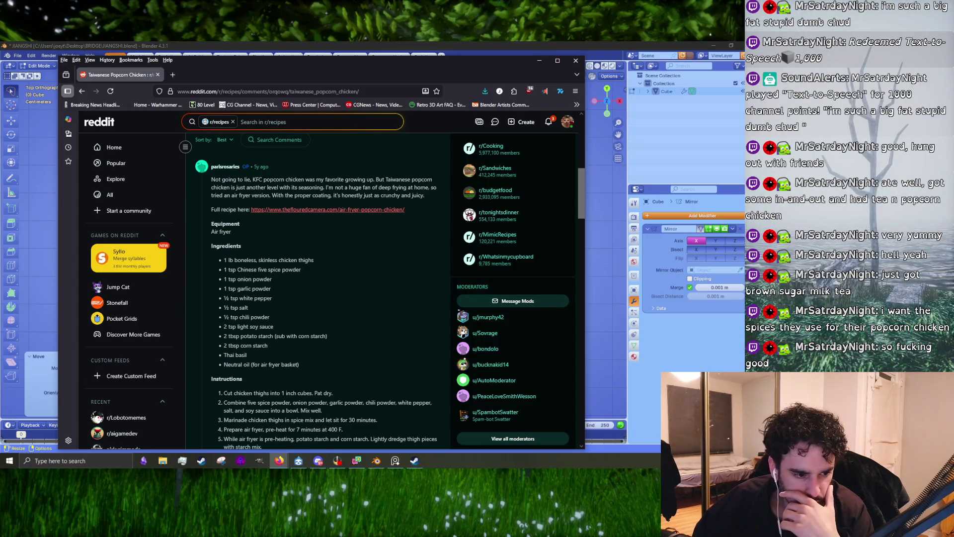
{"action": "key", "text": "alt+Tab"}
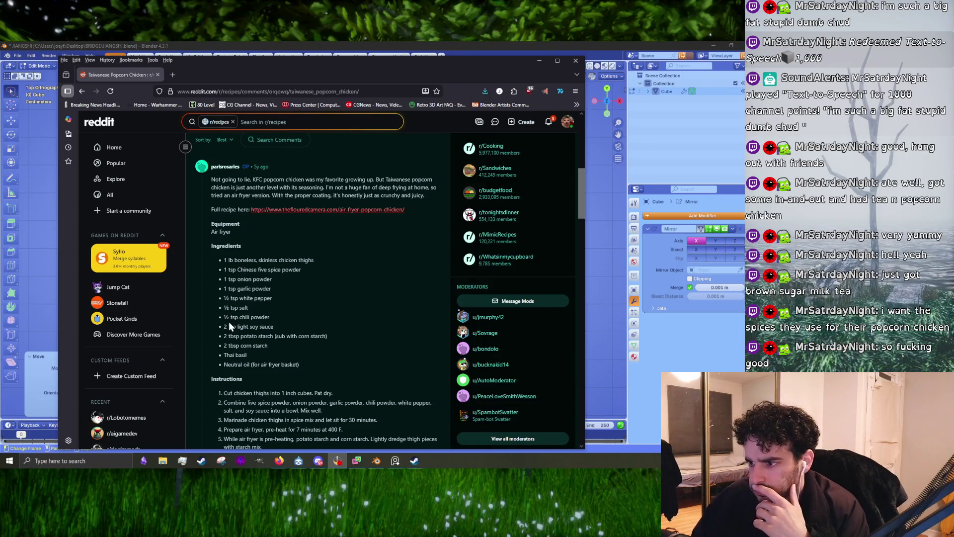
Read down to the recipe's ingredient list, then minimize Firefox to return to Blender
{"action": "scroll", "coordinate": [269, 337], "scroll_direction": "up", "scroll_amount": 10}
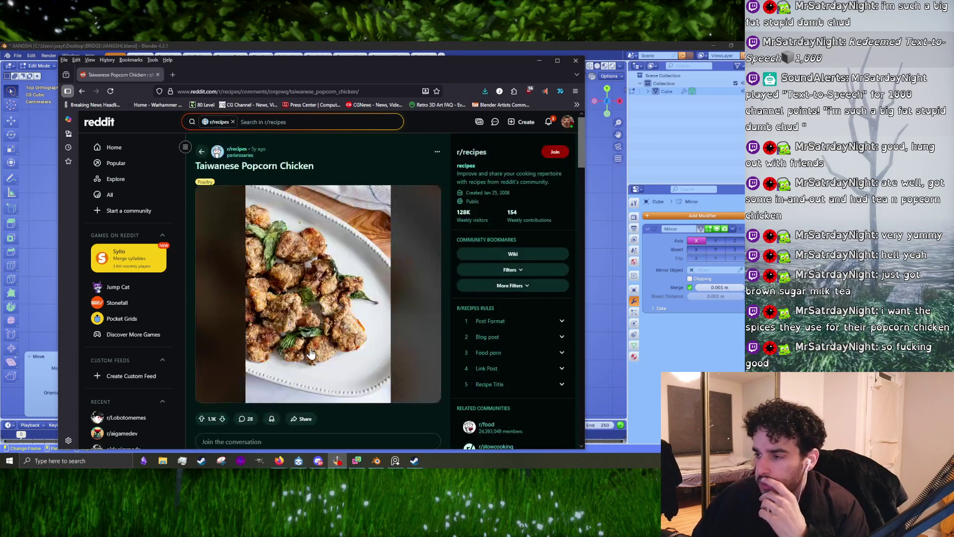
{"action": "scroll", "coordinate": [309, 351], "scroll_direction": "down", "scroll_amount": 3}
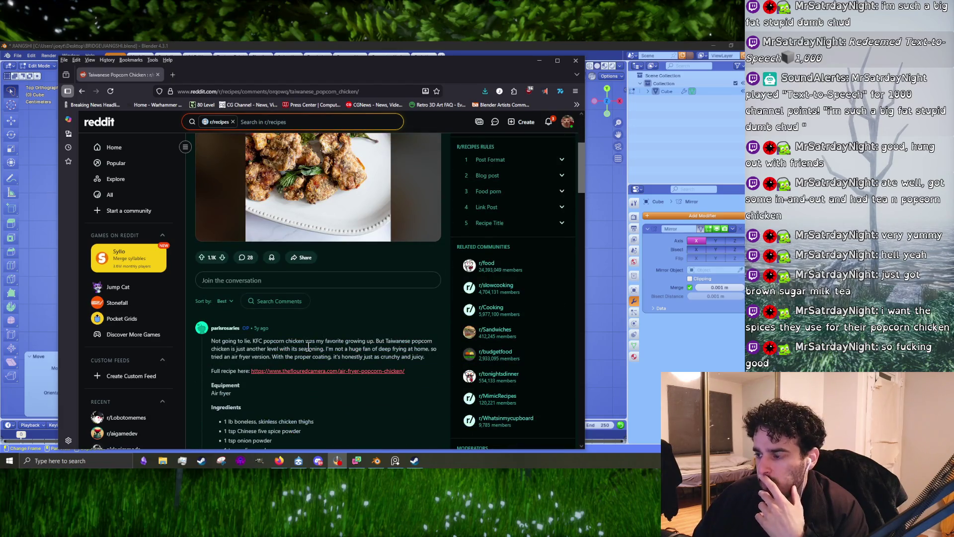
{"action": "scroll", "coordinate": [309, 346], "scroll_direction": "down", "scroll_amount": 2}
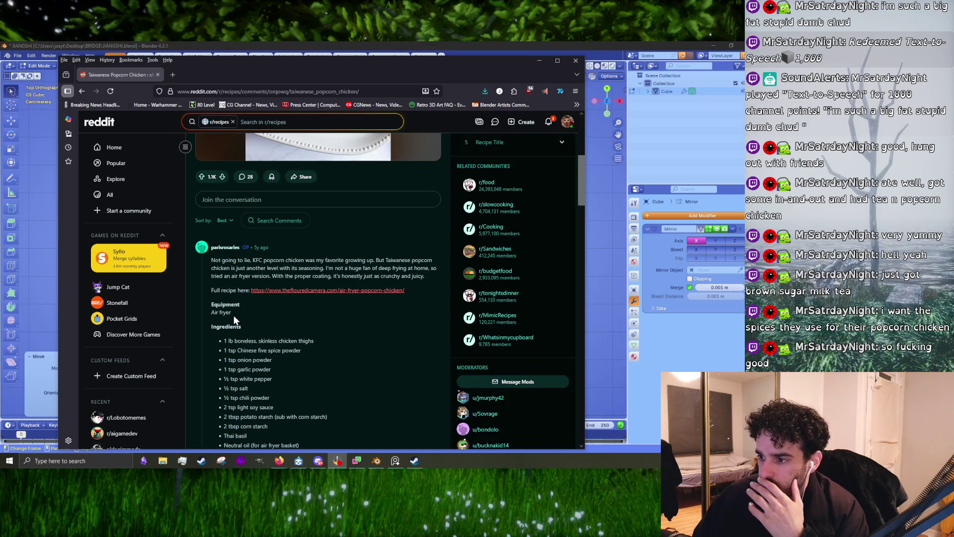
{"action": "scroll", "coordinate": [233, 315], "scroll_direction": "down", "scroll_amount": 4}
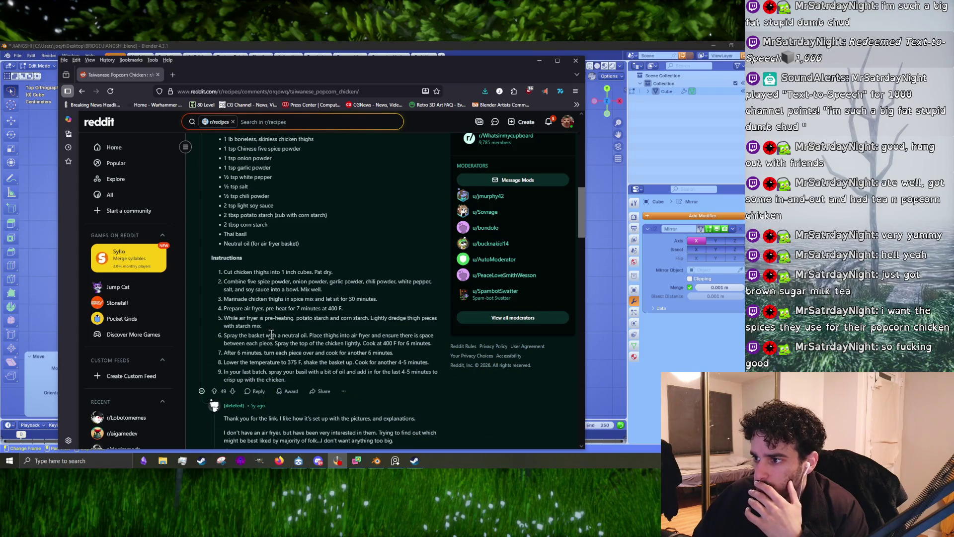
{"action": "scroll", "coordinate": [271, 333], "scroll_direction": "up", "scroll_amount": 10}
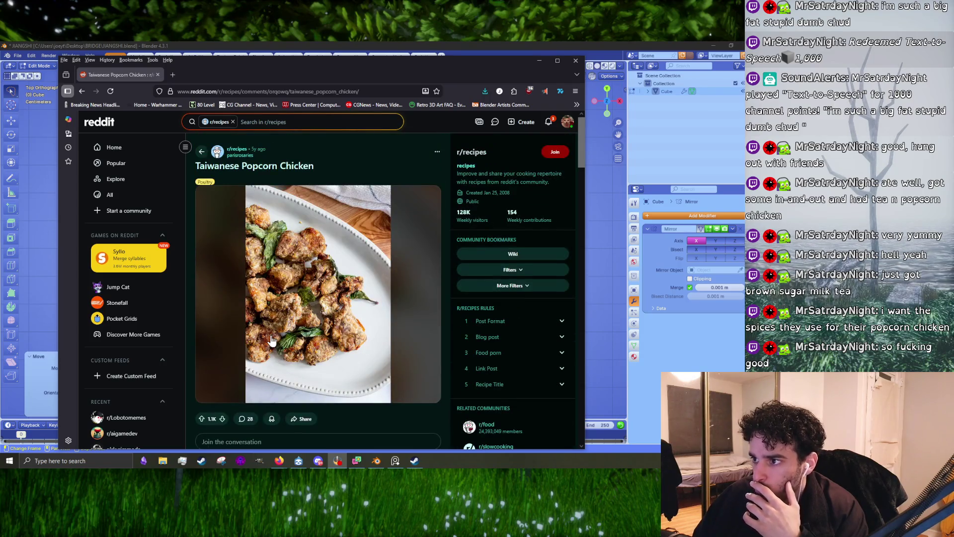
{"action": "scroll", "coordinate": [272, 339], "scroll_direction": "down", "scroll_amount": 4}
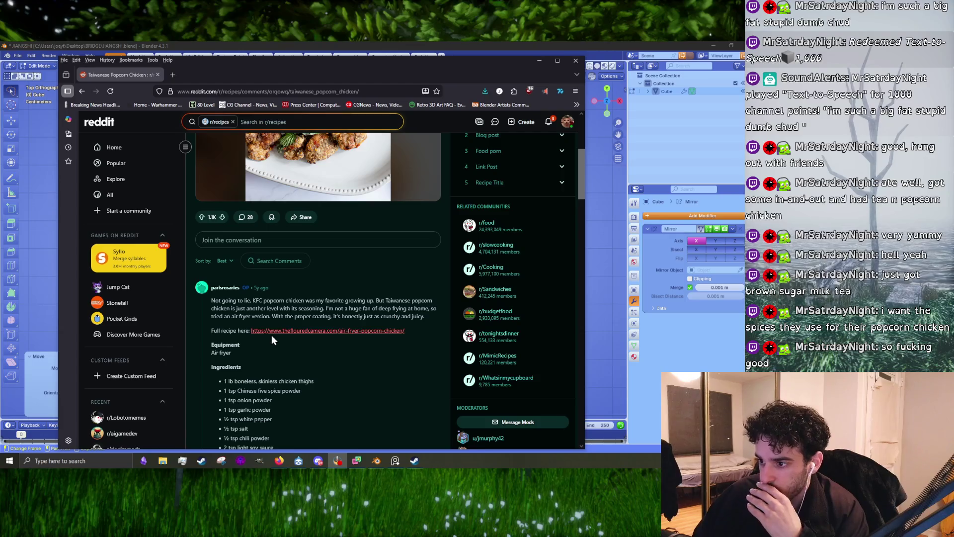
{"action": "scroll", "coordinate": [271, 335], "scroll_direction": "down", "scroll_amount": 2}
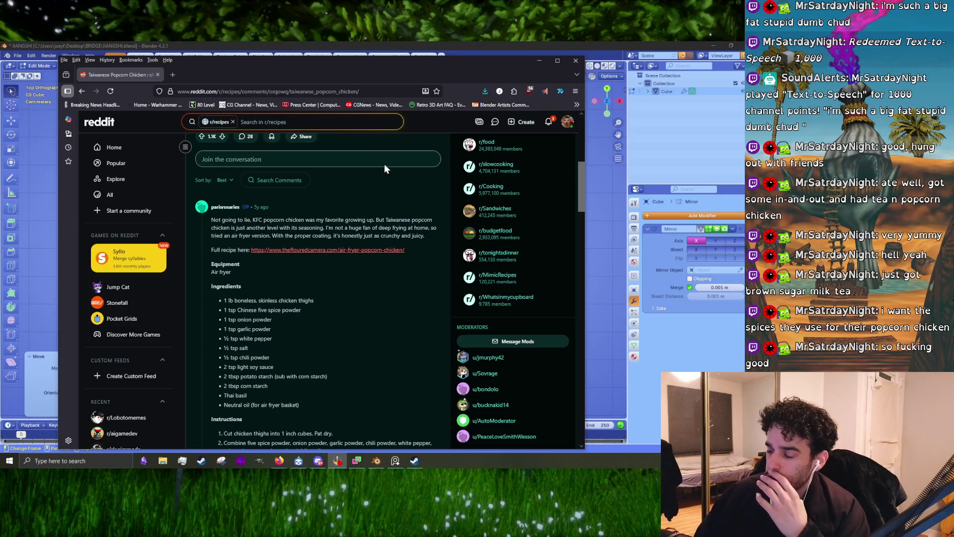
{"action": "left_click", "coordinate": [544, 62]}
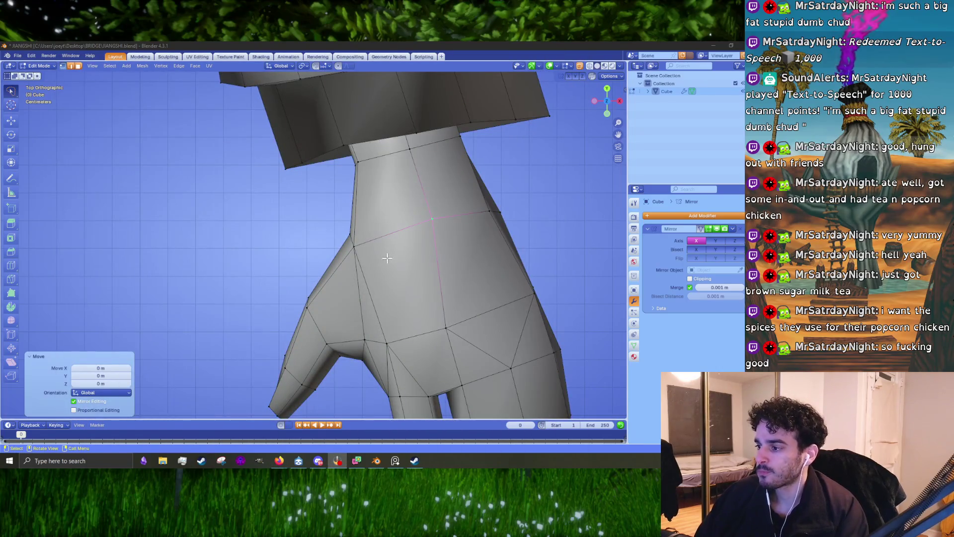
Move the wrist edge along Z and check the arm in Object Mode
{"action": "mouse_move", "coordinate": [387, 257]}
{"action": "middle_mouse_down", "text": "shift"}
{"action": "mouse_move", "coordinate": [331, 268]}
{"action": "mouse_move", "coordinate": [318, 243]}
{"action": "mouse_move", "coordinate": [339, 239]}
{"action": "middle_mouse_up", "text": "shift"}
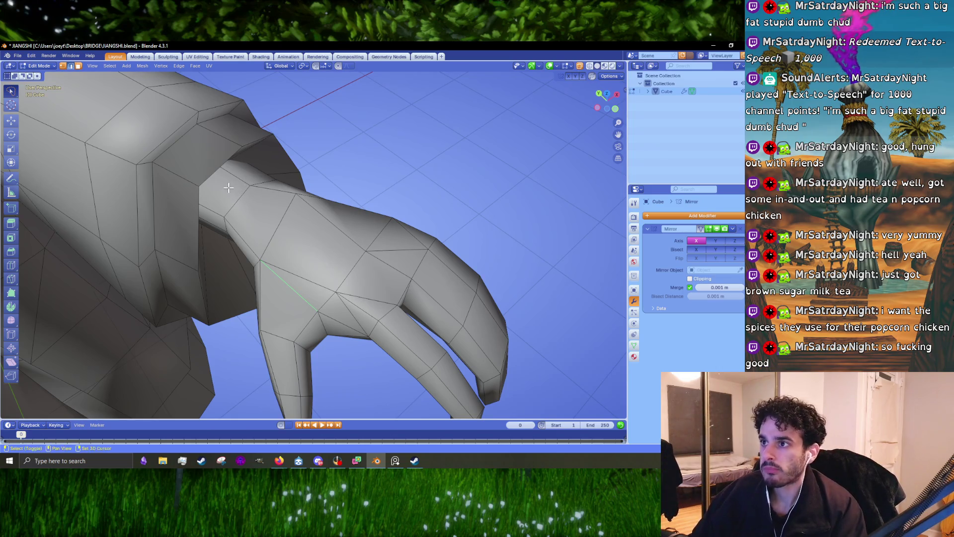
{"action": "mouse_move", "coordinate": [229, 187]}
{"action": "middle_mouse_down"}
{"action": "mouse_move", "coordinate": [333, 213]}
{"action": "mouse_move", "coordinate": [281, 276]}
{"action": "mouse_move", "coordinate": [345, 215]}
{"action": "mouse_move", "coordinate": [437, 192]}
{"action": "mouse_move", "coordinate": [407, 198]}
{"action": "middle_mouse_up"}
{"action": "key", "text": "g"}
{"action": "key", "text": "z"}
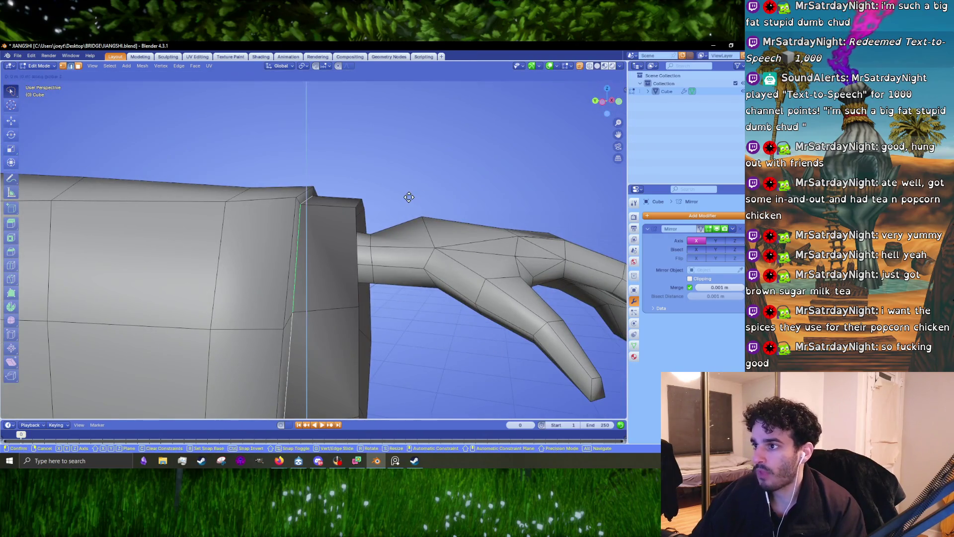
{"action": "left_click", "coordinate": [411, 198]}
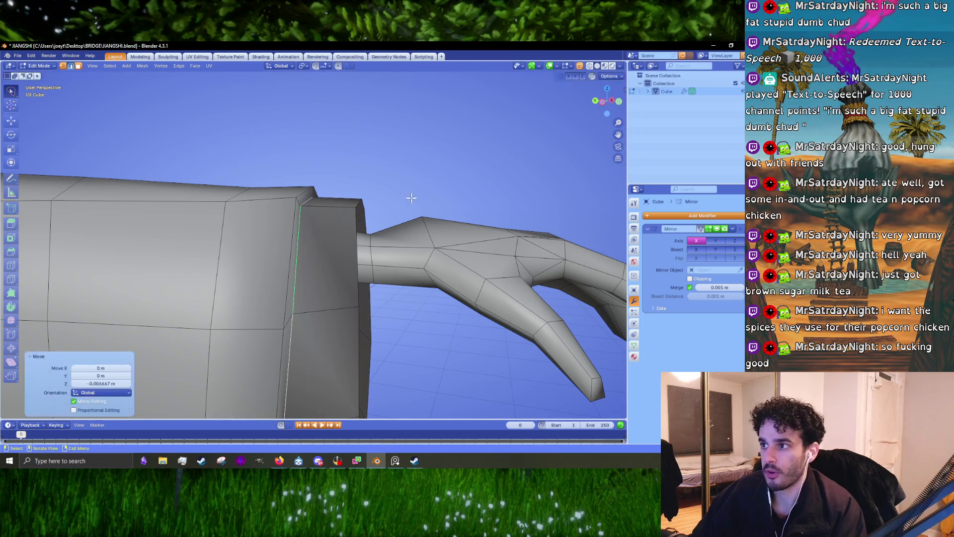
{"action": "key", "text": "Tab"}
{"action": "mouse_move", "coordinate": [410, 196]}
{"action": "middle_mouse_down"}
{"action": "mouse_move", "coordinate": [432, 214]}
{"action": "mouse_move", "coordinate": [427, 249]}
{"action": "mouse_move", "coordinate": [425, 217]}
{"action": "mouse_move", "coordinate": [343, 330]}
{"action": "mouse_move", "coordinate": [324, 240]}
{"action": "middle_mouse_up"}
{"action": "key", "text": "Tab"}
{"action": "key", "text": "Tab"}
{"action": "key", "text": "Tab"}
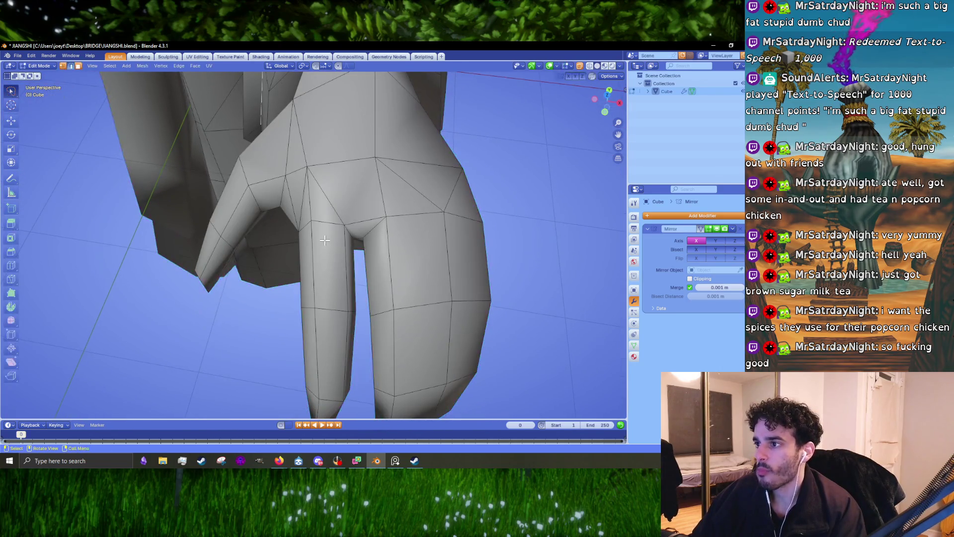
In top view, place the hand reference image beside the model and adjust the thumb-base vertex
{"action": "key", "text": "KP_7"}
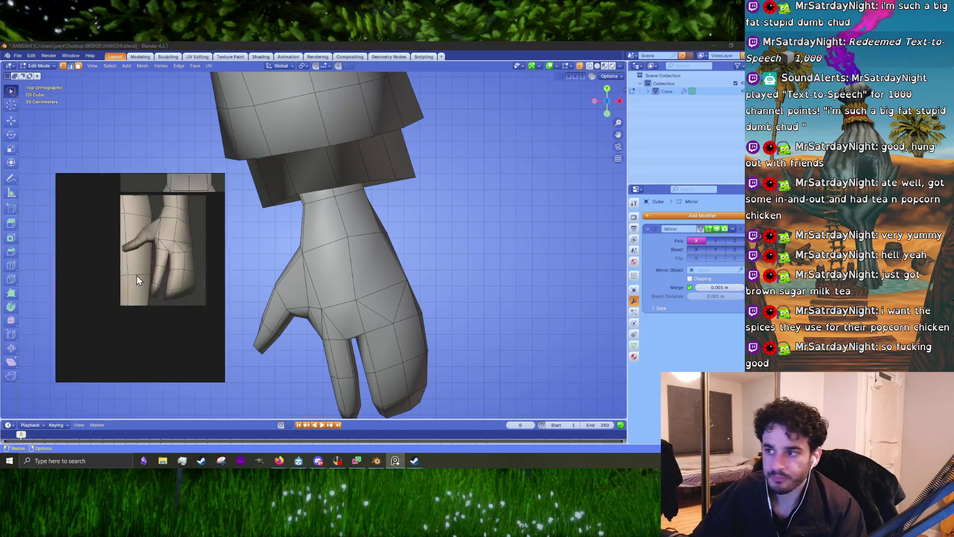
{"action": "left_click_drag", "start_coordinate": [144, 288], "coordinate": [155, 262]}
{"action": "scroll", "coordinate": [388, 197], "scroll_direction": "up", "scroll_amount": 3}
{"action": "scroll", "coordinate": [337, 174], "scroll_direction": "up", "scroll_amount": 2}
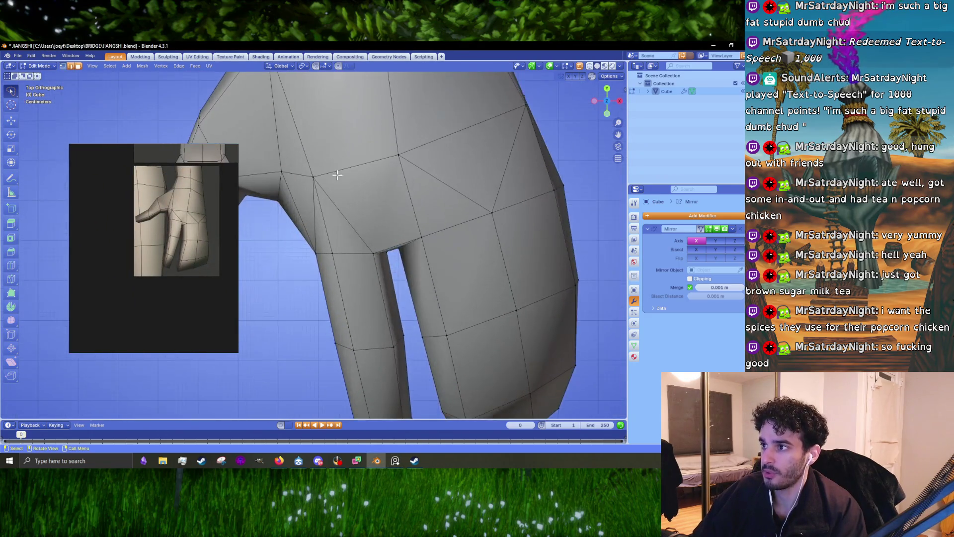
{"action": "left_click", "coordinate": [328, 177]}
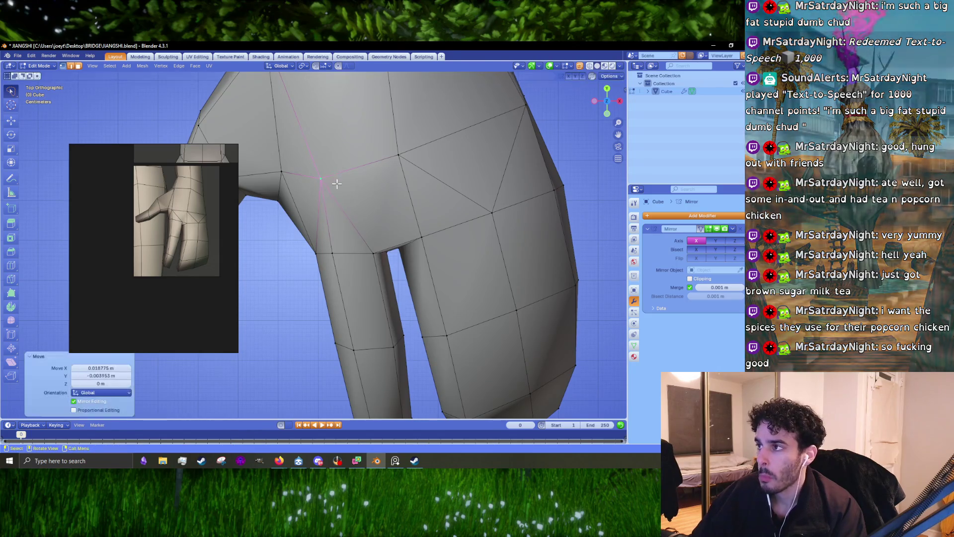
{"action": "mouse_move", "coordinate": [328, 177]}
{"action": "middle_mouse_down"}
{"action": "mouse_move", "coordinate": [368, 171]}
{"action": "mouse_move", "coordinate": [358, 278]}
{"action": "middle_mouse_up"}
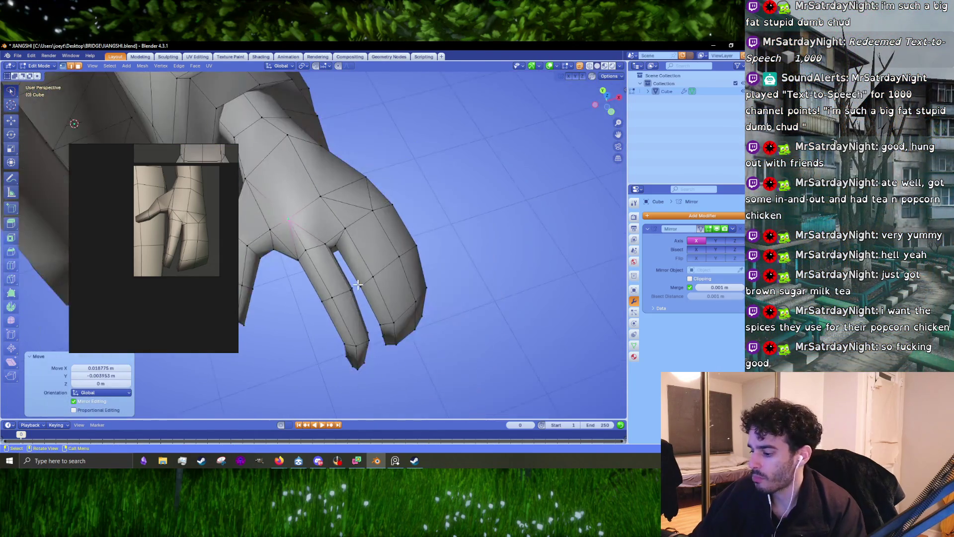
{"action": "key", "text": "KP_7"}
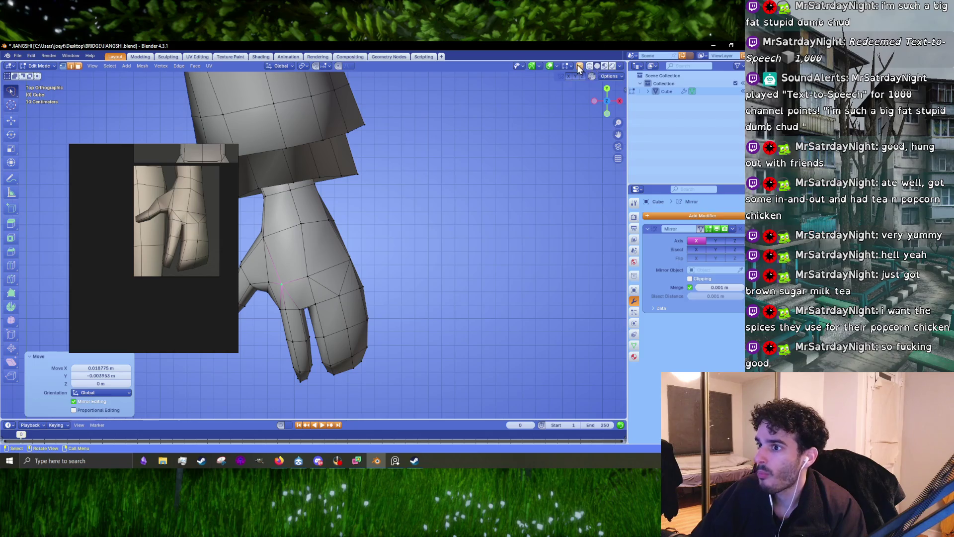
Enable X-ray, lasso-select the fingers and move them into position
{"action": "left_click", "coordinate": [579, 68]}
{"action": "middle_click_drag", "start_coordinate": [486, 272], "coordinate": [515, 218], "text": "shift"}
{"action": "mouse_move", "coordinate": [516, 217]}
{"action": "left_mouse_down"}
{"action": "mouse_move", "coordinate": [428, 337]}
{"action": "mouse_move", "coordinate": [303, 305]}
{"action": "mouse_move", "coordinate": [305, 256]}
{"action": "left_mouse_up"}
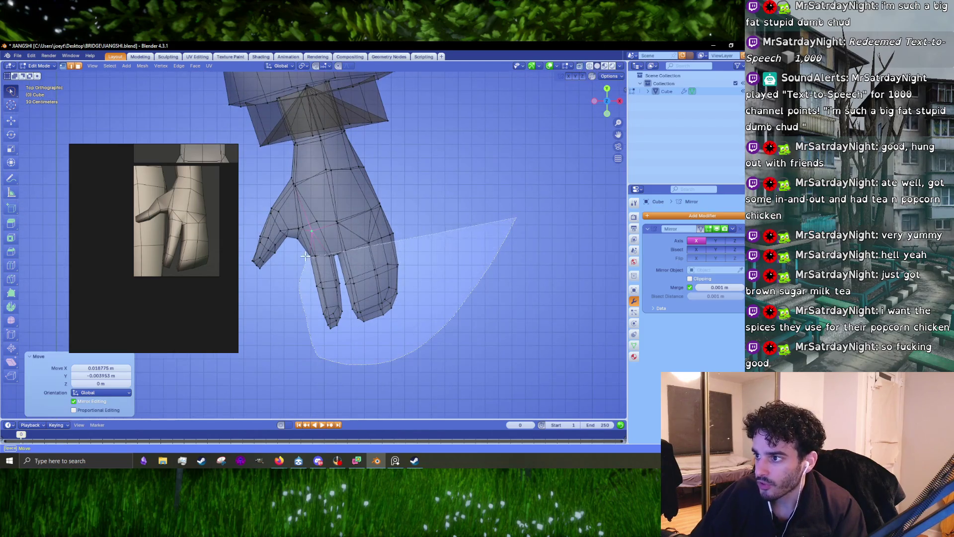
{"action": "left_click_drag", "start_coordinate": [424, 218], "coordinate": [424, 218]}
{"action": "key", "text": "g"}
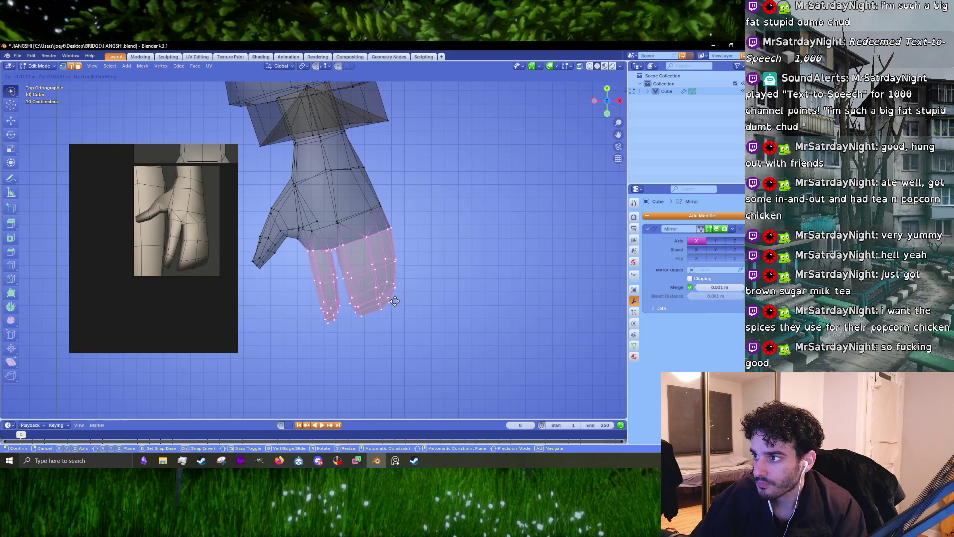
{"action": "left_click", "coordinate": [394, 299]}
Select the fingertip vertices, nudge them and rotate them slightly twice
{"action": "scroll", "coordinate": [390, 304], "scroll_direction": "up", "scroll_amount": 6}
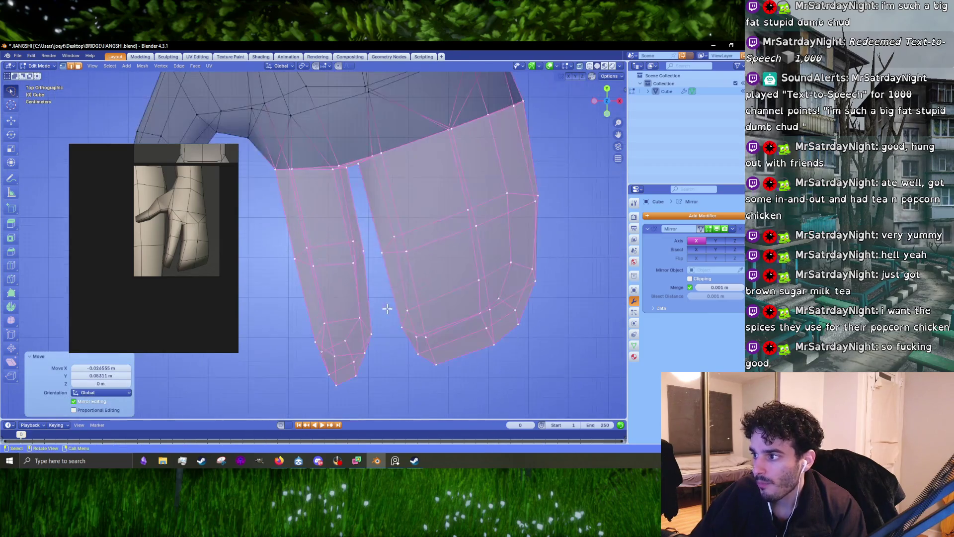
{"action": "left_click_drag", "start_coordinate": [447, 334], "coordinate": [389, 360]}
{"action": "key", "text": "g"}
{"action": "left_click", "coordinate": [386, 361]}
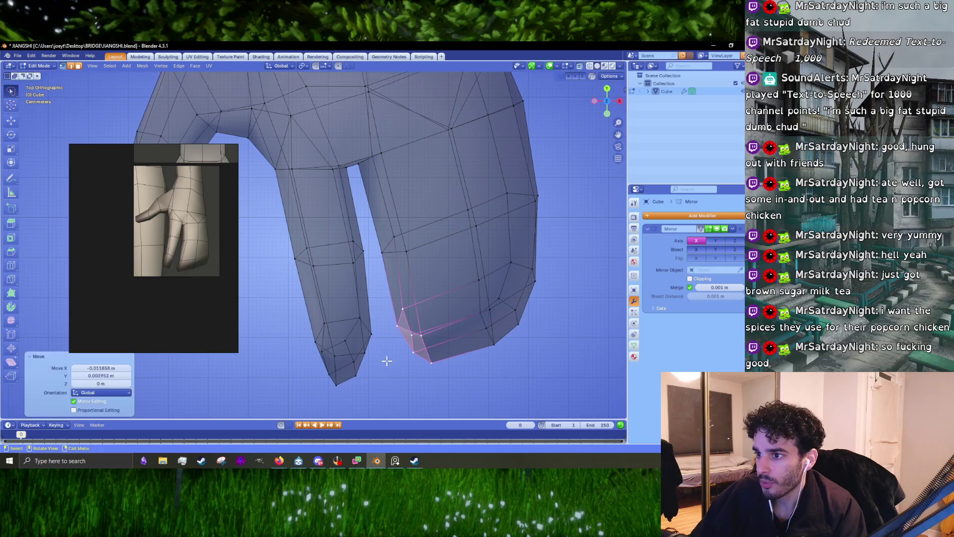
{"action": "key", "text": "r"}
{"action": "left_click", "coordinate": [484, 299]}
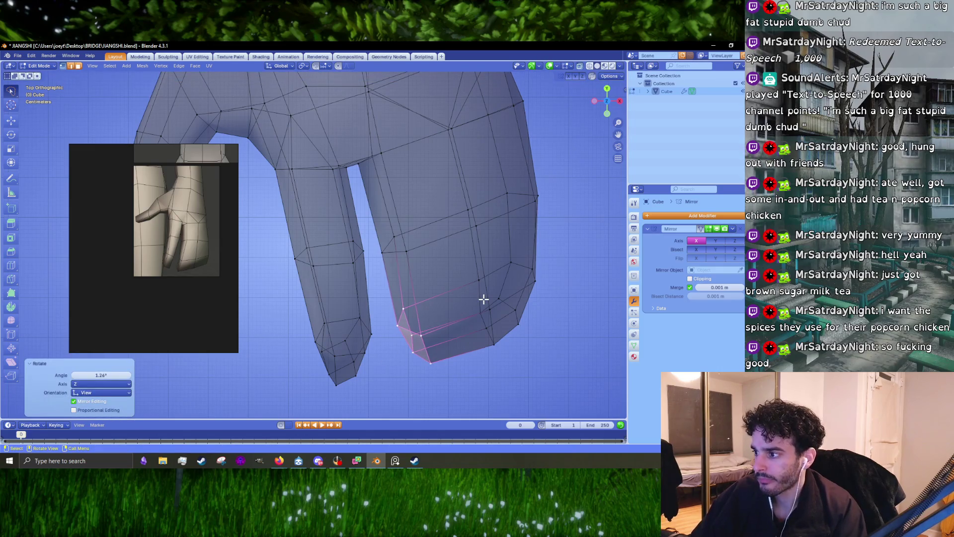
{"action": "key", "text": "t"}
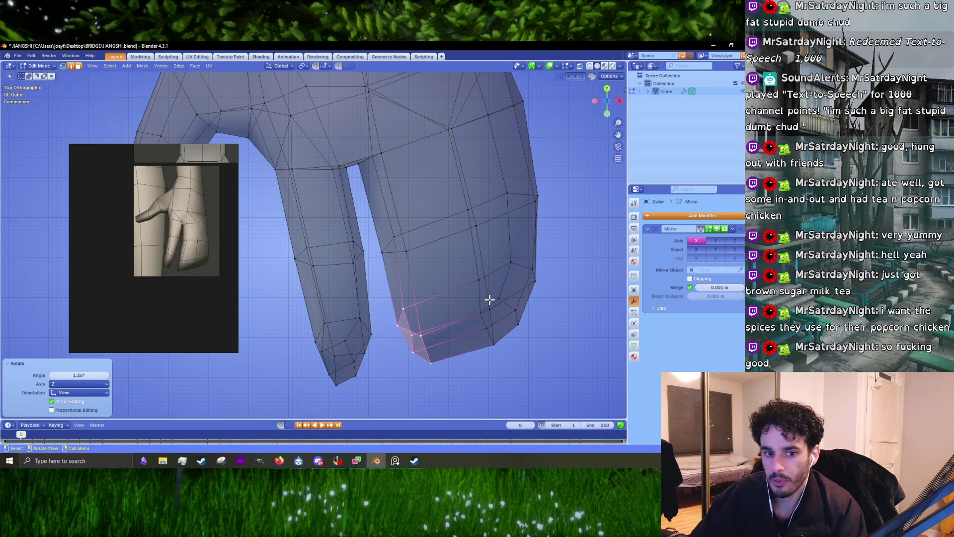
{"action": "key", "text": "r"}
{"action": "left_click", "coordinate": [493, 301]}
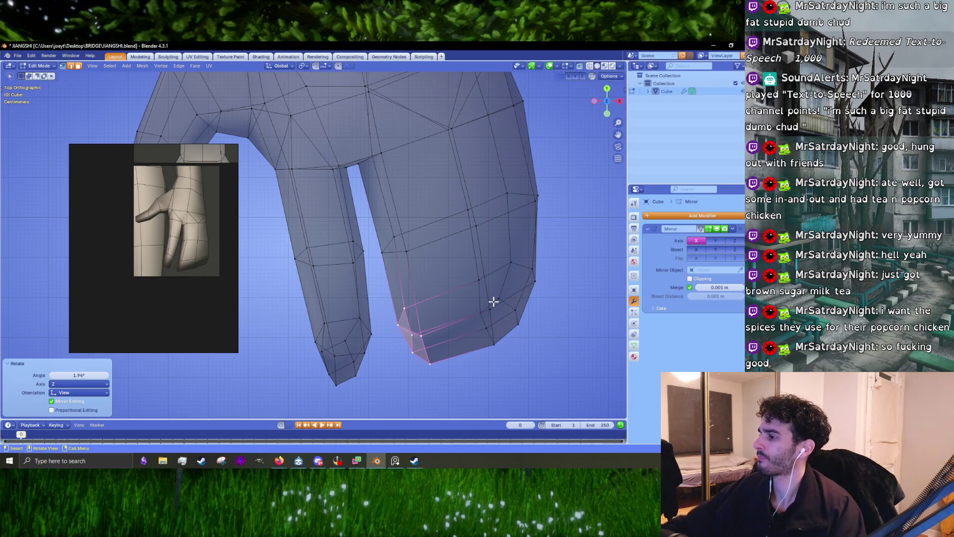
Shift the fingertip loop about −0.003 m, nudge one tip vertex, and return to Object Mode
{"action": "middle_click_drag", "start_coordinate": [485, 289], "coordinate": [352, 283], "text": "shift"}
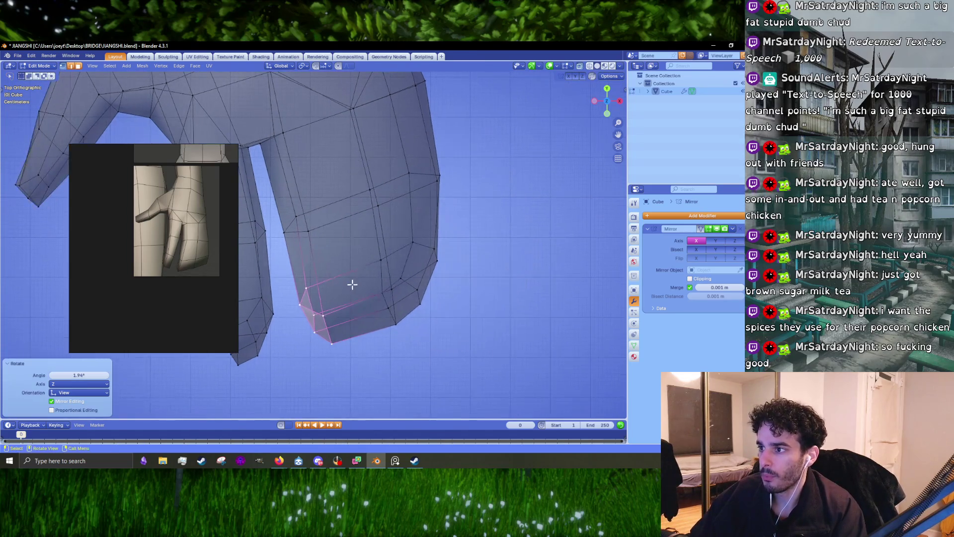
{"action": "key", "text": "g"}
{"action": "left_click", "coordinate": [350, 287]}
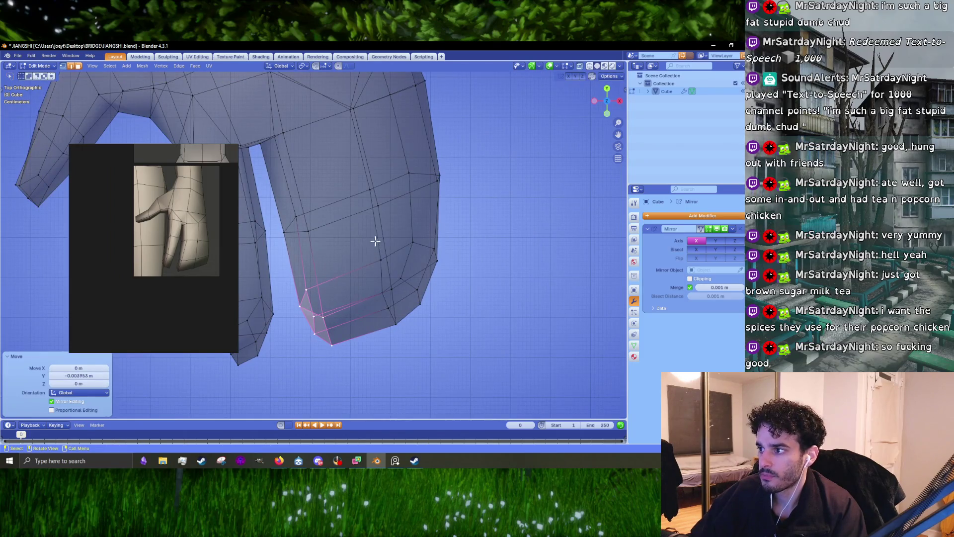
{"action": "left_click", "coordinate": [371, 311]}
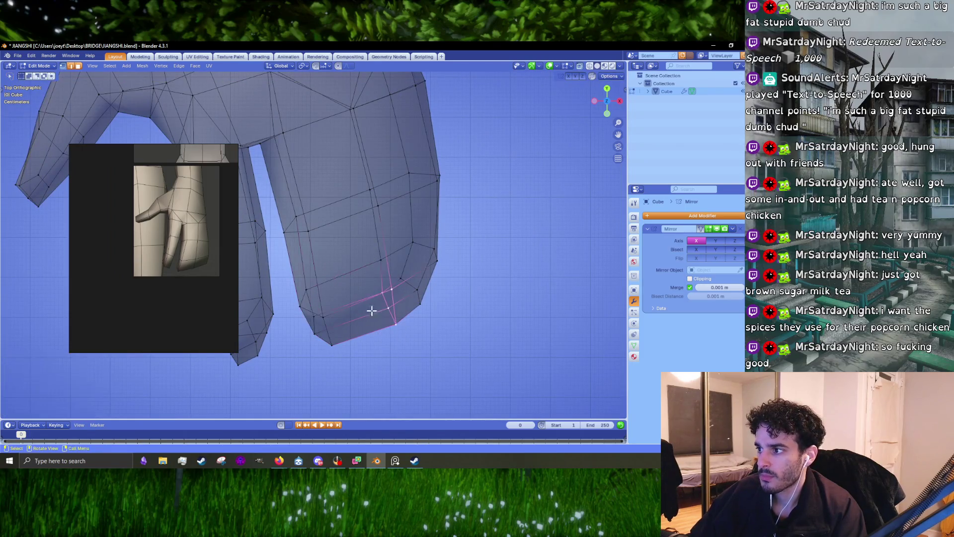
{"action": "key", "text": "g"}
{"action": "left_click", "coordinate": [366, 281]}
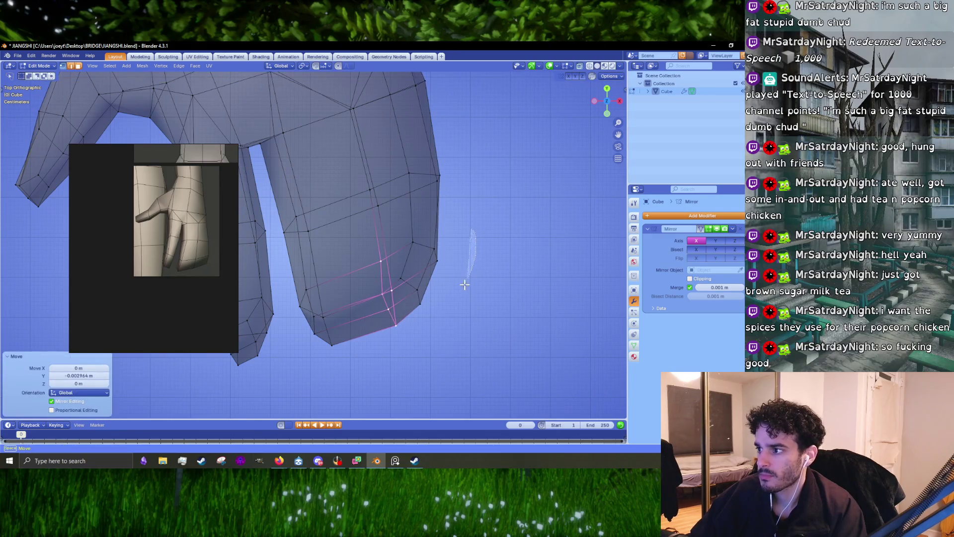
{"action": "key", "text": "Tab"}
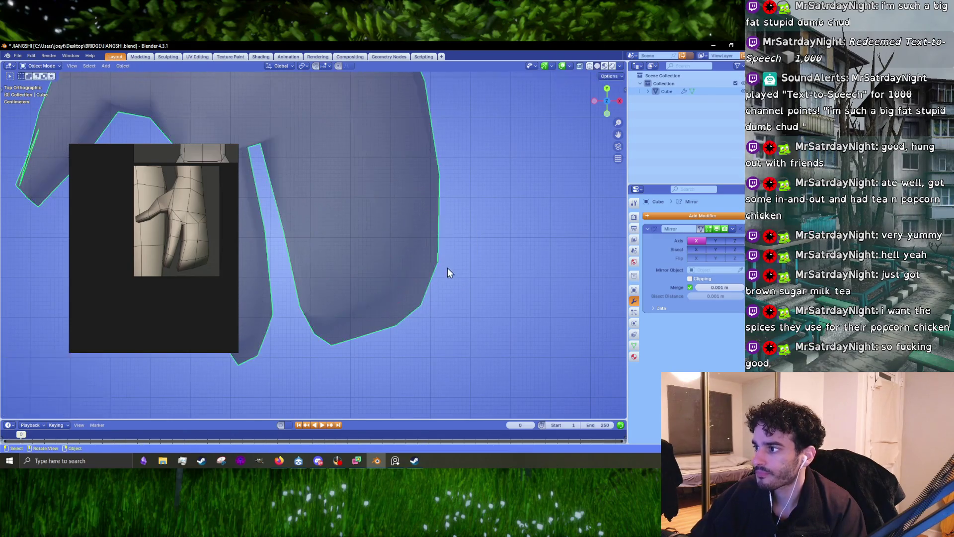
Turn off X-ray, re-enter Edit Mode at the sleeve, and move the reference image aside
{"action": "mouse_move", "coordinate": [449, 273]}
{"action": "middle_mouse_down"}
{"action": "mouse_move", "coordinate": [435, 272]}
{"action": "mouse_move", "coordinate": [406, 220]}
{"action": "middle_mouse_up"}
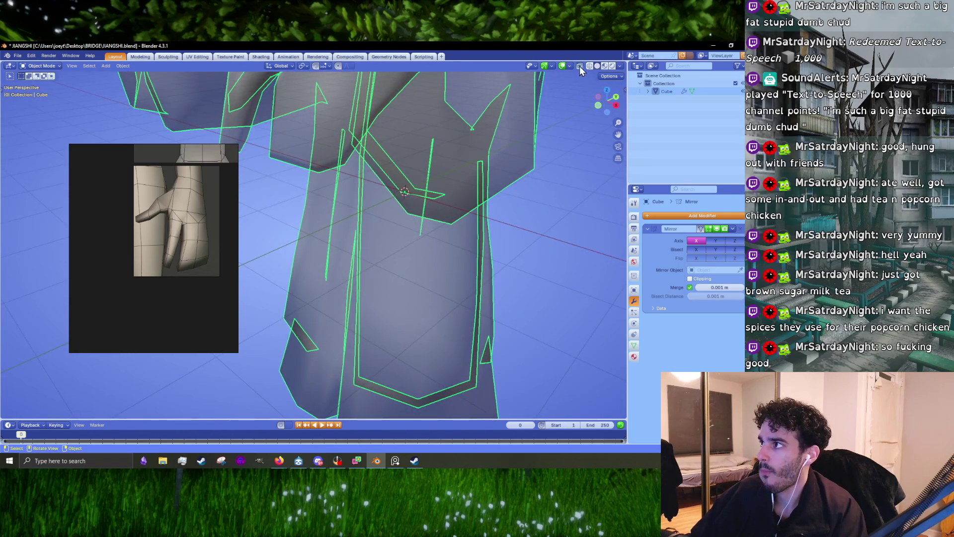
{"action": "left_click", "coordinate": [579, 66]}
{"action": "mouse_move", "coordinate": [422, 172]}
{"action": "middle_mouse_down"}
{"action": "mouse_move", "coordinate": [347, 253]}
{"action": "mouse_move", "coordinate": [358, 268]}
{"action": "mouse_move", "coordinate": [384, 253]}
{"action": "mouse_move", "coordinate": [365, 275]}
{"action": "mouse_move", "coordinate": [209, 235]}
{"action": "middle_mouse_up"}
{"action": "key", "text": "Tab"}
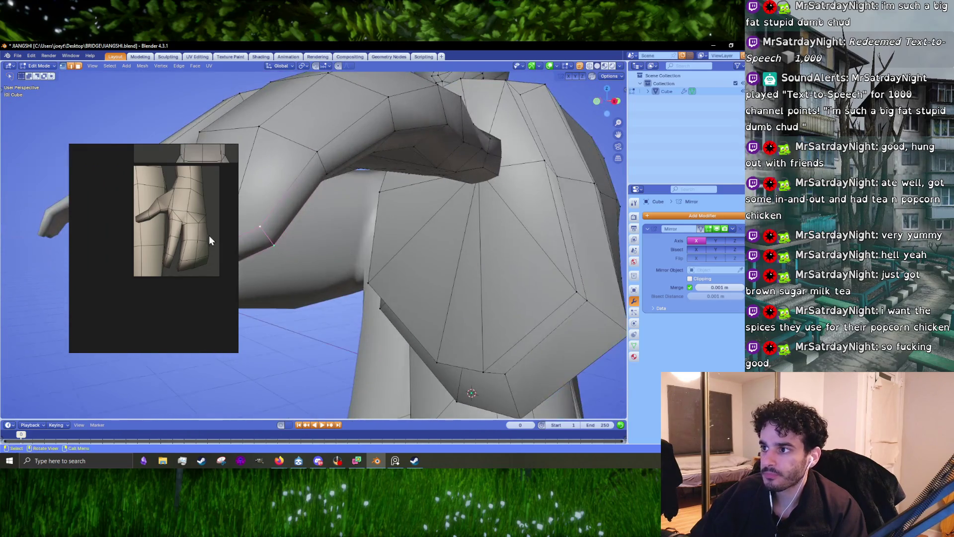
{"action": "left_click_drag", "start_coordinate": [208, 234], "coordinate": [129, 150]}
{"action": "mouse_move", "coordinate": [258, 228]}
{"action": "middle_mouse_down"}
{"action": "mouse_move", "coordinate": [465, 332]}
{"action": "mouse_move", "coordinate": [360, 306]}
{"action": "mouse_move", "coordinate": [469, 322]}
{"action": "mouse_move", "coordinate": [379, 283]}
{"action": "mouse_move", "coordinate": [402, 208]}
{"action": "mouse_move", "coordinate": [392, 260]}
{"action": "mouse_move", "coordinate": [447, 290]}
{"action": "mouse_move", "coordinate": [440, 367]}
{"action": "mouse_move", "coordinate": [404, 363]}
{"action": "mouse_move", "coordinate": [403, 336]}
{"action": "mouse_move", "coordinate": [437, 324]}
{"action": "mouse_move", "coordinate": [336, 317]}
{"action": "mouse_move", "coordinate": [434, 331]}
{"action": "middle_mouse_up"}
Move the sleeve-end edge and rotate it −10.9° on Z, with a small adjustment
{"action": "key", "text": "g"}
{"action": "left_click", "coordinate": [367, 281]}
{"action": "key", "text": "r"}
{"action": "left_click", "coordinate": [461, 330]}
{"action": "key", "text": "r"}
{"action": "key", "text": "g"}
{"action": "left_click", "coordinate": [405, 283]}
Move another arm edge and the edge under the shoulder, then toggle Edit Mode
{"action": "left_click", "coordinate": [379, 283]}
{"action": "key", "text": "g"}
{"action": "left_click", "coordinate": [399, 265]}
{"action": "key", "text": "g"}
{"action": "left_click", "coordinate": [405, 359]}
{"action": "key", "text": "Tab"}
{"action": "key", "text": "Tab"}
{"action": "key", "text": "Tab"}
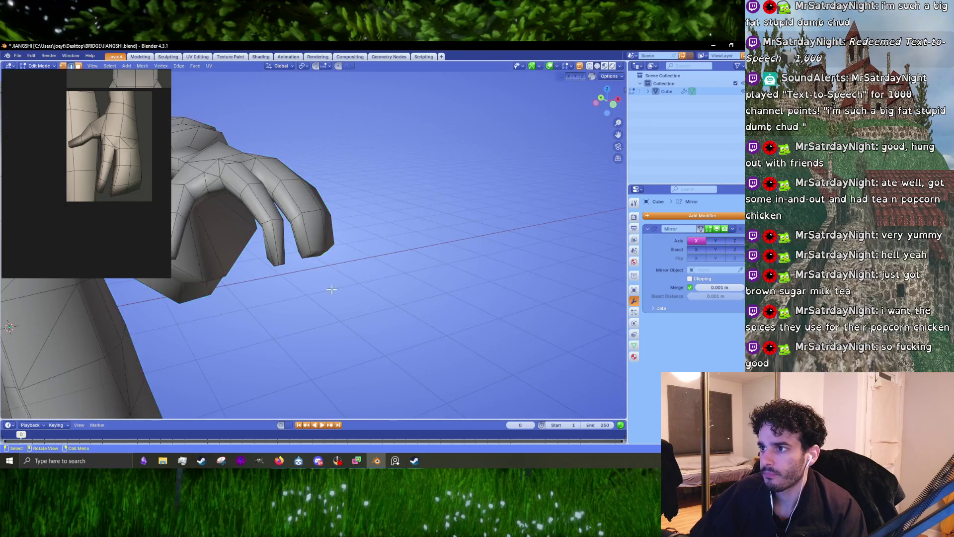
{"action": "mouse_move", "coordinate": [305, 244]}
{"action": "middle_mouse_down"}
{"action": "mouse_move", "coordinate": [357, 192]}
{"action": "mouse_move", "coordinate": [359, 291]}
{"action": "mouse_move", "coordinate": [271, 279]}
{"action": "mouse_move", "coordinate": [260, 268]}
{"action": "mouse_move", "coordinate": [292, 268]}
{"action": "mouse_move", "coordinate": [303, 295]}
{"action": "mouse_move", "coordinate": [404, 316]}
{"action": "mouse_move", "coordinate": [363, 315]}
{"action": "mouse_move", "coordinate": [351, 259]}
{"action": "middle_mouse_up"}
{"action": "key", "text": "Tab"}
{"action": "scroll", "coordinate": [321, 319], "scroll_direction": "down", "scroll_amount": 5}
{"action": "key", "text": "Tab"}
{"action": "scroll", "coordinate": [365, 321], "scroll_direction": "up", "scroll_amount": 4}
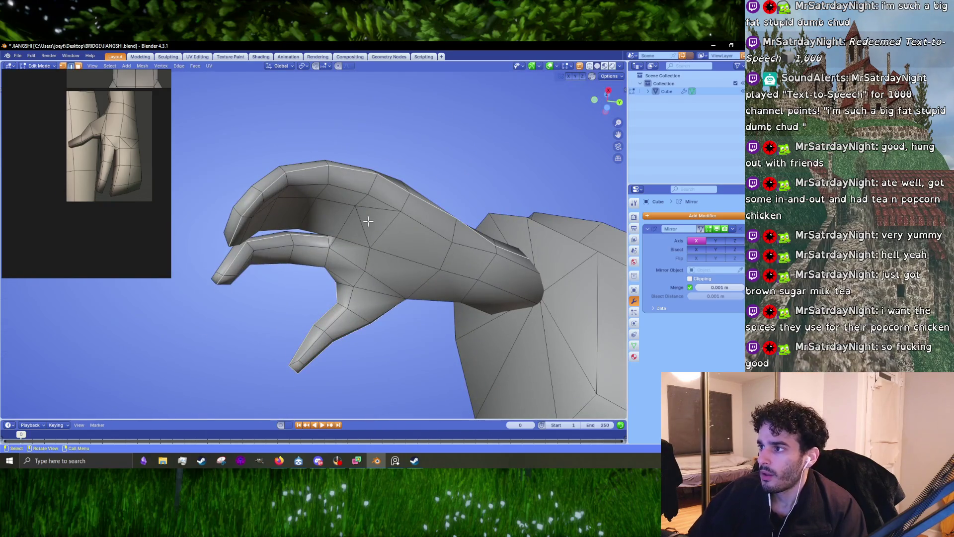
{"action": "middle_click_drag", "start_coordinate": [368, 221], "coordinate": [347, 224]}
{"action": "key", "text": "1"}
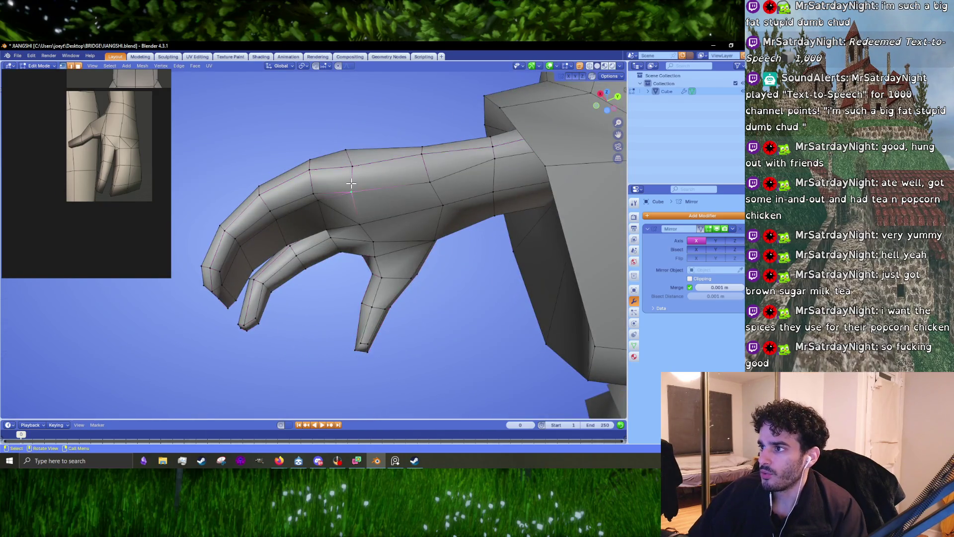
{"action": "mouse_move", "coordinate": [351, 183]}
{"action": "middle_mouse_down"}
{"action": "mouse_move", "coordinate": [315, 266]}
{"action": "mouse_move", "coordinate": [300, 207]}
{"action": "mouse_move", "coordinate": [379, 326]}
{"action": "mouse_move", "coordinate": [417, 351]}
{"action": "mouse_move", "coordinate": [358, 312]}
{"action": "mouse_move", "coordinate": [447, 249]}
{"action": "mouse_move", "coordinate": [384, 300]}
{"action": "mouse_move", "coordinate": [386, 292]}
{"action": "mouse_move", "coordinate": [453, 348]}
{"action": "mouse_move", "coordinate": [377, 285]}
{"action": "mouse_move", "coordinate": [357, 292]}
{"action": "mouse_move", "coordinate": [358, 260]}
{"action": "mouse_move", "coordinate": [368, 275]}
{"action": "mouse_move", "coordinate": [365, 264]}
{"action": "middle_mouse_up"}
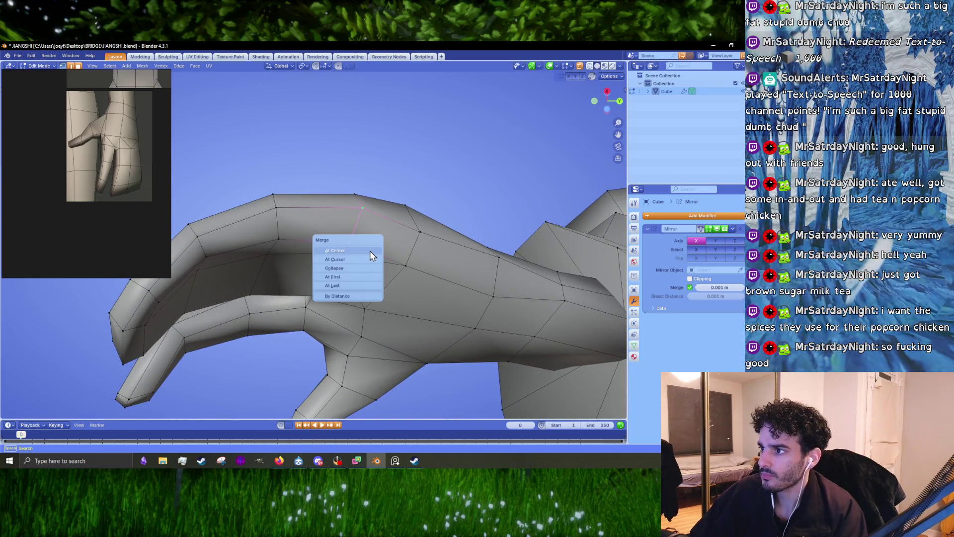
Merge redundant vertex pairs on the forearm and hand At Center
{"action": "left_click", "coordinate": [370, 250]}
{"action": "middle_click_drag", "start_coordinate": [370, 251], "coordinate": [369, 258]}
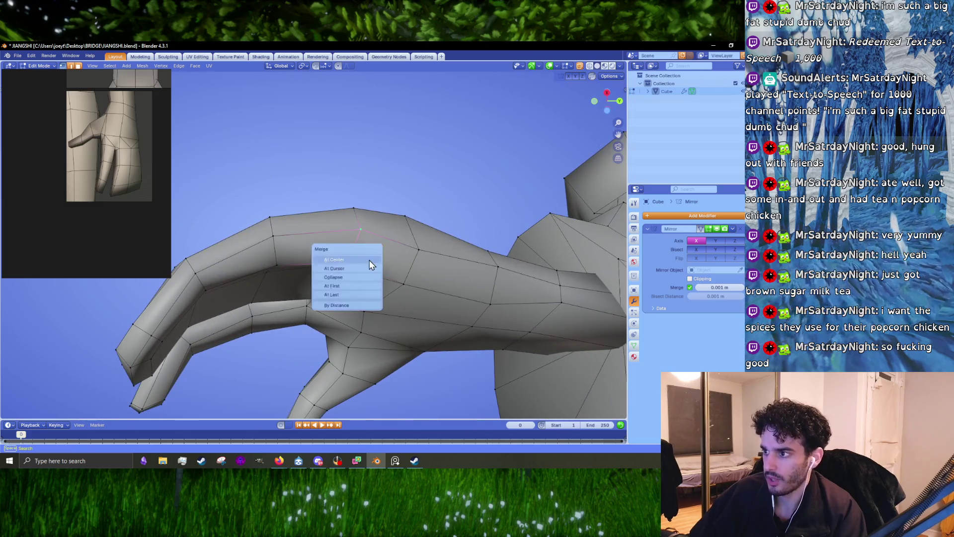
{"action": "left_click", "coordinate": [369, 261]}
{"action": "left_click", "coordinate": [284, 262]}
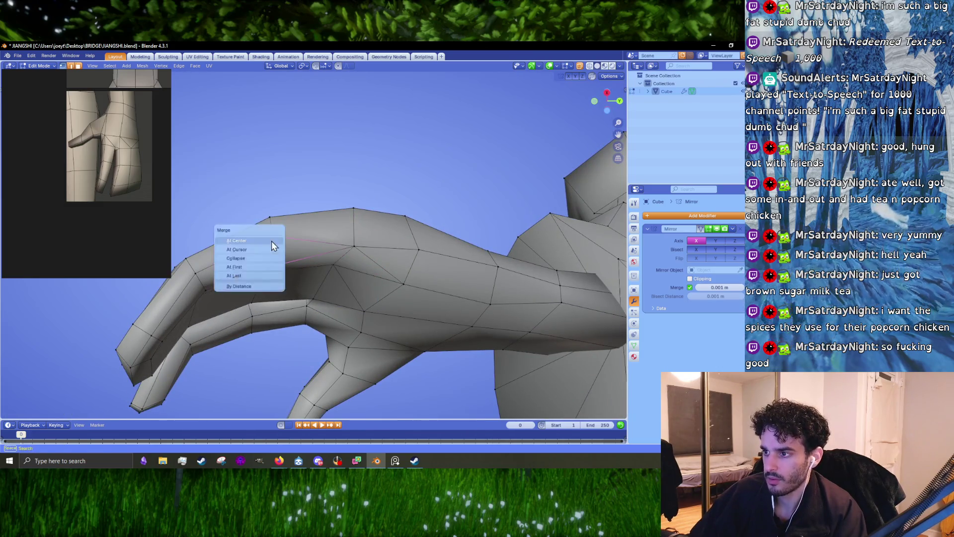
{"action": "left_click", "coordinate": [271, 240]}
{"action": "middle_click_drag", "start_coordinate": [252, 262], "coordinate": [388, 204]}
{"action": "left_click", "coordinate": [389, 204], "text": "shift"}
{"action": "left_click", "coordinate": [396, 187]}
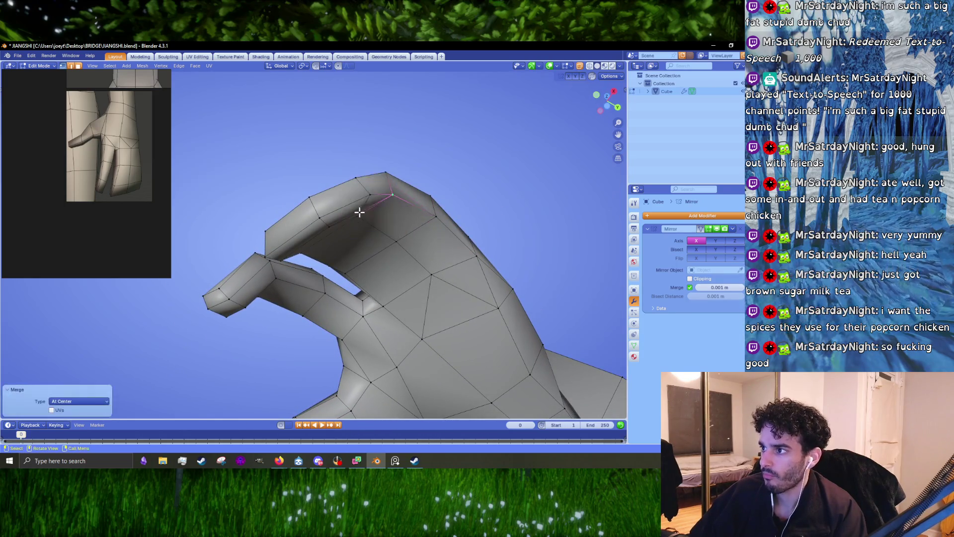
Merge further vertex pairs on the fingers and between them At Center
{"action": "key", "text": "m"}
{"action": "left_click", "coordinate": [368, 203]}
{"action": "middle_click_drag", "start_coordinate": [368, 203], "coordinate": [333, 198]}
{"action": "left_click", "coordinate": [267, 193], "text": "shift"}
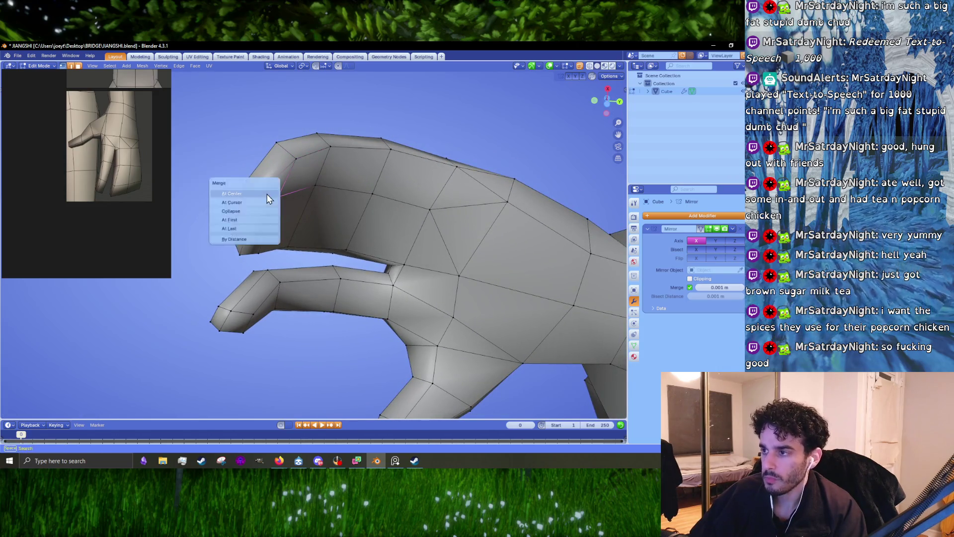
{"action": "left_click", "coordinate": [267, 197]}
{"action": "middle_click_drag", "start_coordinate": [266, 198], "coordinate": [447, 258]}
{"action": "scroll", "coordinate": [447, 258], "scroll_direction": "up", "scroll_amount": 3}
{"action": "left_click", "coordinate": [494, 279]}
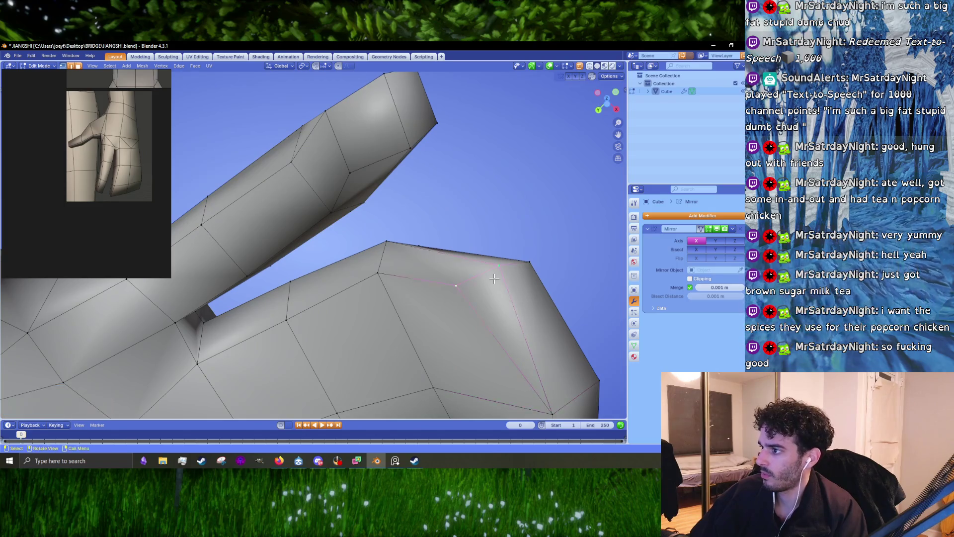
{"action": "left_click", "coordinate": [494, 279]}
Undo the center merge and merge the two shoulder vertices At Last instead
{"action": "mouse_move", "coordinate": [494, 279]}
{"action": "middle_mouse_down"}
{"action": "mouse_move", "coordinate": [341, 299]}
{"action": "mouse_move", "coordinate": [357, 260]}
{"action": "middle_mouse_up"}
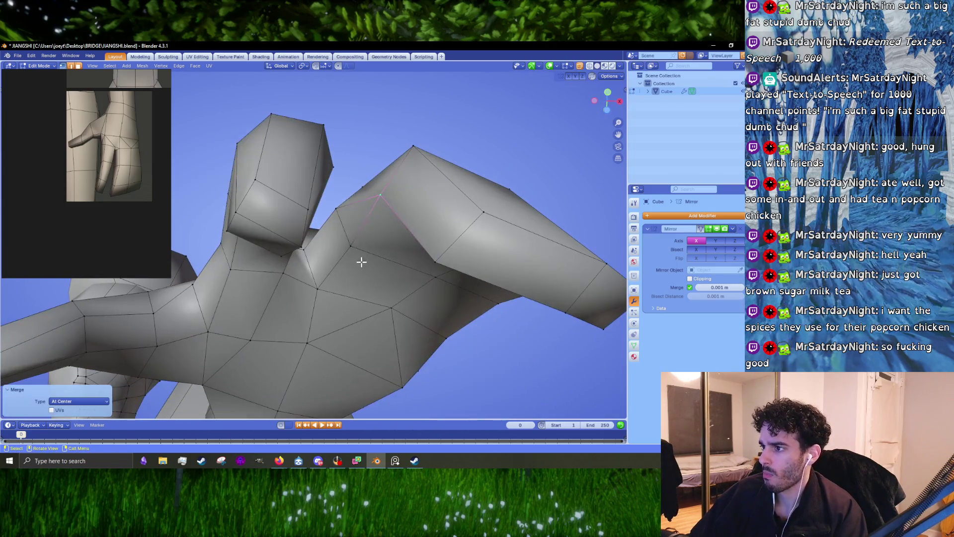
{"action": "key", "text": "m"}
{"action": "left_click", "coordinate": [341, 223]}
{"action": "key", "text": "ctrl+z"}
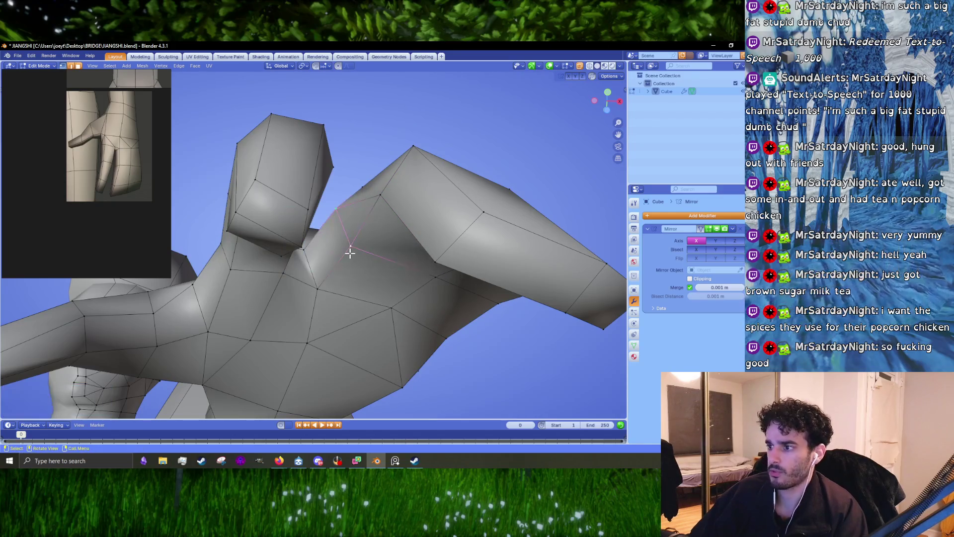
{"action": "key", "text": "m"}
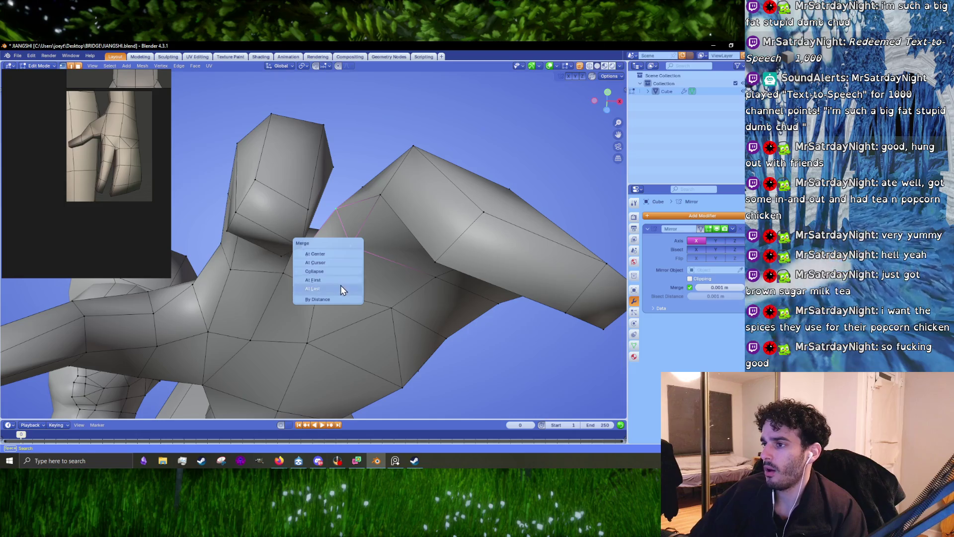
{"action": "left_click", "coordinate": [341, 287]}
{"action": "mouse_move", "coordinate": [341, 287]}
{"action": "middle_mouse_down"}
{"action": "mouse_move", "coordinate": [350, 273]}
{"action": "mouse_move", "coordinate": [348, 288]}
{"action": "mouse_move", "coordinate": [299, 278]}
{"action": "mouse_move", "coordinate": [353, 284]}
{"action": "mouse_move", "coordinate": [345, 219]}
{"action": "mouse_move", "coordinate": [419, 260]}
{"action": "mouse_move", "coordinate": [269, 253]}
{"action": "middle_mouse_up"}
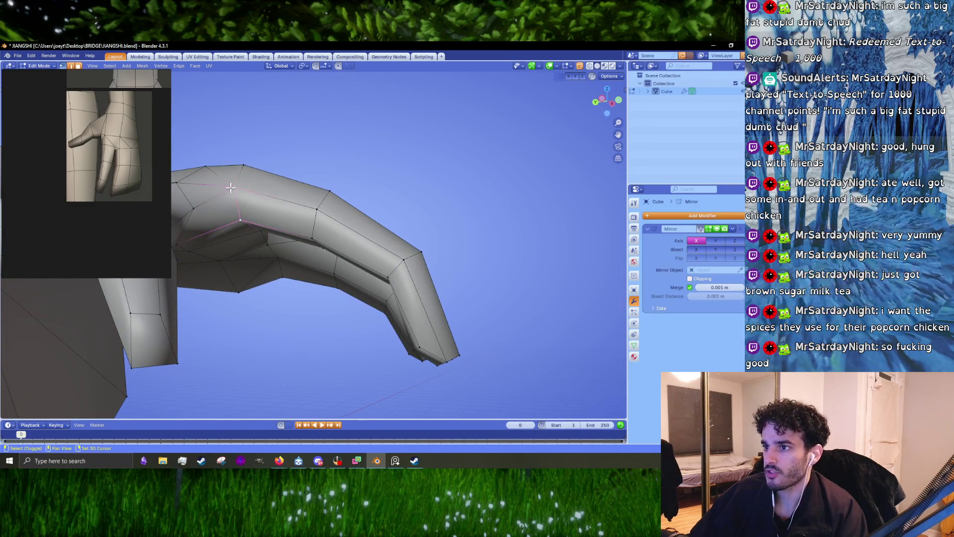
{"action": "mouse_move", "coordinate": [231, 187]}
{"action": "middle_mouse_down"}
{"action": "mouse_move", "coordinate": [228, 238]}
{"action": "mouse_move", "coordinate": [250, 264]}
{"action": "mouse_move", "coordinate": [263, 242]}
{"action": "mouse_move", "coordinate": [277, 249]}
{"action": "mouse_move", "coordinate": [316, 223]}
{"action": "mouse_move", "coordinate": [364, 242]}
{"action": "middle_mouse_up"}
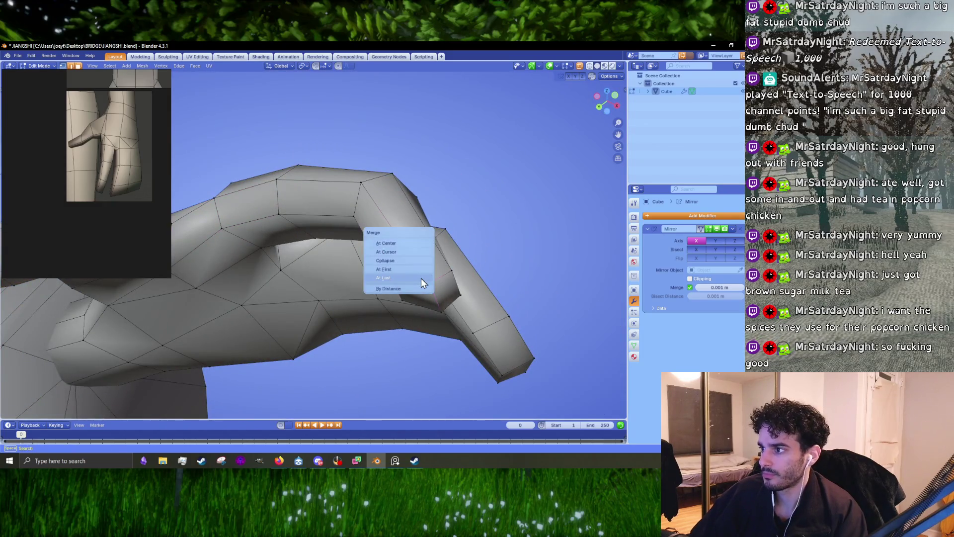
Merge pairs of fingertip vertices At Last to close up the claw tips
{"action": "left_click", "coordinate": [421, 278]}
{"action": "middle_click_drag", "start_coordinate": [421, 278], "coordinate": [394, 238]}
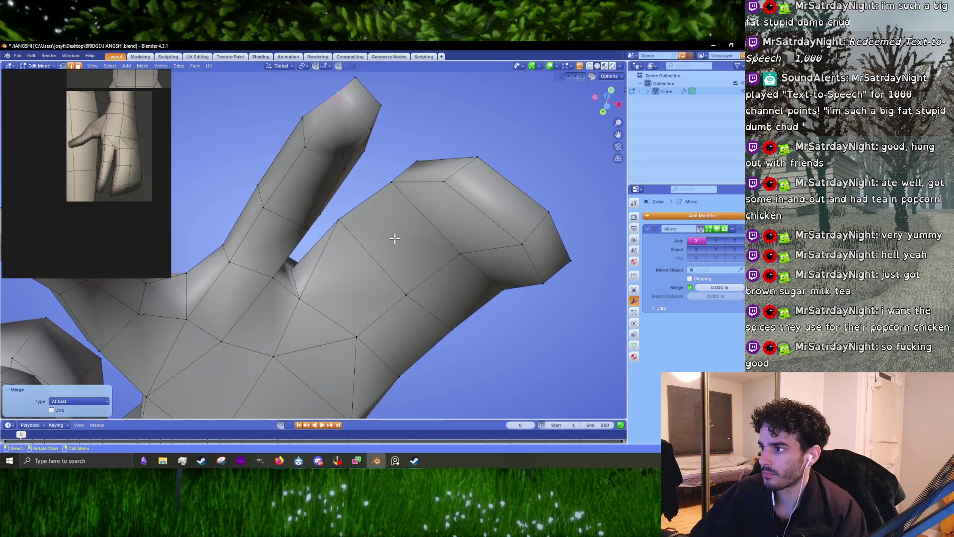
{"action": "key", "text": "m"}
{"action": "left_click", "coordinate": [364, 121]}
{"action": "mouse_move", "coordinate": [364, 121]}
{"action": "middle_mouse_down"}
{"action": "mouse_move", "coordinate": [384, 234]}
{"action": "mouse_move", "coordinate": [364, 262]}
{"action": "mouse_move", "coordinate": [324, 239]}
{"action": "mouse_move", "coordinate": [364, 253]}
{"action": "mouse_move", "coordinate": [403, 287]}
{"action": "middle_mouse_up"}
{"action": "left_click", "coordinate": [325, 218]}
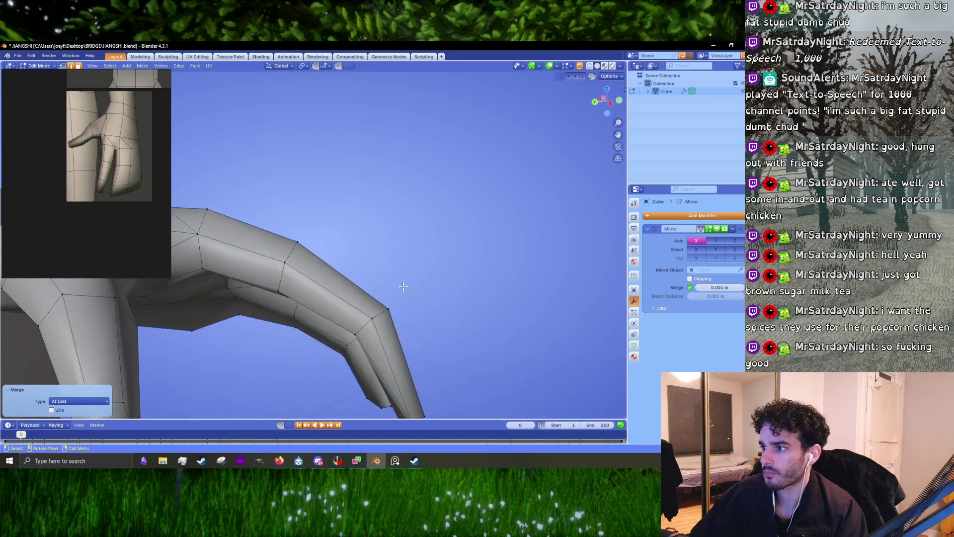
{"action": "key", "text": "m"}
{"action": "left_click", "coordinate": [370, 319]}
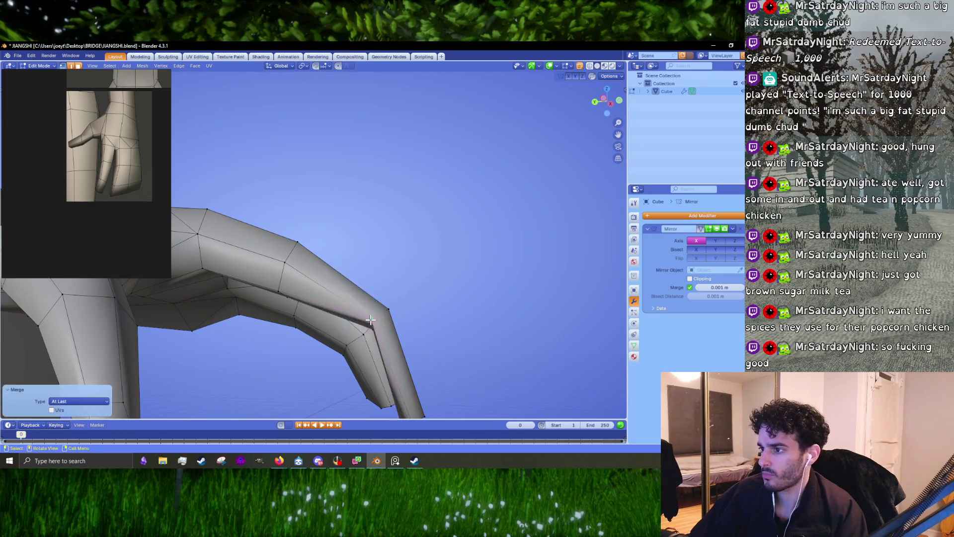
{"action": "mouse_move", "coordinate": [370, 320]}
{"action": "middle_mouse_down"}
{"action": "mouse_move", "coordinate": [400, 251]}
{"action": "mouse_move", "coordinate": [373, 250]}
{"action": "mouse_move", "coordinate": [409, 273]}
{"action": "mouse_move", "coordinate": [377, 288]}
{"action": "mouse_move", "coordinate": [368, 192]}
{"action": "mouse_move", "coordinate": [460, 261]}
{"action": "mouse_move", "coordinate": [439, 286]}
{"action": "mouse_move", "coordinate": [432, 278]}
{"action": "mouse_move", "coordinate": [431, 311]}
{"action": "mouse_move", "coordinate": [447, 285]}
{"action": "middle_mouse_up"}
Reposition finger vertices, tilt a finger edge loop about 6.84° and scale it to 0.953
{"action": "key", "text": "g"}
{"action": "left_click", "coordinate": [376, 291]}
{"action": "key", "text": "g"}
{"action": "left_click", "coordinate": [376, 290]}
{"action": "key", "text": "r"}
{"action": "left_click", "coordinate": [368, 192]}
{"action": "key", "text": "g"}
{"action": "left_click", "coordinate": [427, 315]}
{"action": "key", "text": "g"}
{"action": "key", "text": "s"}
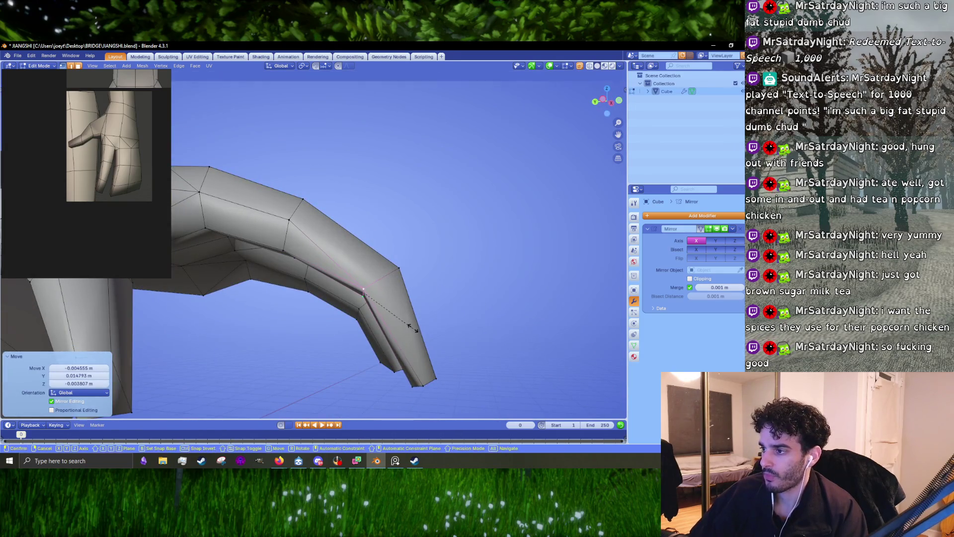
{"action": "left_click", "coordinate": [403, 316]}
Reposition the finger vertices, nudging one slightly to the left
{"action": "mouse_move", "coordinate": [403, 316]}
{"action": "middle_mouse_down"}
{"action": "mouse_move", "coordinate": [379, 256]}
{"action": "mouse_move", "coordinate": [432, 301]}
{"action": "mouse_move", "coordinate": [448, 278]}
{"action": "mouse_move", "coordinate": [422, 226]}
{"action": "middle_mouse_up"}
{"action": "key", "text": "s"}
{"action": "key", "text": "g"}
{"action": "left_click", "coordinate": [438, 312]}
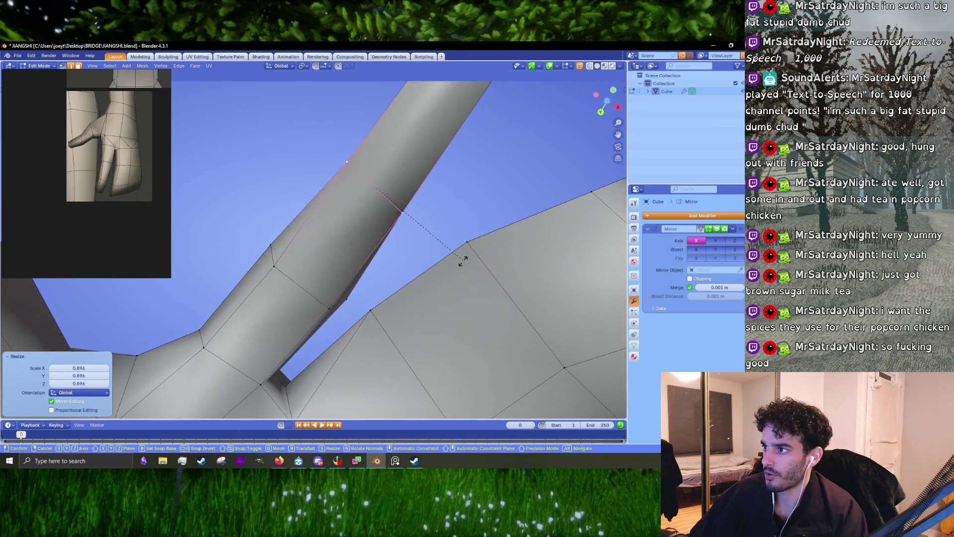
{"action": "middle_click_drag", "start_coordinate": [453, 285], "coordinate": [506, 314], "text": "shift"}
{"action": "left_click", "coordinate": [503, 341]}
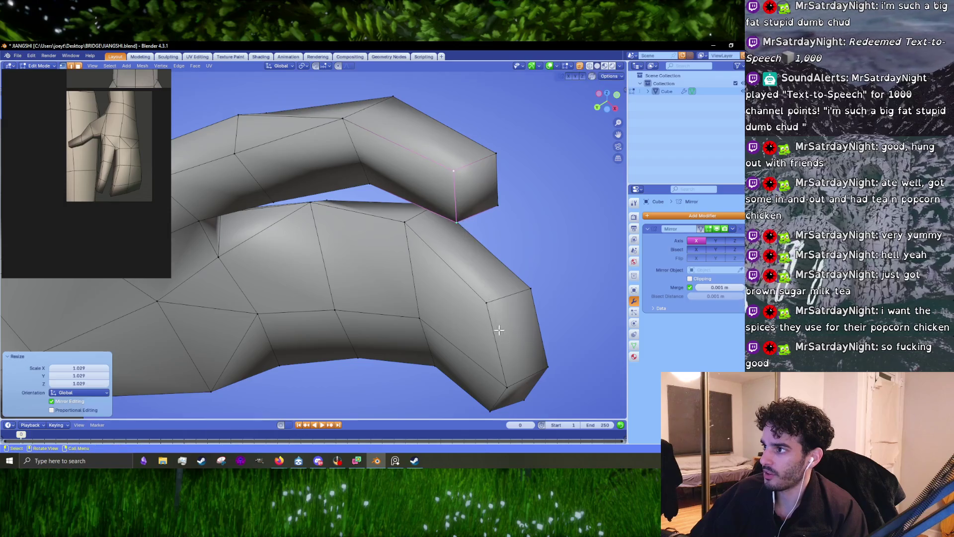
Leave Edit Mode to inspect the fingers' shape, then return to editing
{"action": "key", "text": "Tab"}
{"action": "scroll", "coordinate": [467, 313], "scroll_direction": "down", "scroll_amount": 5}
{"action": "mouse_move", "coordinate": [436, 294]}
{"action": "middle_mouse_down"}
{"action": "mouse_move", "coordinate": [369, 324]}
{"action": "mouse_move", "coordinate": [396, 259]}
{"action": "mouse_move", "coordinate": [373, 231]}
{"action": "mouse_move", "coordinate": [395, 247]}
{"action": "mouse_move", "coordinate": [364, 253]}
{"action": "middle_mouse_up"}
{"action": "scroll", "coordinate": [387, 324], "scroll_direction": "up", "scroll_amount": 6}
{"action": "key", "text": "Tab"}
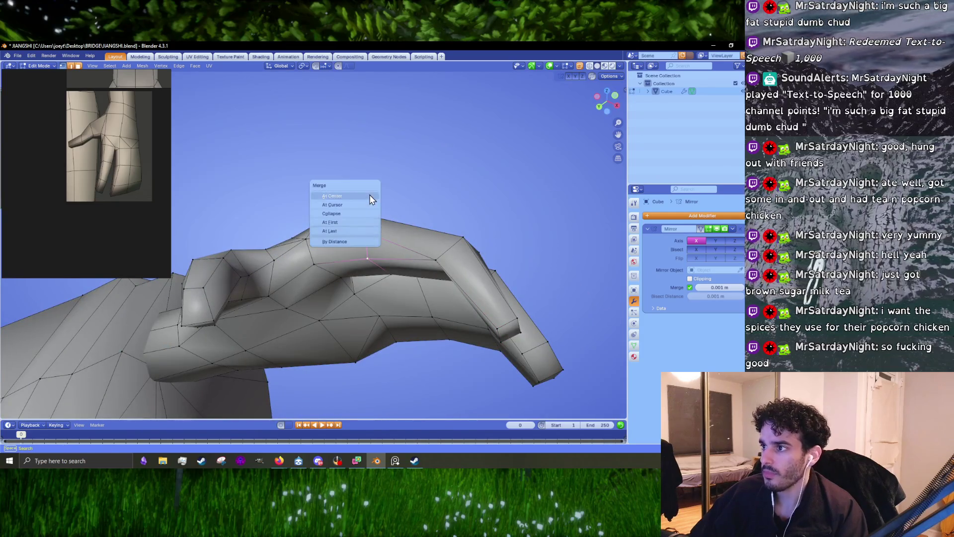
Merge finger vertices At Center and scale a finger edge to 0.927
{"action": "left_click", "coordinate": [370, 198]}
{"action": "mouse_move", "coordinate": [370, 198]}
{"action": "middle_mouse_down"}
{"action": "mouse_move", "coordinate": [409, 256]}
{"action": "mouse_move", "coordinate": [342, 213]}
{"action": "mouse_move", "coordinate": [352, 198]}
{"action": "mouse_move", "coordinate": [370, 233]}
{"action": "mouse_move", "coordinate": [352, 241]}
{"action": "mouse_move", "coordinate": [367, 278]}
{"action": "mouse_move", "coordinate": [371, 261]}
{"action": "middle_mouse_up"}
{"action": "left_click", "coordinate": [371, 205]}
{"action": "left_click", "coordinate": [372, 261], "text": "shift"}
{"action": "key", "text": "KP_Decimal"}
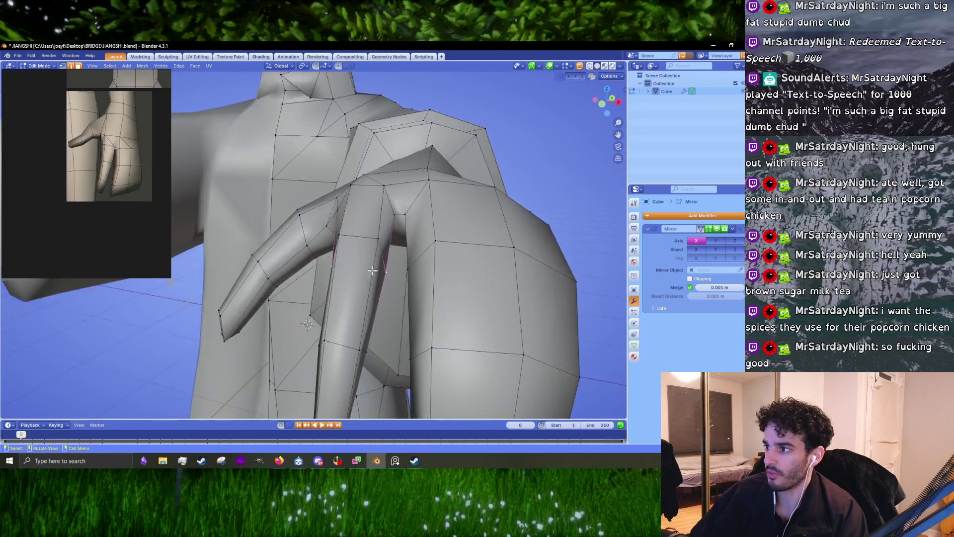
{"action": "left_click", "coordinate": [457, 301]}
{"action": "scroll", "coordinate": [437, 283], "scroll_direction": "down", "scroll_amount": 3}
{"action": "key", "text": "g"}
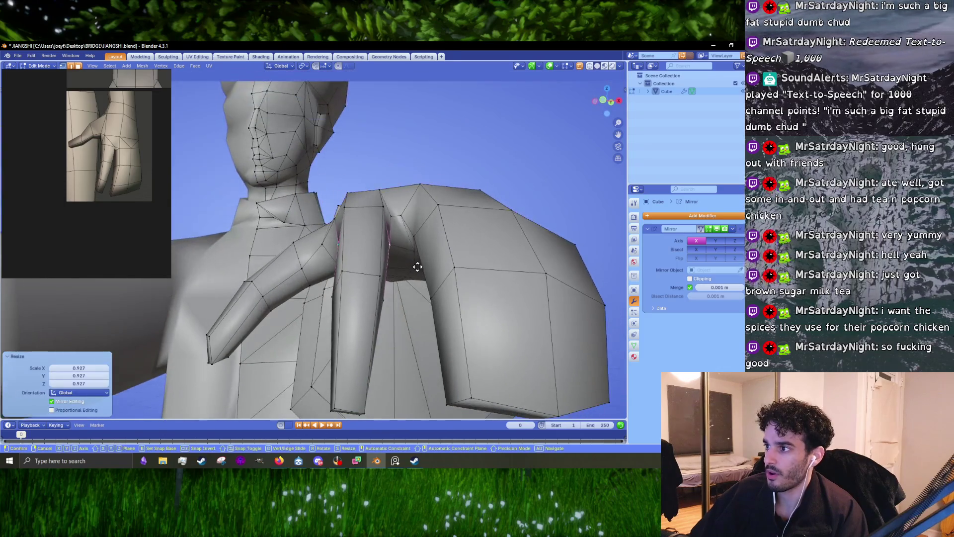
{"action": "mouse_move", "coordinate": [417, 267]}
{"action": "middle_mouse_down"}
{"action": "mouse_move", "coordinate": [401, 245]}
{"action": "mouse_move", "coordinate": [401, 196]}
{"action": "middle_mouse_up"}
{"action": "scroll", "coordinate": [392, 243], "scroll_direction": "up", "scroll_amount": 5}
Merge the finger-joint vertices At Center and rotate the selection about -9.11°
{"action": "left_click", "coordinate": [437, 238], "text": "shift"}
{"action": "middle_click_drag", "start_coordinate": [437, 239], "coordinate": [400, 257], "text": "shift"}
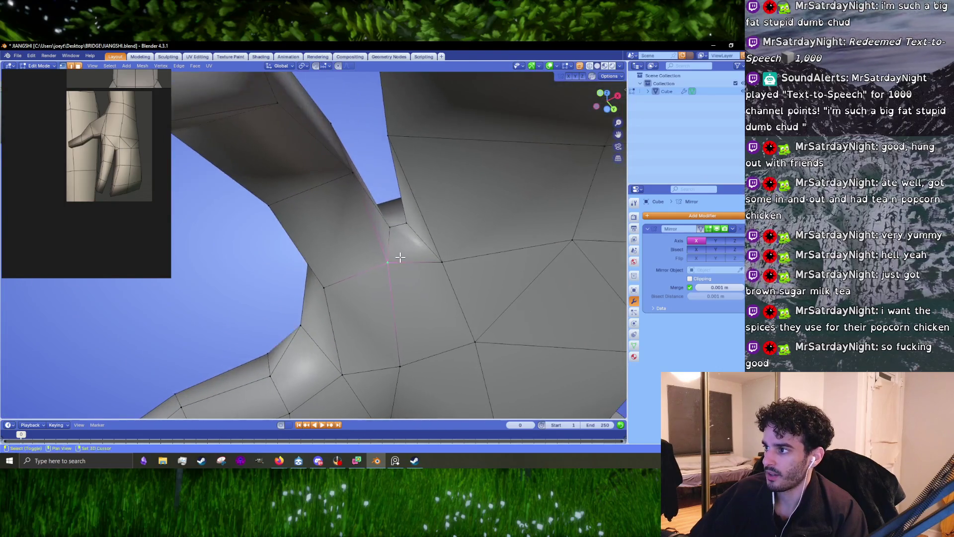
{"action": "key", "text": "m"}
{"action": "left_click", "coordinate": [396, 236]}
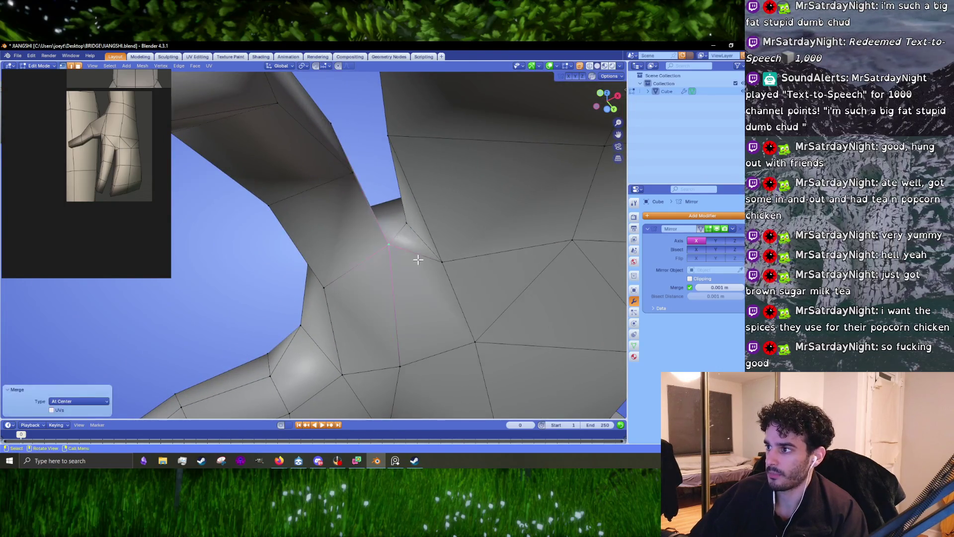
{"action": "left_click", "coordinate": [401, 227], "text": "shift"}
{"action": "scroll", "coordinate": [401, 227], "scroll_direction": "down", "scroll_amount": 4}
{"action": "mouse_move", "coordinate": [402, 228]}
{"action": "middle_mouse_down"}
{"action": "mouse_move", "coordinate": [415, 253]}
{"action": "mouse_move", "coordinate": [406, 251]}
{"action": "mouse_move", "coordinate": [394, 313]}
{"action": "mouse_move", "coordinate": [437, 301]}
{"action": "middle_mouse_up"}
{"action": "key", "text": "r"}
{"action": "left_click", "coordinate": [404, 268]}
{"action": "left_click", "coordinate": [441, 293]}
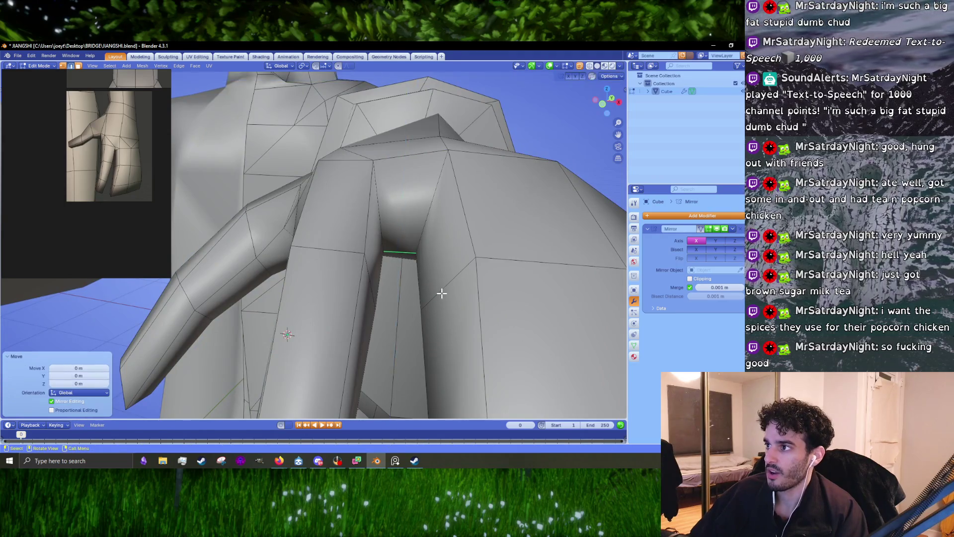
Reposition the vertical edge loop between the fingers
{"action": "key", "text": "1"}
{"action": "left_click", "coordinate": [373, 164], "text": "alt"}
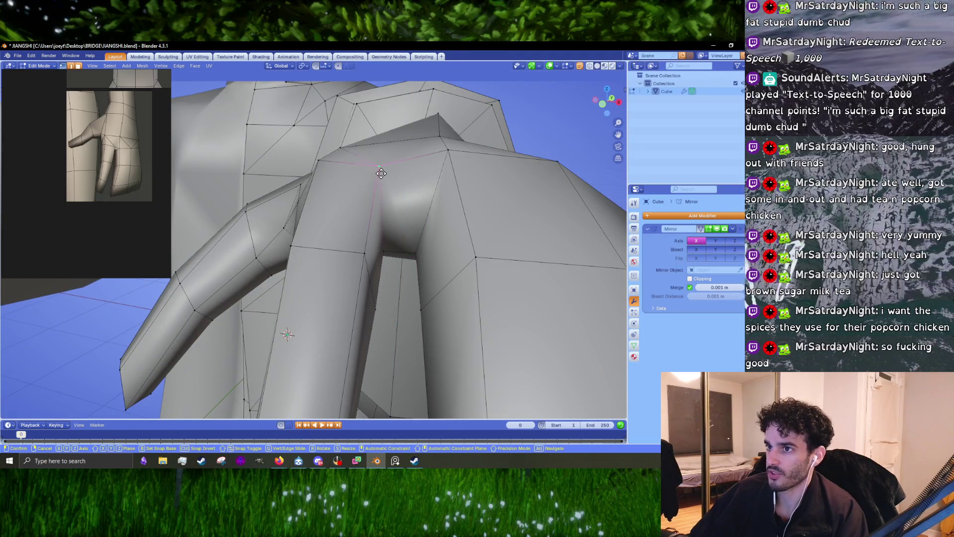
{"action": "left_click", "coordinate": [381, 171]}
{"action": "mouse_move", "coordinate": [381, 171]}
{"action": "middle_mouse_down"}
{"action": "mouse_move", "coordinate": [277, 166]}
{"action": "mouse_move", "coordinate": [360, 212]}
{"action": "middle_mouse_up"}
{"action": "key", "text": "g"}
{"action": "left_click", "coordinate": [277, 167]}
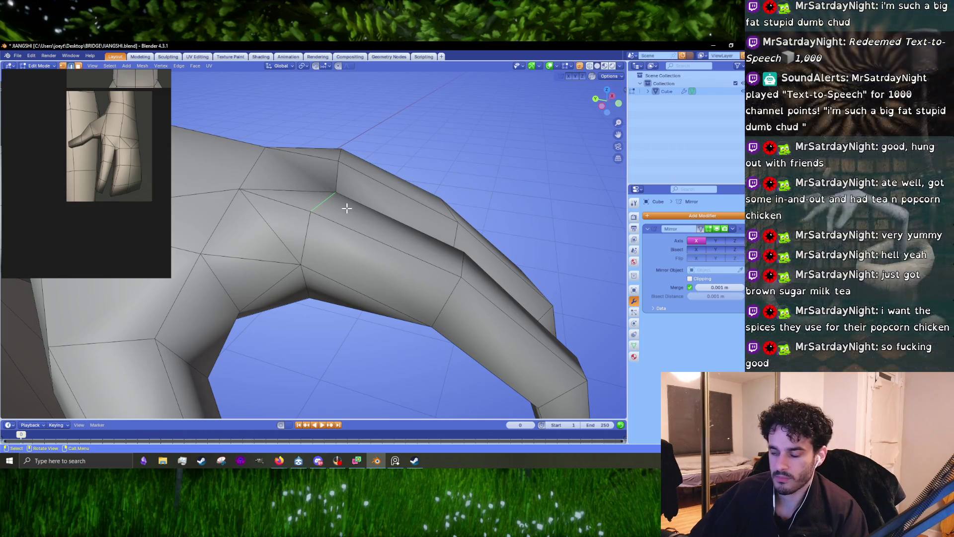
Move the arm selection about 0.037 m along Z, then preview the hand from below
{"action": "mouse_move", "coordinate": [346, 208]}
{"action": "middle_mouse_down"}
{"action": "mouse_move", "coordinate": [393, 207]}
{"action": "mouse_move", "coordinate": [375, 214]}
{"action": "mouse_move", "coordinate": [456, 244]}
{"action": "mouse_move", "coordinate": [370, 250]}
{"action": "mouse_move", "coordinate": [458, 219]}
{"action": "mouse_move", "coordinate": [439, 245]}
{"action": "mouse_move", "coordinate": [413, 247]}
{"action": "mouse_move", "coordinate": [454, 242]}
{"action": "mouse_move", "coordinate": [461, 222]}
{"action": "mouse_move", "coordinate": [330, 236]}
{"action": "mouse_move", "coordinate": [366, 235]}
{"action": "middle_mouse_up"}
{"action": "key", "text": "g"}
{"action": "key", "text": "z"}
{"action": "left_click", "coordinate": [455, 228]}
{"action": "key", "text": "g"}
{"action": "left_click", "coordinate": [417, 234]}
{"action": "key", "text": "Tab"}
{"action": "key", "text": "Tab"}
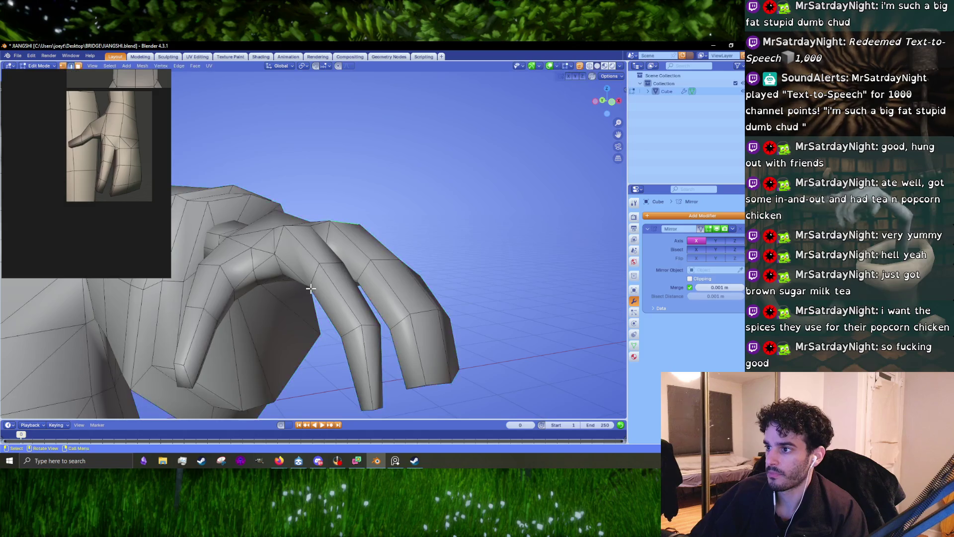
{"action": "mouse_move", "coordinate": [311, 288]}
{"action": "middle_mouse_down"}
{"action": "mouse_move", "coordinate": [335, 228]}
{"action": "mouse_move", "coordinate": [342, 253]}
{"action": "mouse_move", "coordinate": [377, 255]}
{"action": "mouse_move", "coordinate": [428, 305]}
{"action": "mouse_move", "coordinate": [423, 312]}
{"action": "mouse_move", "coordinate": [371, 286]}
{"action": "mouse_move", "coordinate": [364, 261]}
{"action": "mouse_move", "coordinate": [374, 254]}
{"action": "middle_mouse_up"}
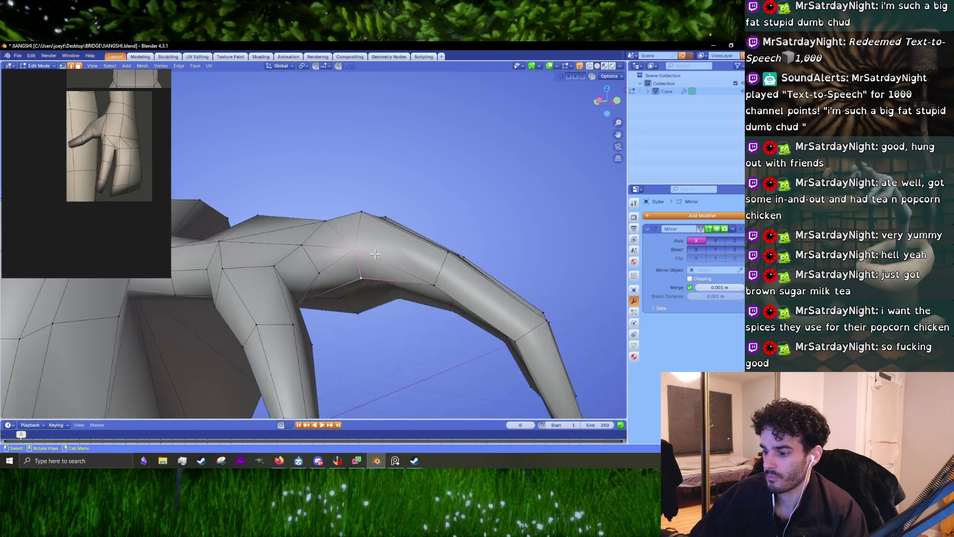
Merge redundant vertex pairs along the forearm At Last
{"action": "left_click", "coordinate": [363, 279]}
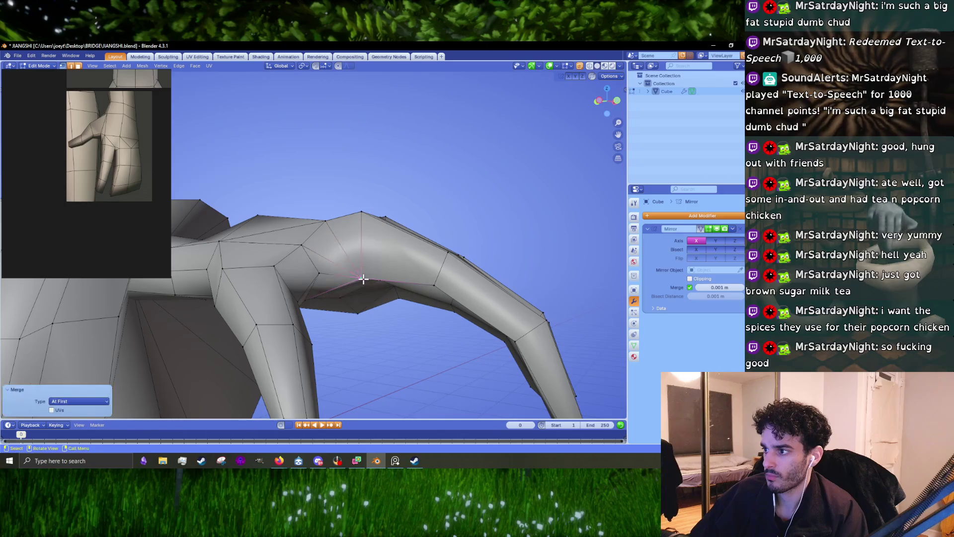
{"action": "left_click", "coordinate": [359, 287]}
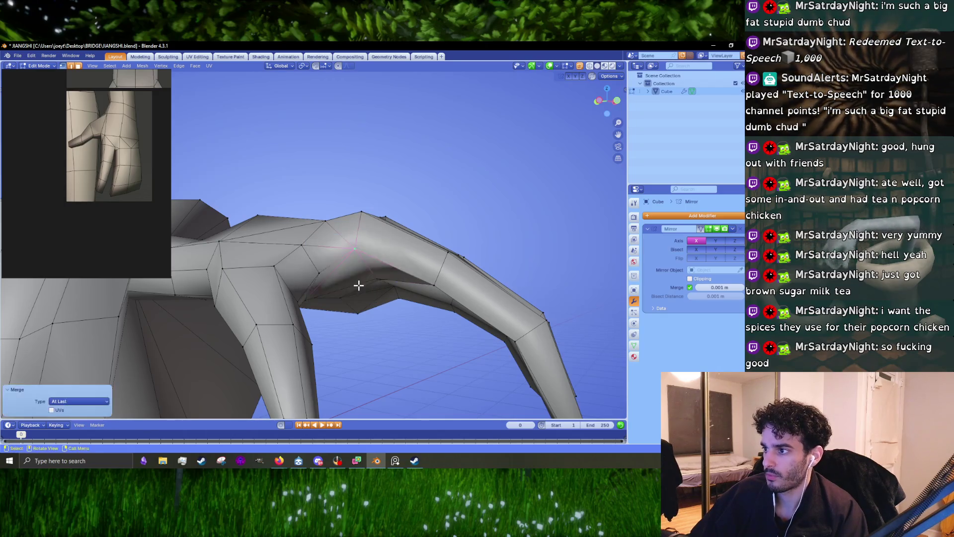
{"action": "middle_click_drag", "start_coordinate": [357, 283], "coordinate": [334, 239]}
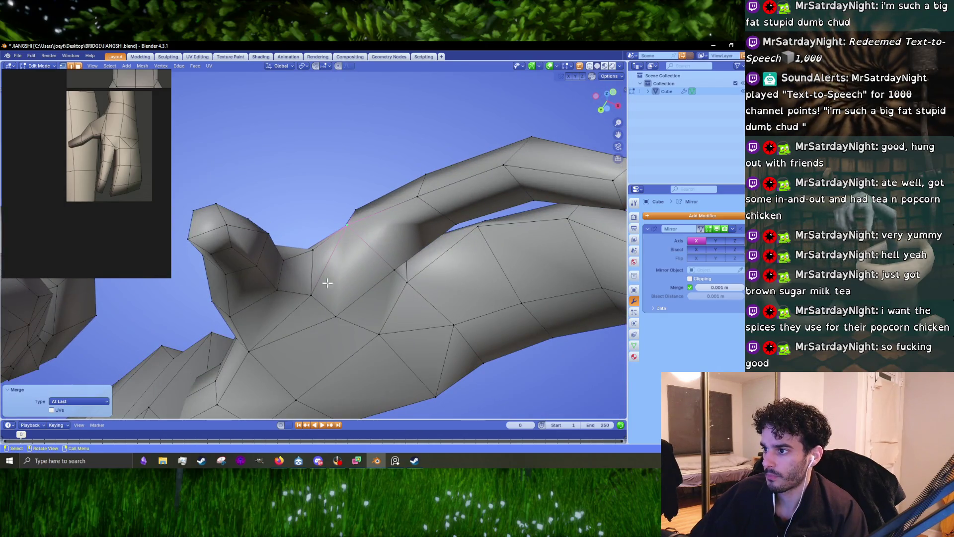
{"action": "middle_click_drag", "start_coordinate": [327, 282], "coordinate": [326, 305]}
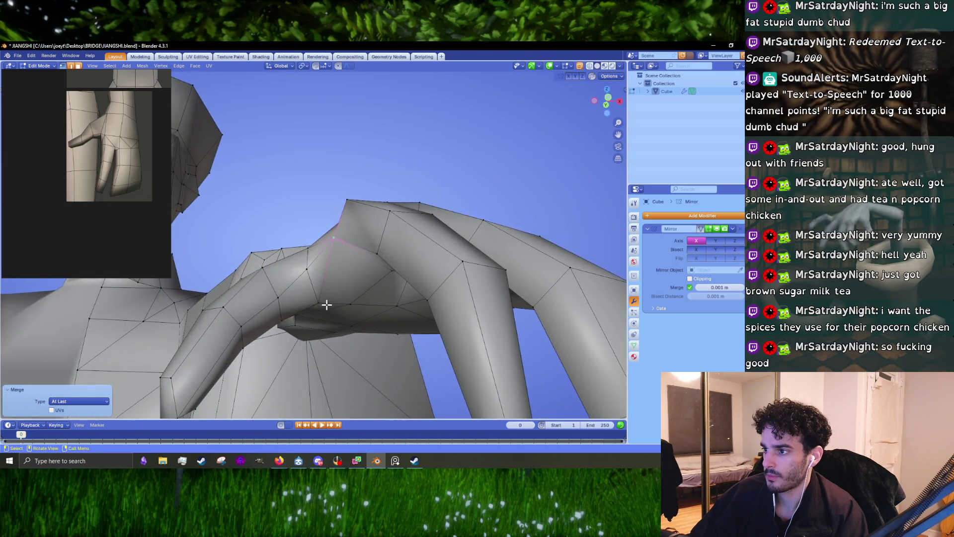
{"action": "left_click", "coordinate": [311, 271]}
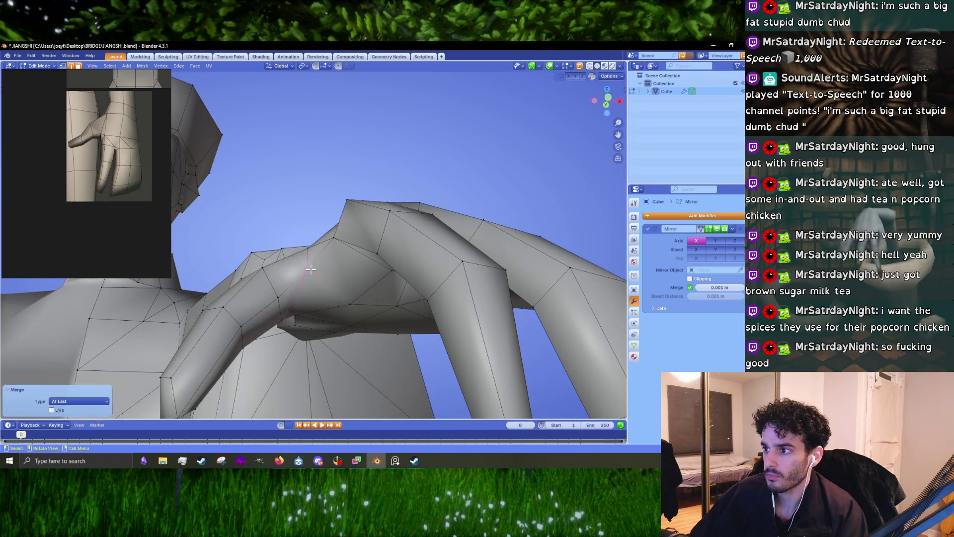
{"action": "mouse_move", "coordinate": [312, 271]}
{"action": "middle_mouse_down"}
{"action": "mouse_move", "coordinate": [296, 246]}
{"action": "mouse_move", "coordinate": [297, 256]}
{"action": "middle_mouse_up"}
Merge the duplicate elbow and upper-arm vertices into single points At Last
{"action": "left_click", "coordinate": [293, 258]}
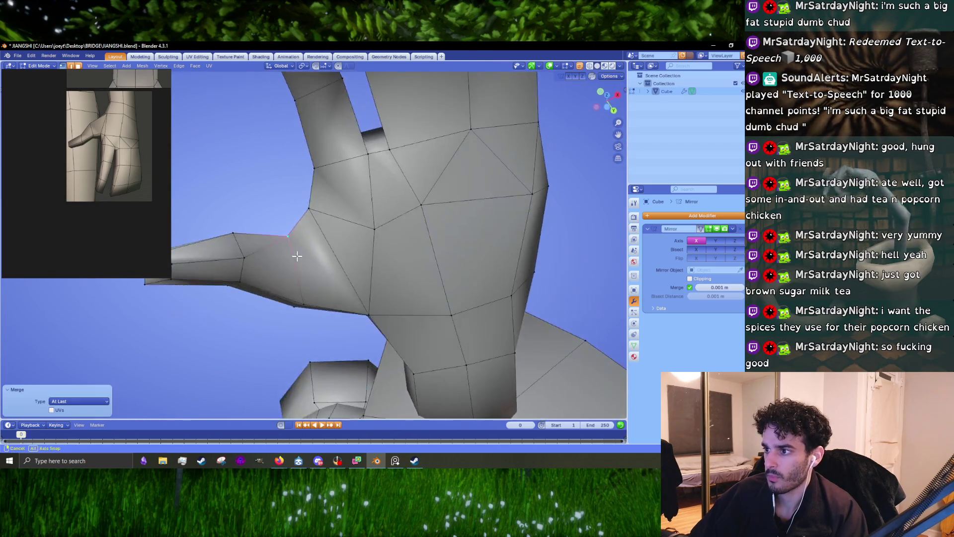
{"action": "left_click", "coordinate": [236, 242]}
{"action": "mouse_move", "coordinate": [237, 242]}
{"action": "middle_mouse_down"}
{"action": "mouse_move", "coordinate": [270, 254]}
{"action": "mouse_move", "coordinate": [234, 274]}
{"action": "mouse_move", "coordinate": [245, 255]}
{"action": "mouse_move", "coordinate": [466, 211]}
{"action": "middle_mouse_up"}
{"action": "key", "text": "m"}
{"action": "left_click", "coordinate": [210, 271]}
{"action": "left_click", "coordinate": [497, 184], "text": "shift"}
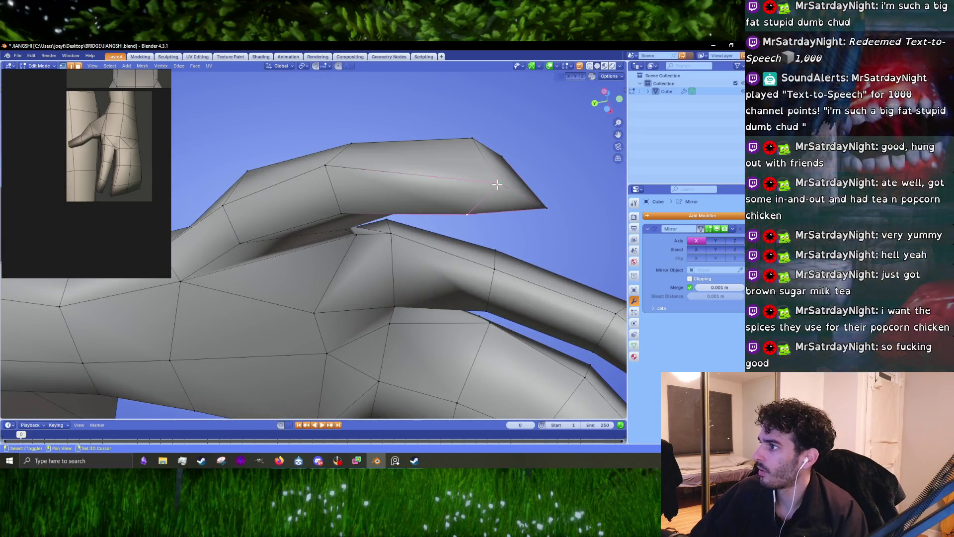
{"action": "key", "text": "m"}
{"action": "left_click", "coordinate": [361, 201]}
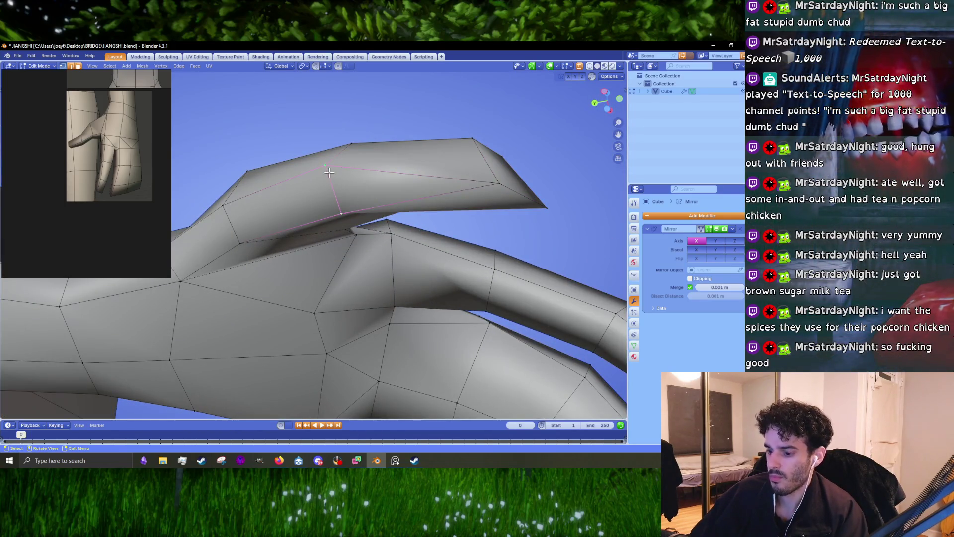
{"action": "left_click", "coordinate": [329, 173]}
Merge the remaining vertex pairs along the arm and on the hand At Last
{"action": "middle_click_drag", "start_coordinate": [330, 174], "coordinate": [406, 205]}
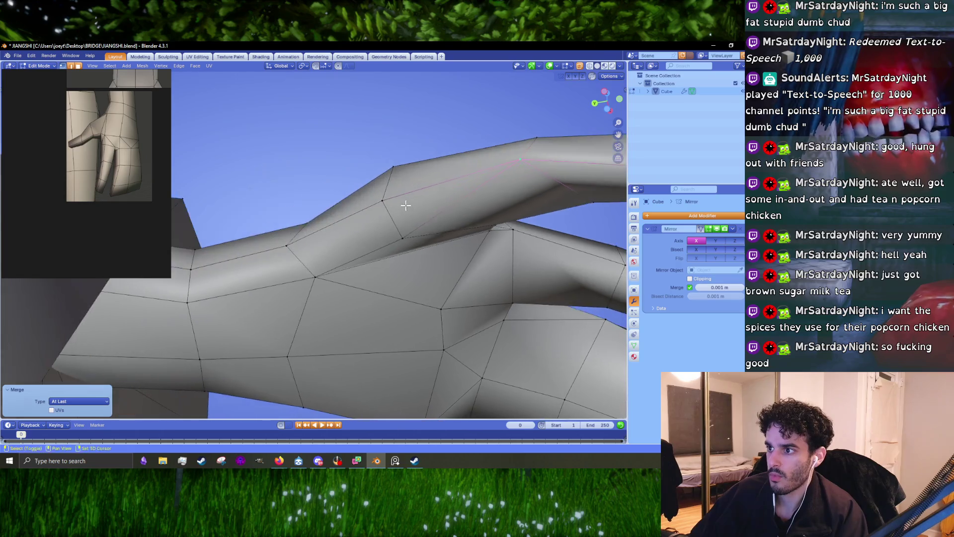
{"action": "key", "text": "m"}
{"action": "left_click", "coordinate": [380, 202]}
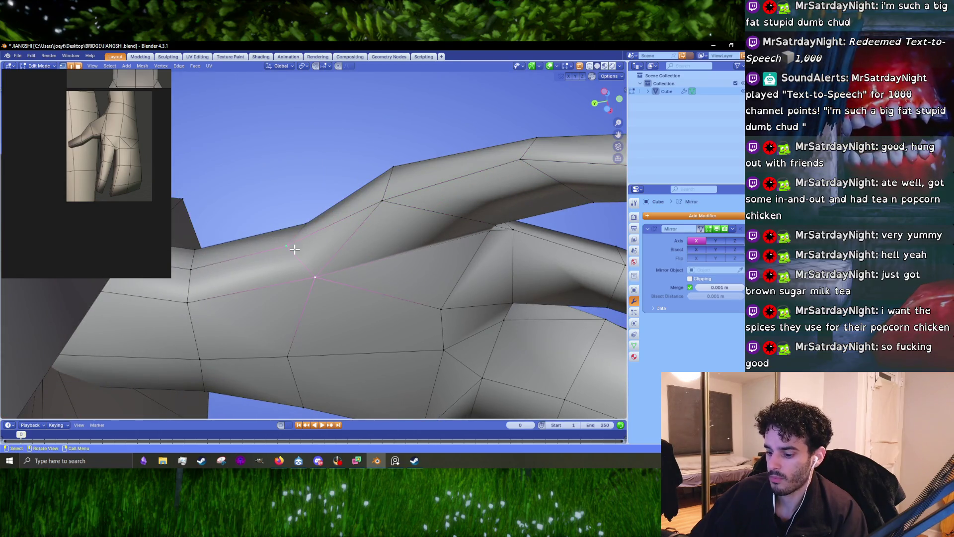
{"action": "key", "text": "m"}
{"action": "left_click", "coordinate": [294, 246]}
{"action": "mouse_move", "coordinate": [294, 246]}
{"action": "middle_mouse_down"}
{"action": "mouse_move", "coordinate": [300, 271]}
{"action": "mouse_move", "coordinate": [328, 260]}
{"action": "mouse_move", "coordinate": [313, 209]}
{"action": "mouse_move", "coordinate": [341, 247]}
{"action": "mouse_move", "coordinate": [441, 258]}
{"action": "mouse_move", "coordinate": [371, 283]}
{"action": "middle_mouse_up"}
Move the armpit vertex about −0.057 m on Z and deselect everything
{"action": "key", "text": "Tab"}
{"action": "scroll", "coordinate": [341, 270], "scroll_direction": "up", "scroll_amount": 5}
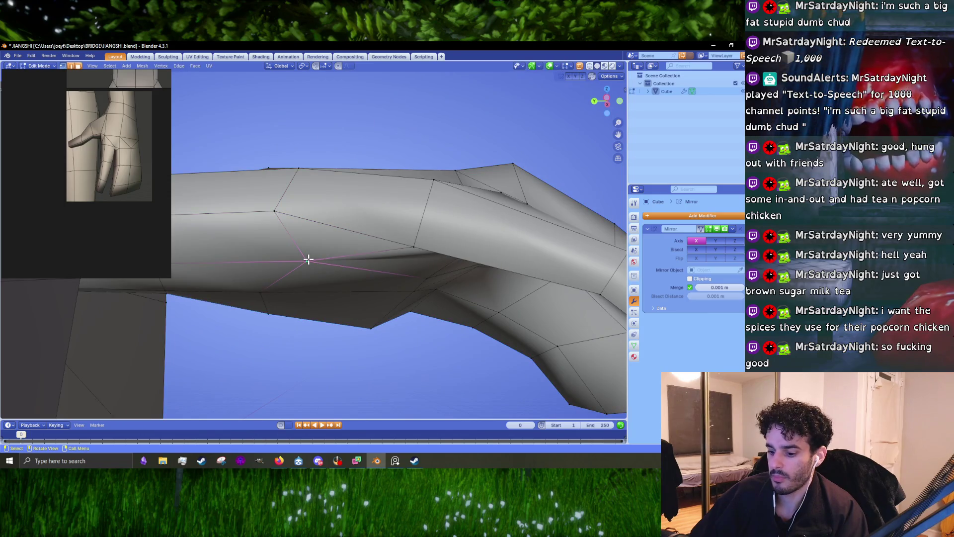
{"action": "key", "text": "g"}
{"action": "left_click", "coordinate": [337, 288]}
{"action": "mouse_move", "coordinate": [336, 287]}
{"action": "middle_mouse_down"}
{"action": "mouse_move", "coordinate": [349, 260]}
{"action": "mouse_move", "coordinate": [282, 242]}
{"action": "mouse_move", "coordinate": [322, 213]}
{"action": "middle_mouse_up"}
{"action": "left_click", "coordinate": [337, 181]}
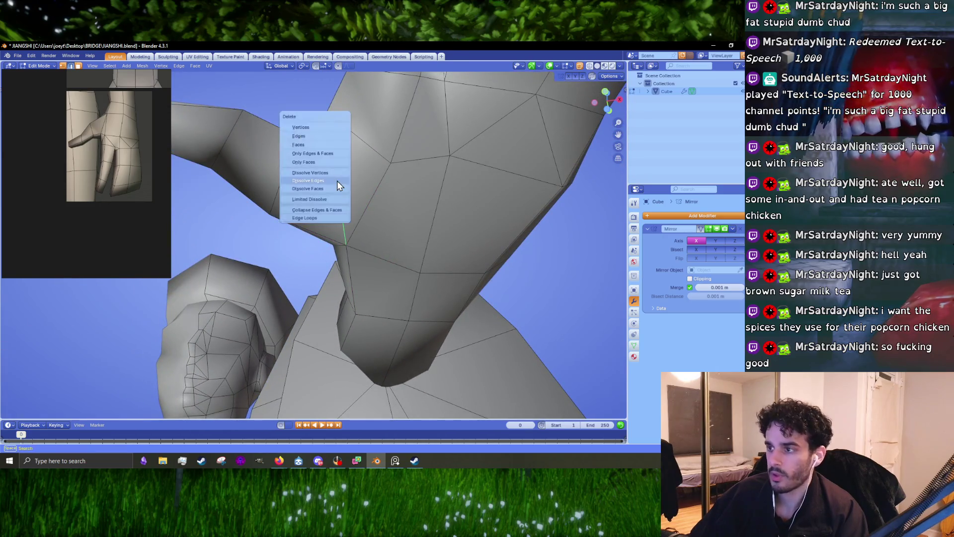
Dissolve the unwanted edge on the hand and cut a new edge across the palm
{"action": "left_click", "coordinate": [337, 182]}
{"action": "middle_click_drag", "start_coordinate": [348, 160], "coordinate": [337, 243]}
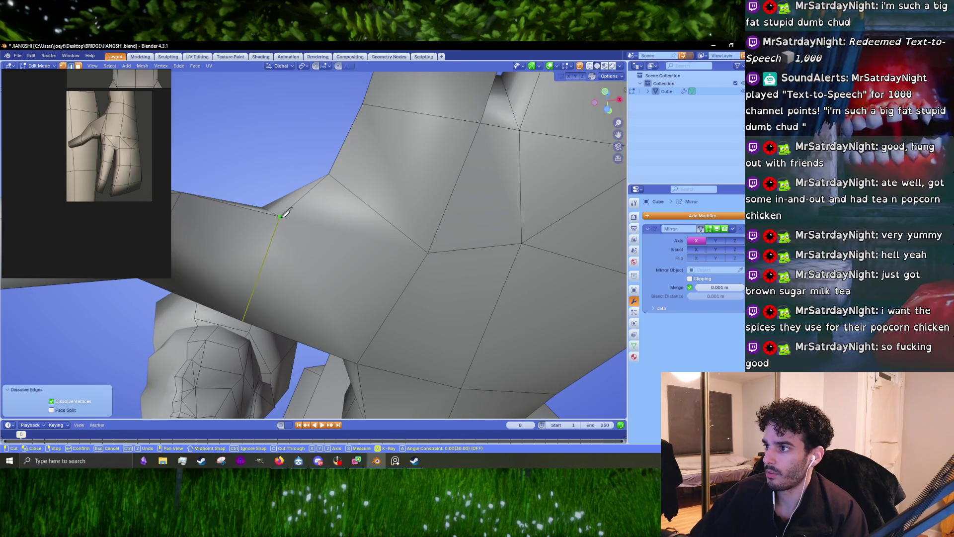
{"action": "mouse_move", "coordinate": [285, 213]}
{"action": "middle_mouse_down"}
{"action": "mouse_move", "coordinate": [298, 226]}
{"action": "mouse_move", "coordinate": [290, 233]}
{"action": "middle_mouse_up"}
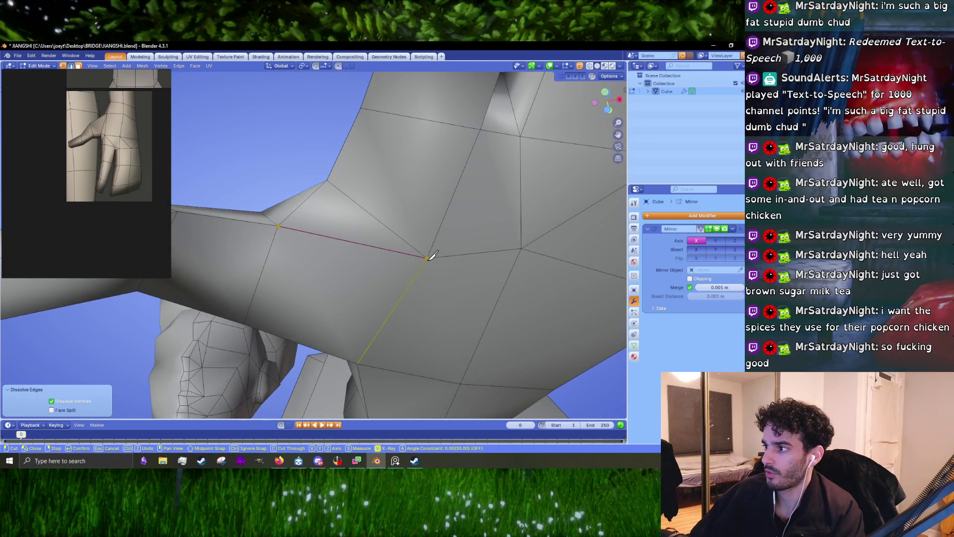
{"action": "scroll", "coordinate": [432, 254], "scroll_direction": "down", "scroll_amount": 5}
{"action": "mouse_move", "coordinate": [432, 255]}
{"action": "middle_mouse_down"}
{"action": "mouse_move", "coordinate": [384, 266]}
{"action": "mouse_move", "coordinate": [341, 249]}
{"action": "mouse_move", "coordinate": [358, 273]}
{"action": "mouse_move", "coordinate": [386, 277]}
{"action": "mouse_move", "coordinate": [417, 222]}
{"action": "mouse_move", "coordinate": [338, 277]}
{"action": "mouse_move", "coordinate": [343, 203]}
{"action": "mouse_move", "coordinate": [326, 129]}
{"action": "mouse_move", "coordinate": [394, 104]}
{"action": "mouse_move", "coordinate": [406, 242]}
{"action": "mouse_move", "coordinate": [349, 281]}
{"action": "mouse_move", "coordinate": [413, 251]}
{"action": "mouse_move", "coordinate": [407, 225]}
{"action": "middle_mouse_up"}
Nudge a palm vertex about −0.010 m X, −0.030 m Y, −0.016 m Z and review the hand
{"action": "key", "text": "g"}
{"action": "left_click", "coordinate": [386, 282]}
{"action": "key", "text": "g"}
{"action": "left_click", "coordinate": [397, 237]}
{"action": "key", "text": "Tab"}
{"action": "mouse_move", "coordinate": [355, 253]}
{"action": "middle_mouse_down"}
{"action": "mouse_move", "coordinate": [347, 240]}
{"action": "mouse_move", "coordinate": [314, 259]}
{"action": "middle_mouse_up"}
{"action": "key", "text": "Tab"}
{"action": "scroll", "coordinate": [340, 246], "scroll_direction": "up", "scroll_amount": 4}
{"action": "scroll", "coordinate": [314, 258], "scroll_direction": "up", "scroll_amount": 4}
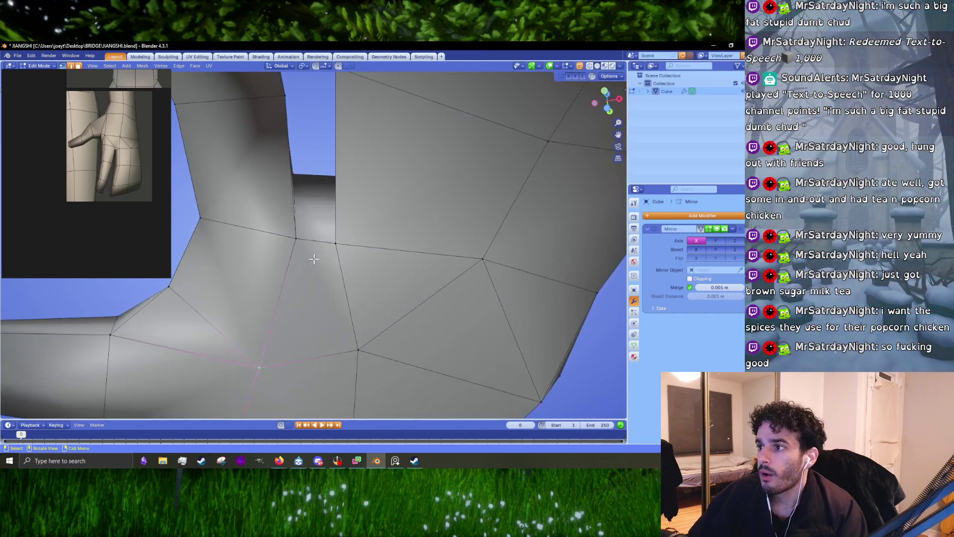
Shrink the selected vertices between two fingers uniformly to 0.819
{"action": "left_click", "coordinate": [380, 268]}
{"action": "scroll", "coordinate": [315, 212], "scroll_direction": "down", "scroll_amount": 5}
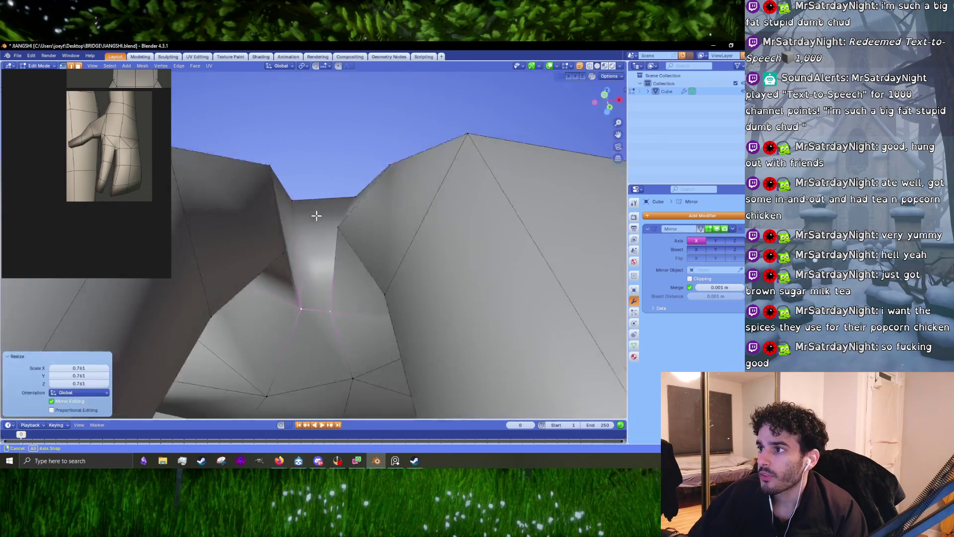
{"action": "middle_click_drag", "start_coordinate": [315, 212], "coordinate": [311, 256]}
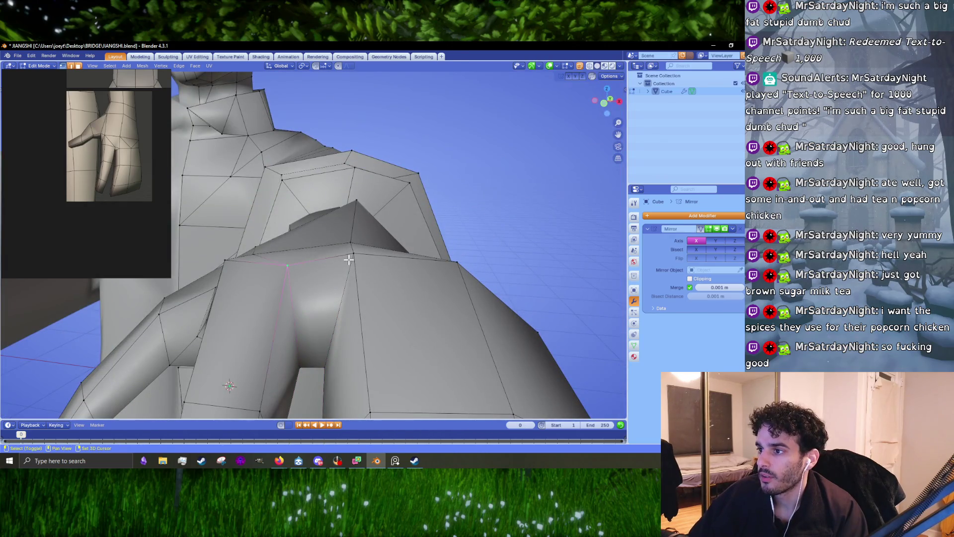
{"action": "left_click", "coordinate": [368, 275]}
{"action": "mouse_move", "coordinate": [368, 275]}
{"action": "middle_mouse_down"}
{"action": "mouse_move", "coordinate": [357, 305]}
{"action": "mouse_move", "coordinate": [347, 241]}
{"action": "mouse_move", "coordinate": [424, 237]}
{"action": "mouse_move", "coordinate": [422, 229]}
{"action": "middle_mouse_up"}
Select an armpit vertex and pull it left into a cleaner position
{"action": "left_click", "coordinate": [343, 226]}
{"action": "key", "text": "g"}
{"action": "mouse_move", "coordinate": [343, 226]}
{"action": "middle_mouse_down"}
{"action": "mouse_move", "coordinate": [346, 235]}
{"action": "mouse_move", "coordinate": [315, 249]}
{"action": "mouse_move", "coordinate": [306, 199]}
{"action": "mouse_move", "coordinate": [290, 201]}
{"action": "middle_mouse_up"}
{"action": "left_click", "coordinate": [345, 235]}
{"action": "key", "text": "g"}
{"action": "left_click", "coordinate": [290, 201]}
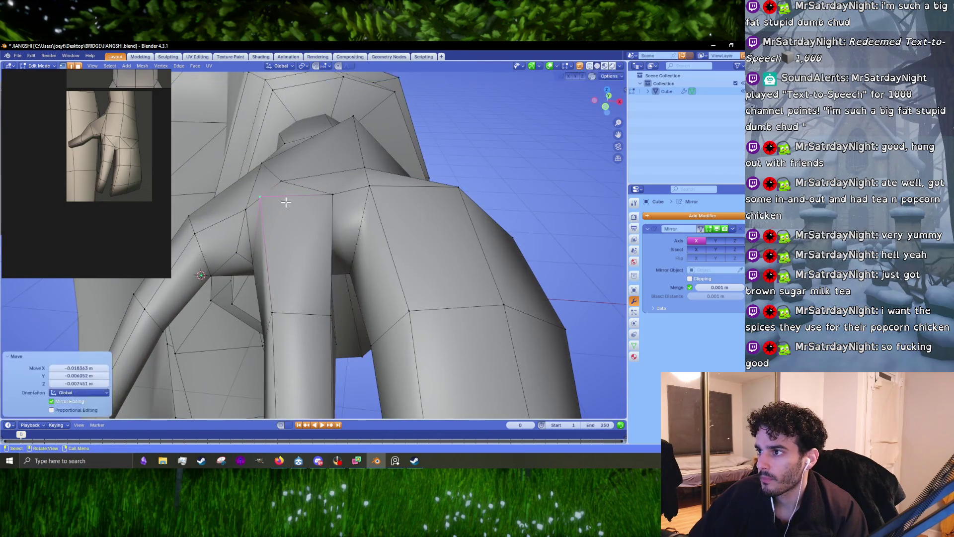
{"action": "key", "text": "g"}
{"action": "left_click", "coordinate": [308, 200]}
Reposition the neighbouring armpit vertices to even out the underarm flow
{"action": "key", "text": "g"}
{"action": "left_click", "coordinate": [266, 200]}
{"action": "key", "text": "g"}
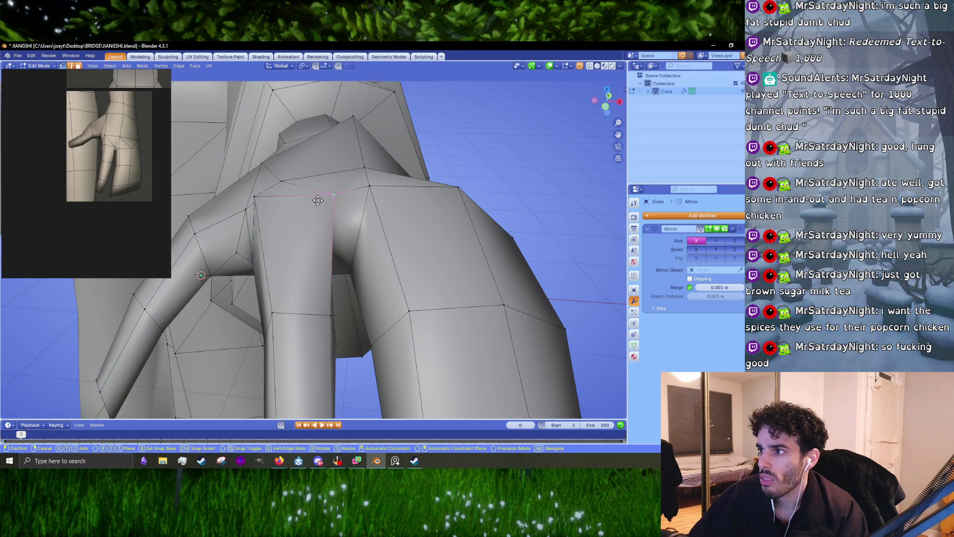
{"action": "left_click", "coordinate": [318, 199]}
{"action": "key", "text": "g"}
{"action": "left_click", "coordinate": [359, 200]}
{"action": "mouse_move", "coordinate": [359, 200]}
{"action": "middle_mouse_down"}
{"action": "mouse_move", "coordinate": [349, 236]}
{"action": "mouse_move", "coordinate": [419, 218]}
{"action": "middle_mouse_up"}
{"action": "left_click", "coordinate": [349, 221]}
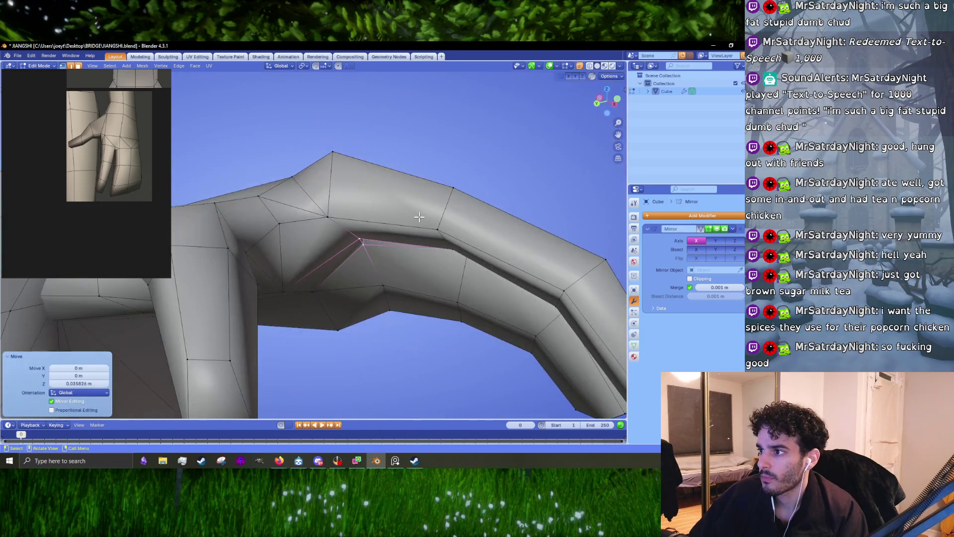
{"action": "left_click", "coordinate": [378, 264]}
{"action": "mouse_move", "coordinate": [380, 266]}
{"action": "middle_mouse_down"}
{"action": "mouse_move", "coordinate": [404, 298]}
{"action": "mouse_move", "coordinate": [348, 323]}
{"action": "mouse_move", "coordinate": [369, 309]}
{"action": "middle_mouse_up"}
Review the hand from the top view, then move the selected edge near the hand
{"action": "key", "text": "Tab"}
{"action": "key", "text": "Tab"}
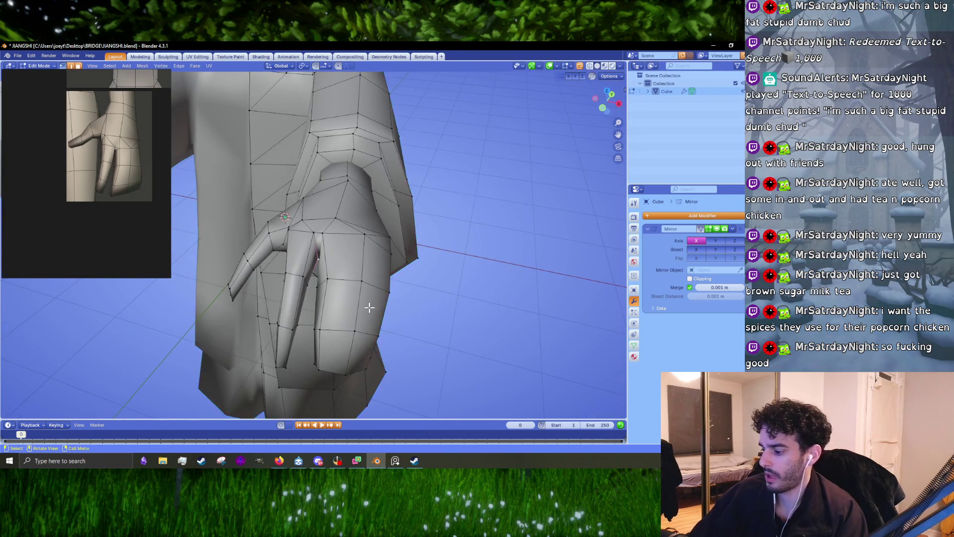
{"action": "key", "text": "KP_7"}
{"action": "mouse_move", "coordinate": [353, 241]}
{"action": "middle_mouse_down"}
{"action": "mouse_move", "coordinate": [316, 183]}
{"action": "mouse_move", "coordinate": [348, 224]}
{"action": "middle_mouse_up"}
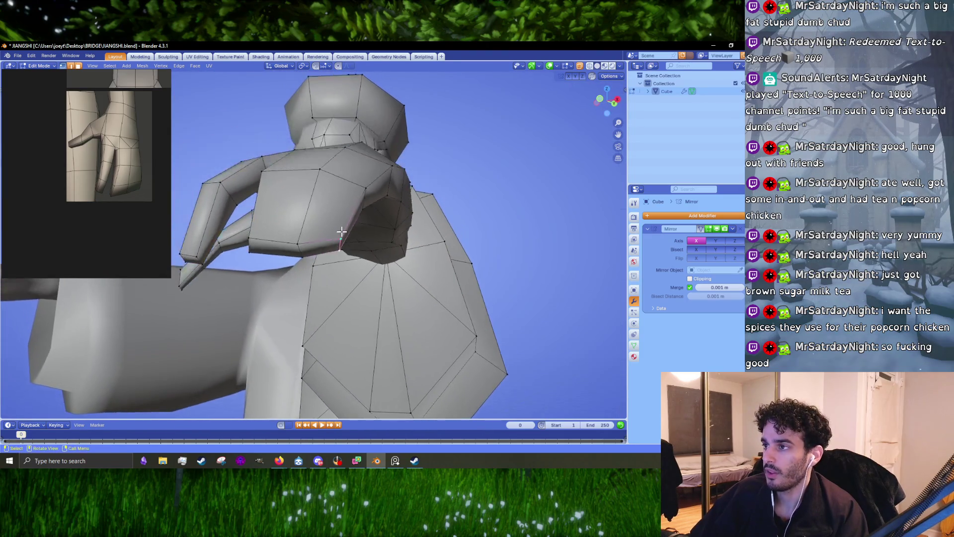
{"action": "scroll", "coordinate": [347, 224], "scroll_direction": "up", "scroll_amount": 3}
{"action": "key", "text": "g"}
{"action": "left_click", "coordinate": [372, 261]}
{"action": "scroll", "coordinate": [372, 261], "scroll_direction": "down", "scroll_amount": 3}
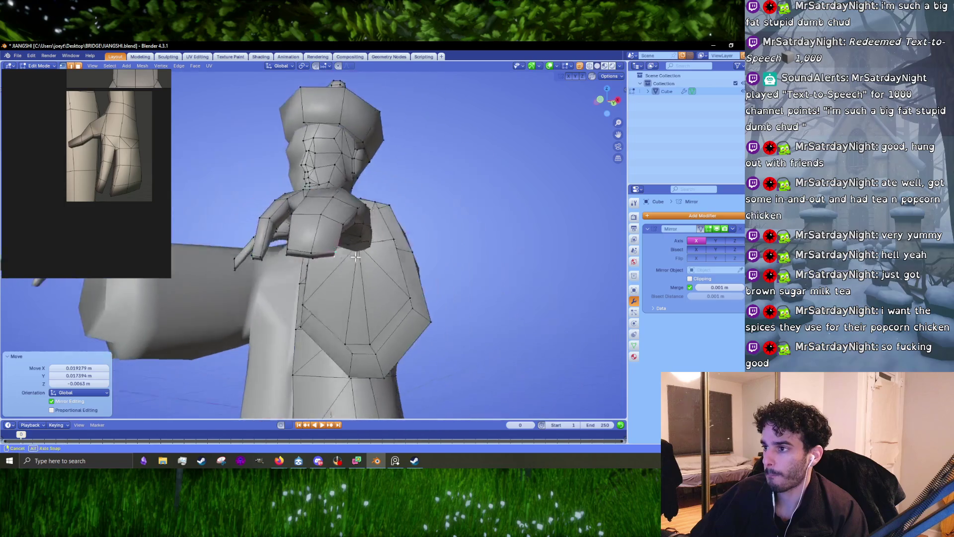
Reshape the shoulder block by moving its vertex and edges and scaling the selection down
{"action": "mouse_move", "coordinate": [372, 261]}
{"action": "middle_mouse_down"}
{"action": "mouse_move", "coordinate": [330, 251]}
{"action": "mouse_move", "coordinate": [364, 238]}
{"action": "mouse_move", "coordinate": [366, 201]}
{"action": "mouse_move", "coordinate": [345, 195]}
{"action": "mouse_move", "coordinate": [329, 175]}
{"action": "mouse_move", "coordinate": [324, 206]}
{"action": "mouse_move", "coordinate": [338, 212]}
{"action": "mouse_move", "coordinate": [325, 224]}
{"action": "mouse_move", "coordinate": [318, 189]}
{"action": "mouse_move", "coordinate": [410, 207]}
{"action": "mouse_move", "coordinate": [330, 176]}
{"action": "middle_mouse_up"}
{"action": "left_click", "coordinate": [330, 251]}
{"action": "scroll", "coordinate": [316, 235], "scroll_direction": "up", "scroll_amount": 2}
{"action": "key", "text": "g"}
{"action": "left_click", "coordinate": [363, 223]}
{"action": "left_click", "coordinate": [326, 171]}
{"action": "left_click", "coordinate": [328, 168]}
{"action": "key", "text": "g"}
{"action": "left_click", "coordinate": [329, 211]}
{"action": "key", "text": "g"}
{"action": "left_click", "coordinate": [322, 224]}
{"action": "key", "text": "s"}
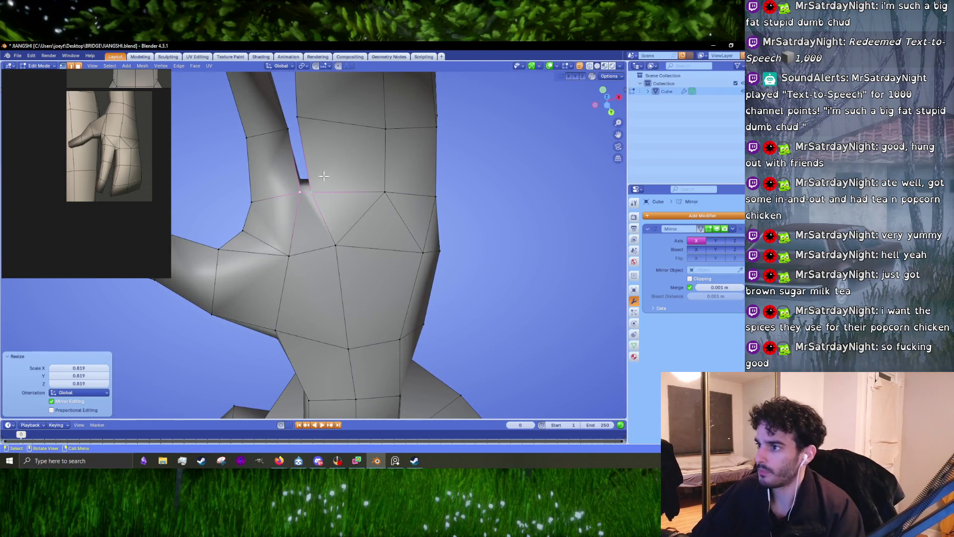
Move the thumb-base vertex from below the hand and check the arm in Object Mode
{"action": "left_click", "coordinate": [289, 261]}
{"action": "middle_click_drag", "start_coordinate": [289, 260], "coordinate": [312, 253], "text": "shift"}
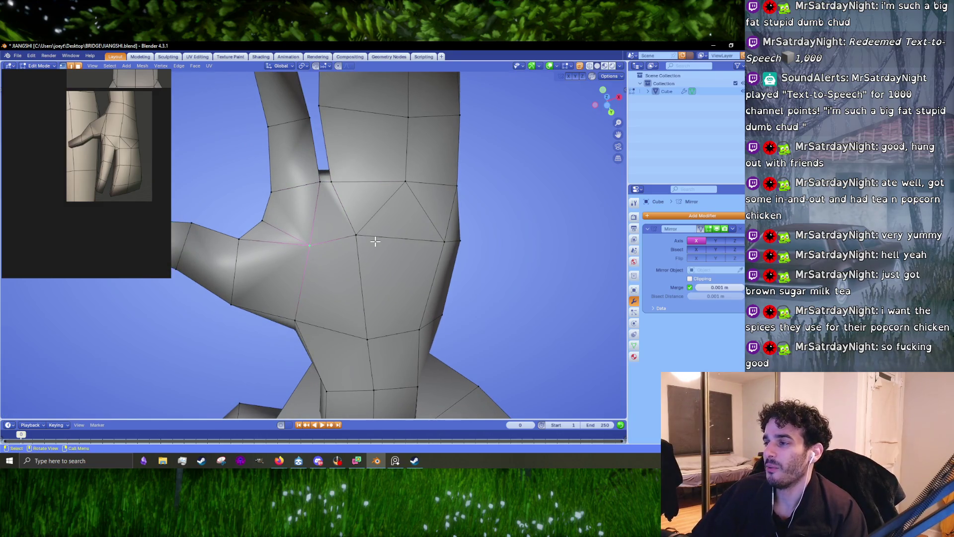
{"action": "mouse_move", "coordinate": [379, 232]}
{"action": "middle_mouse_down"}
{"action": "mouse_move", "coordinate": [358, 249]}
{"action": "mouse_move", "coordinate": [408, 256]}
{"action": "mouse_move", "coordinate": [319, 272]}
{"action": "mouse_move", "coordinate": [337, 290]}
{"action": "mouse_move", "coordinate": [328, 273]}
{"action": "mouse_move", "coordinate": [323, 278]}
{"action": "mouse_move", "coordinate": [329, 249]}
{"action": "mouse_move", "coordinate": [310, 272]}
{"action": "middle_mouse_up"}
{"action": "key", "text": "g"}
{"action": "left_click", "coordinate": [393, 255]}
{"action": "key", "text": "Tab"}
{"action": "key", "text": "Tab"}
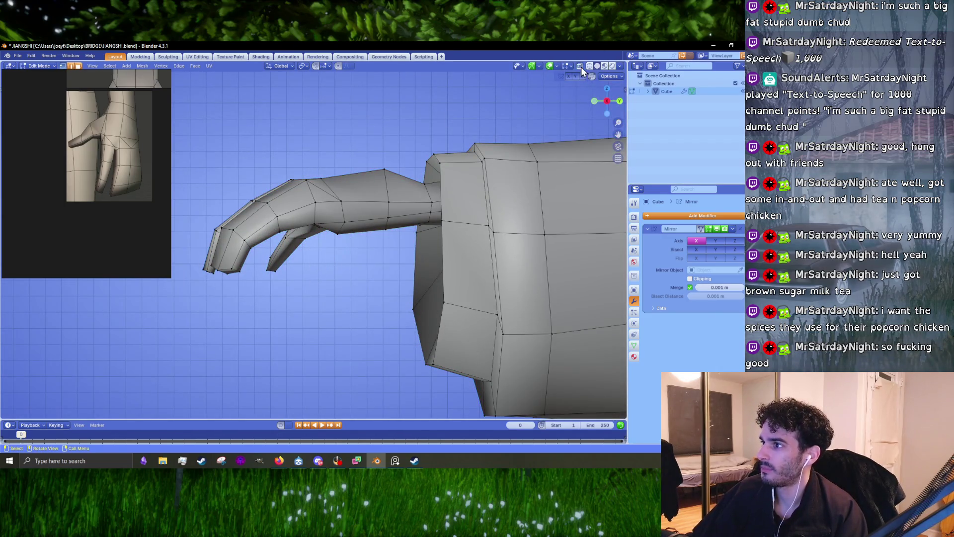
Turn on X-ray and squash the wrist edge loop to 0.691
{"action": "left_click", "coordinate": [580, 66]}
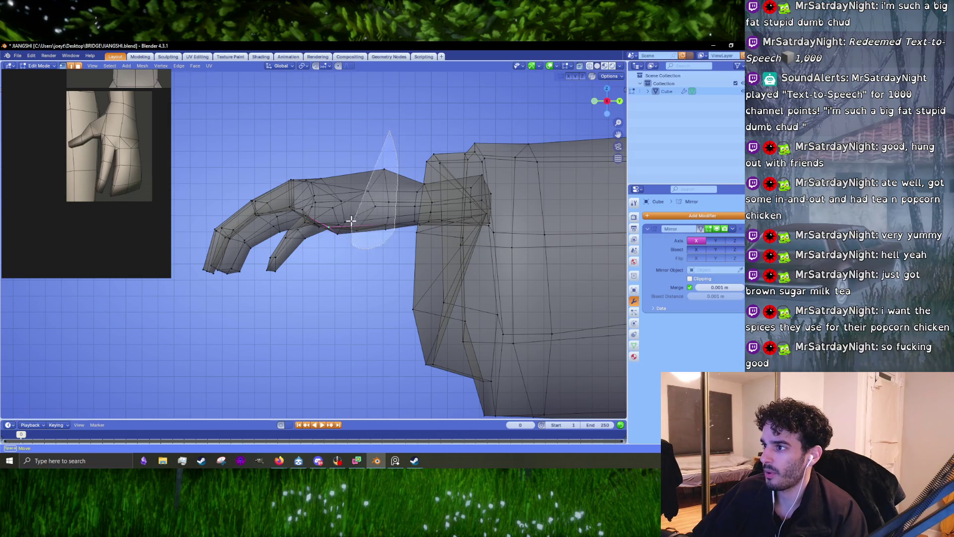
{"action": "left_click_drag", "start_coordinate": [351, 220], "coordinate": [351, 221]}
{"action": "middle_click_drag", "start_coordinate": [351, 221], "coordinate": [348, 226]}
{"action": "key", "text": "g"}
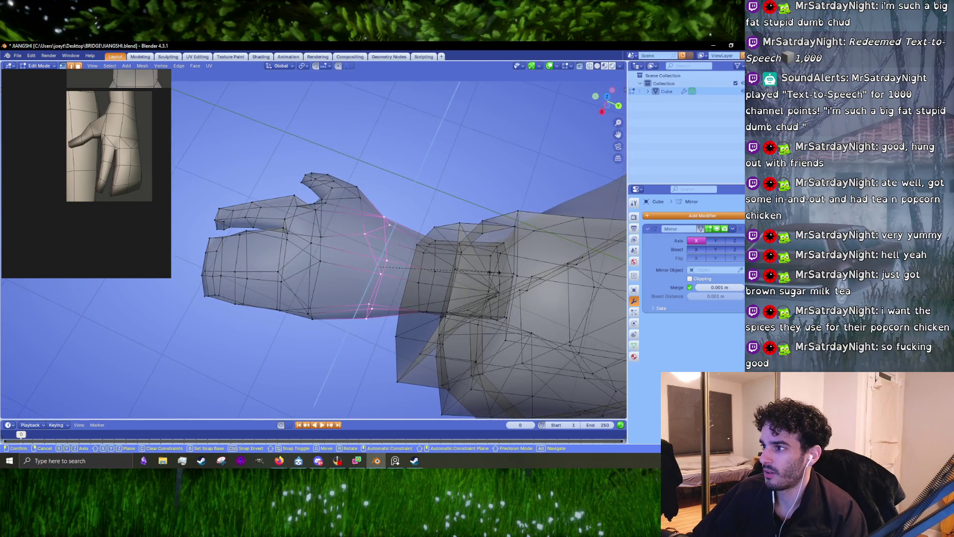
{"action": "left_click", "coordinate": [491, 271]}
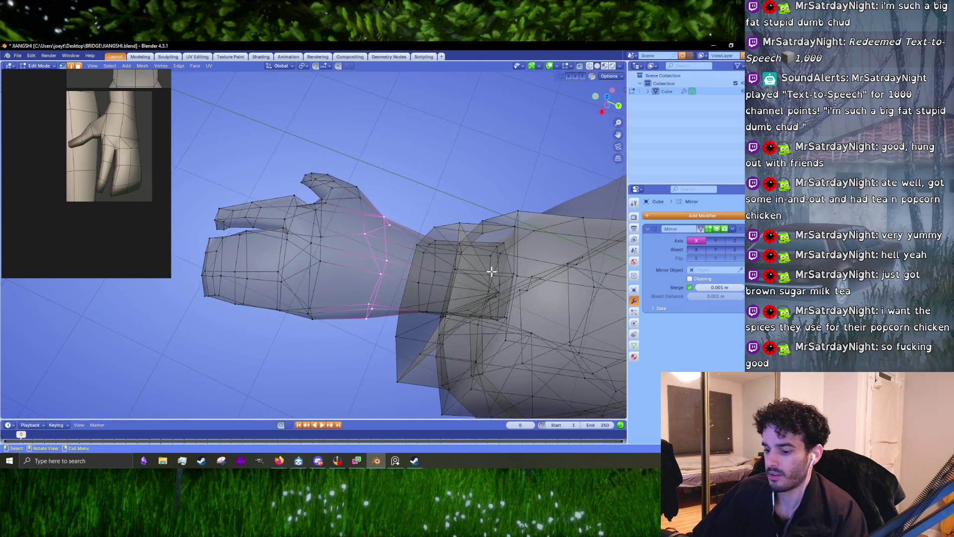
{"action": "left_click", "coordinate": [455, 262]}
{"action": "key", "text": "KP_7"}
{"action": "scroll", "coordinate": [416, 223], "scroll_direction": "up", "scroll_amount": 5}
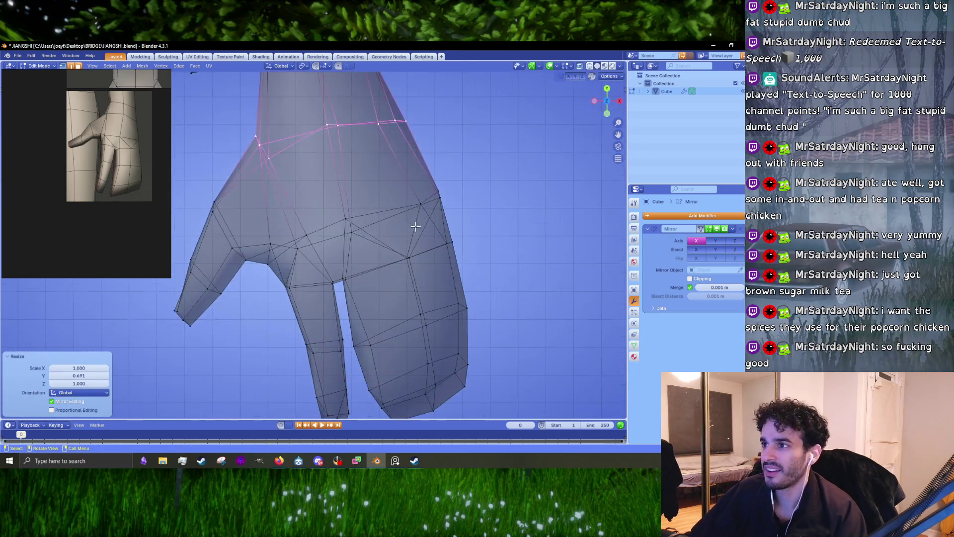
{"action": "middle_click_drag", "start_coordinate": [318, 188], "coordinate": [324, 215]}
{"action": "key", "text": "h"}
{"action": "middle_click_drag", "start_coordinate": [233, 206], "coordinate": [314, 213]}
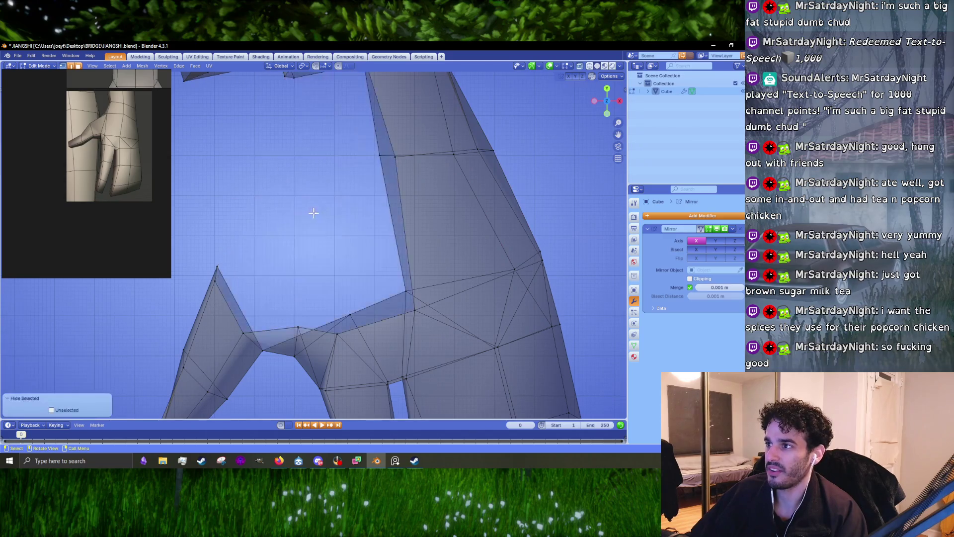
{"action": "key", "text": "ctrl+z"}
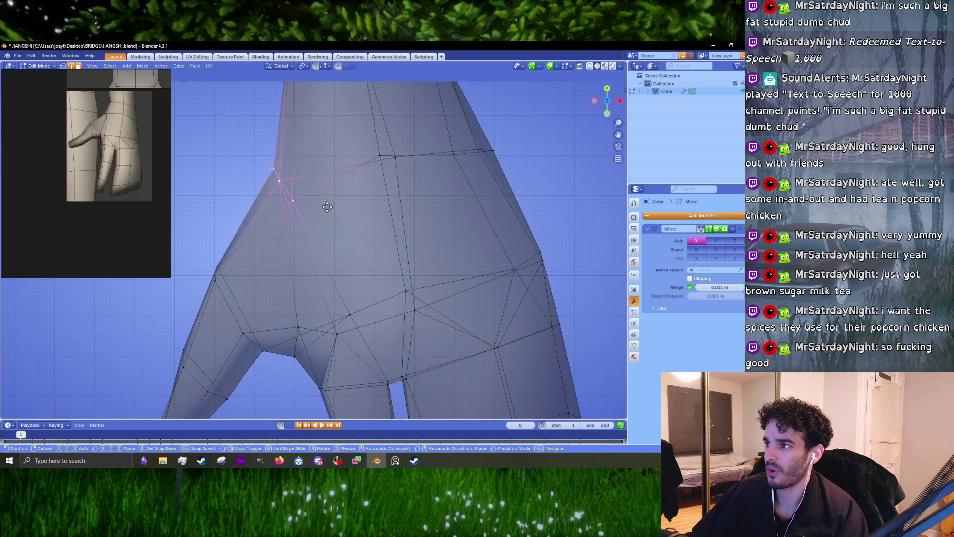
Shift the vertices along the upper right of the wrist and the hand's edge
{"action": "left_click", "coordinate": [429, 195]}
{"action": "right_click_drag", "start_coordinate": [543, 120], "coordinate": [404, 157], "text": "ctrl"}
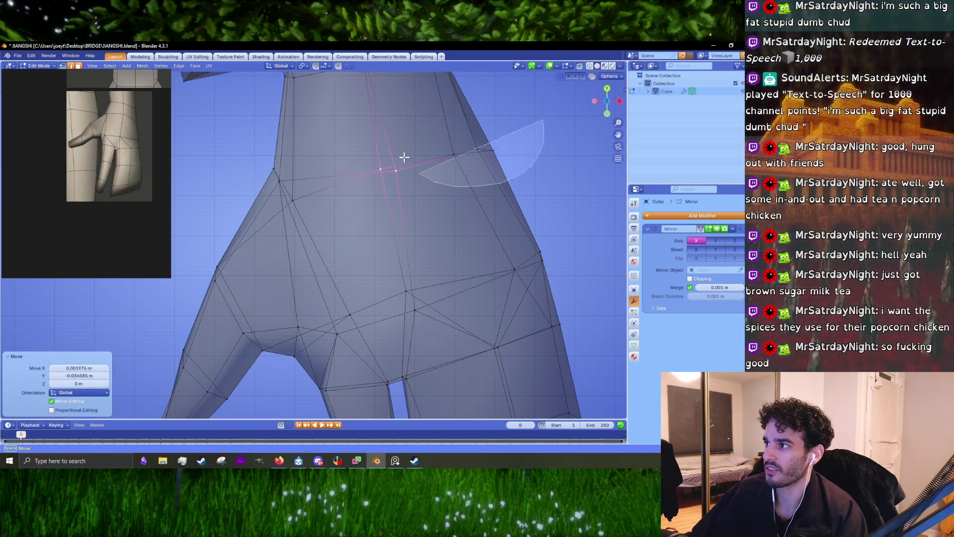
{"action": "key", "text": "g"}
{"action": "left_click", "coordinate": [479, 139]}
{"action": "middle_click_drag", "start_coordinate": [475, 145], "coordinate": [348, 195]}
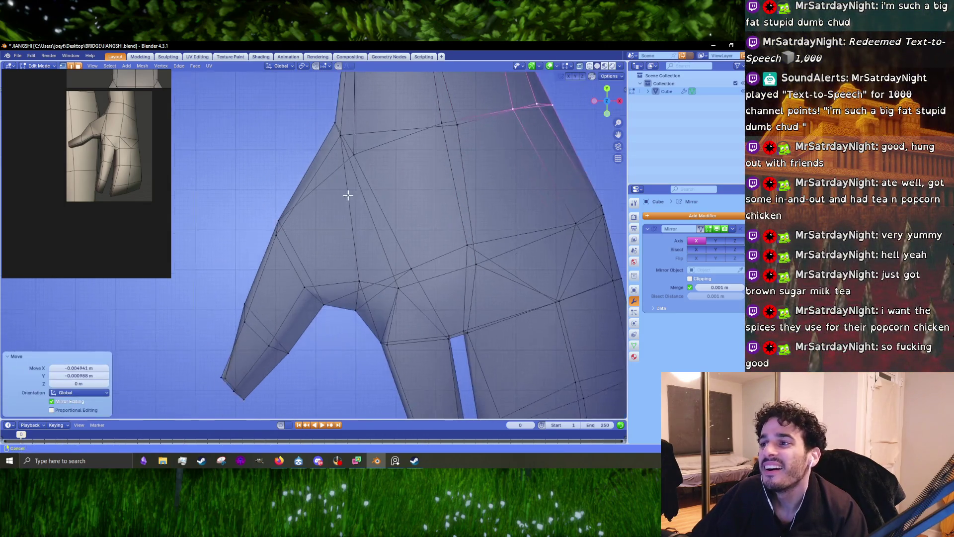
{"action": "right_click_drag", "start_coordinate": [274, 265], "coordinate": [272, 262], "text": "ctrl"}
{"action": "key", "text": "g"}
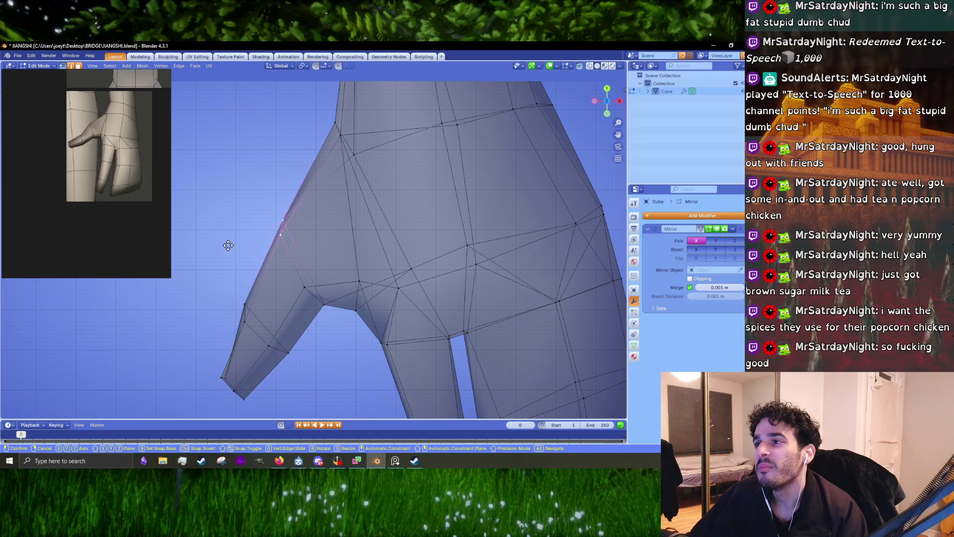
{"action": "left_click", "coordinate": [223, 240]}
Move the lower thumb vertices, narrow the thumb along Y and reposition the fingertip
{"action": "middle_click_drag", "start_coordinate": [277, 285], "coordinate": [301, 221], "text": "shift"}
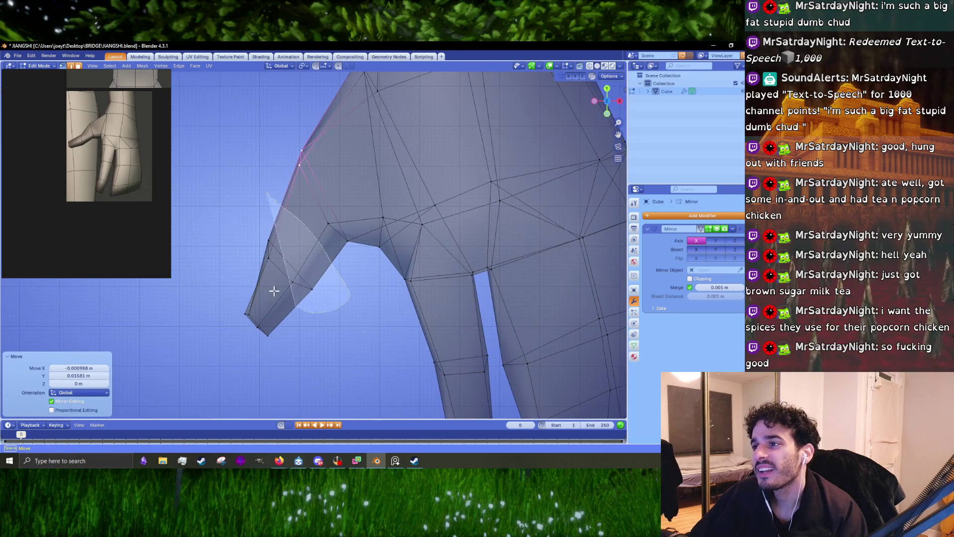
{"action": "left_click_drag", "start_coordinate": [274, 291], "coordinate": [274, 290]}
{"action": "key", "text": "g"}
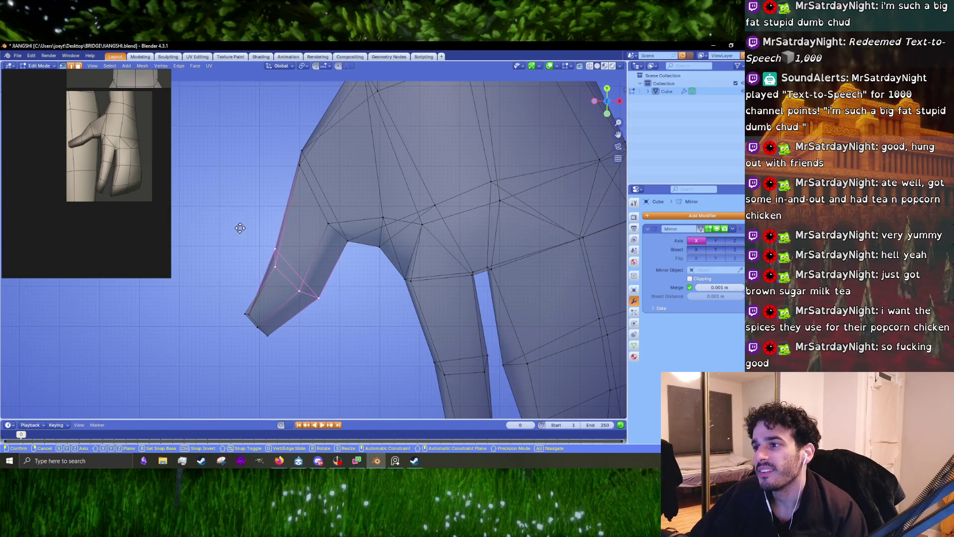
{"action": "left_click", "coordinate": [240, 227]}
{"action": "key", "text": "s"}
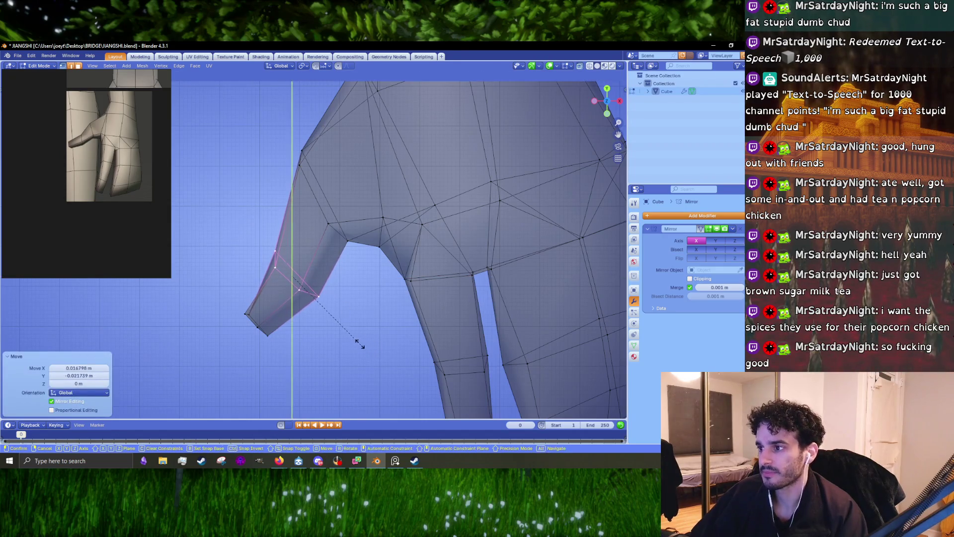
{"action": "left_click", "coordinate": [355, 342]}
{"action": "key", "text": "g"}
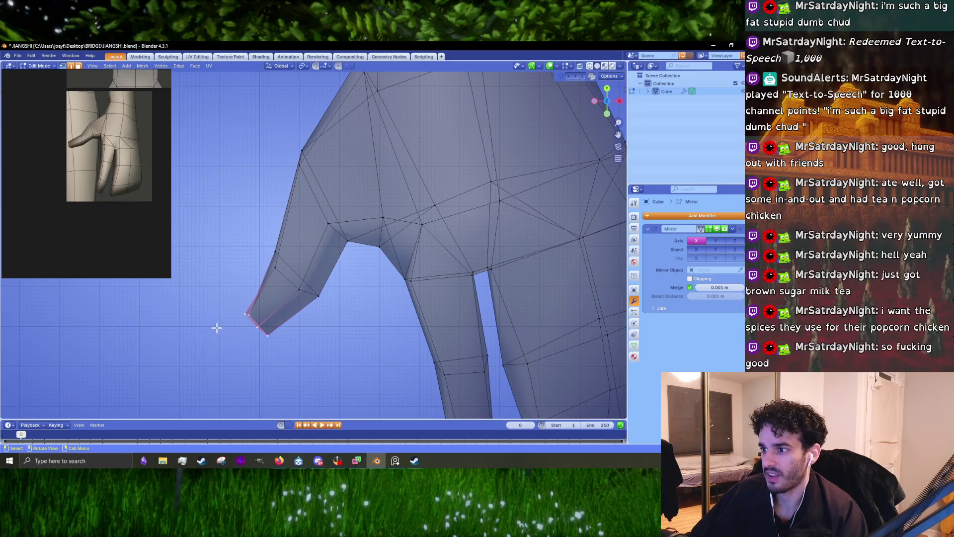
{"action": "left_click", "coordinate": [334, 330]}
{"action": "scroll", "coordinate": [381, 337], "scroll_direction": "down", "scroll_amount": 4}
In Object Mode, turn X-ray off and orbit to inspect the solid hand
{"action": "key", "text": "Tab"}
{"action": "mouse_move", "coordinate": [381, 336]}
{"action": "middle_mouse_down"}
{"action": "mouse_move", "coordinate": [359, 273]}
{"action": "mouse_move", "coordinate": [449, 213]}
{"action": "mouse_move", "coordinate": [379, 211]}
{"action": "mouse_move", "coordinate": [384, 258]}
{"action": "middle_mouse_up"}
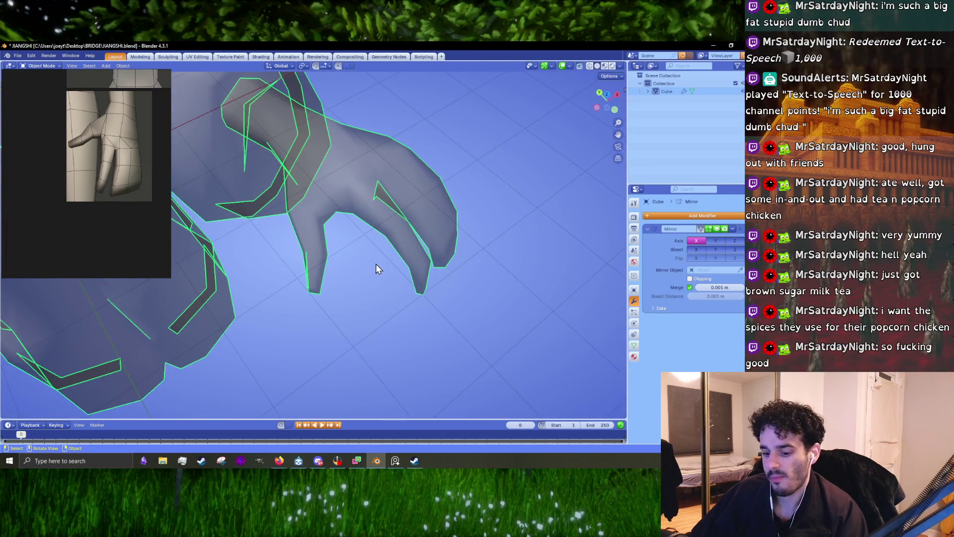
{"action": "scroll", "coordinate": [376, 265], "scroll_direction": "up", "scroll_amount": 1}
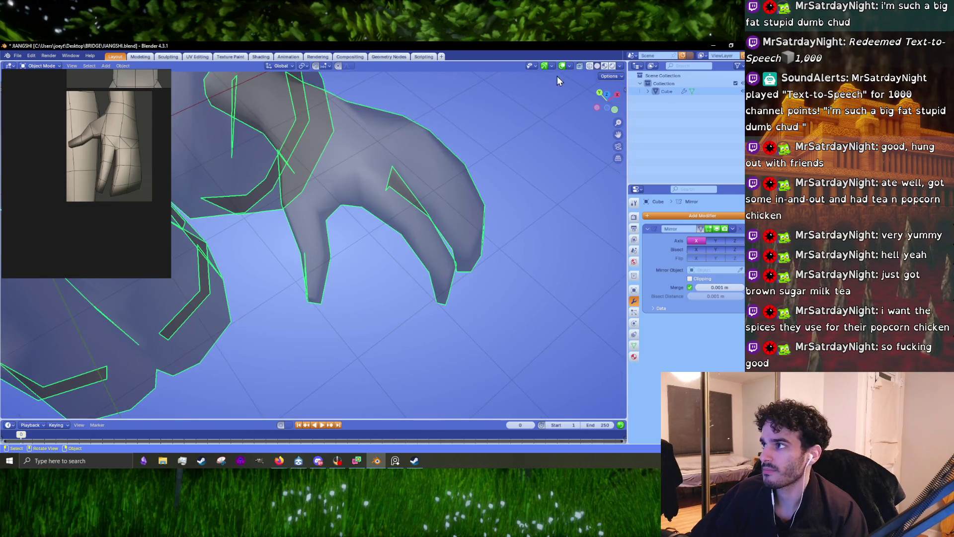
{"action": "left_click", "coordinate": [580, 66]}
{"action": "mouse_move", "coordinate": [347, 208]}
{"action": "middle_mouse_down"}
{"action": "mouse_move", "coordinate": [363, 233]}
{"action": "mouse_move", "coordinate": [336, 198]}
{"action": "mouse_move", "coordinate": [349, 231]}
{"action": "middle_mouse_up"}
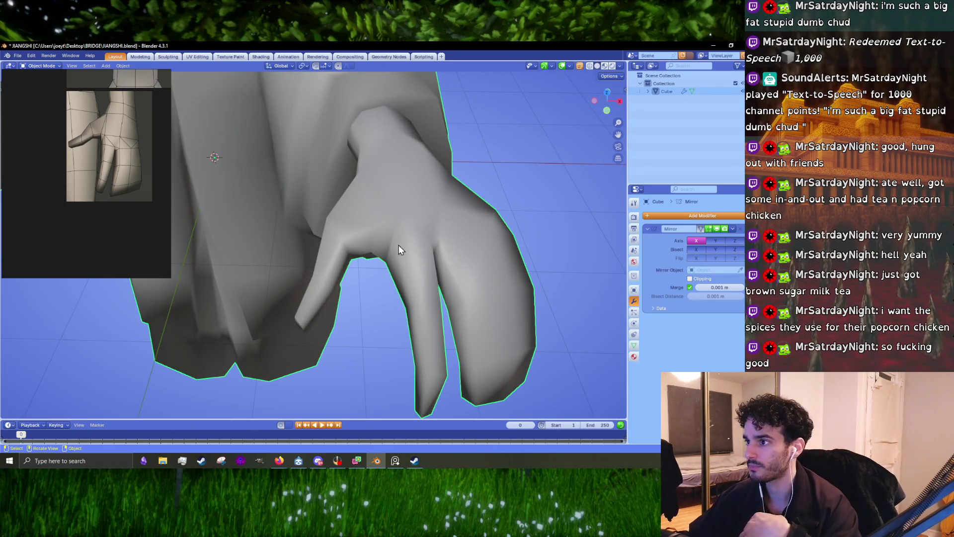
{"action": "mouse_move", "coordinate": [399, 245]}
{"action": "middle_mouse_down"}
{"action": "mouse_move", "coordinate": [362, 242]}
{"action": "mouse_move", "coordinate": [365, 234]}
{"action": "mouse_move", "coordinate": [341, 239]}
{"action": "mouse_move", "coordinate": [354, 243]}
{"action": "middle_mouse_up"}
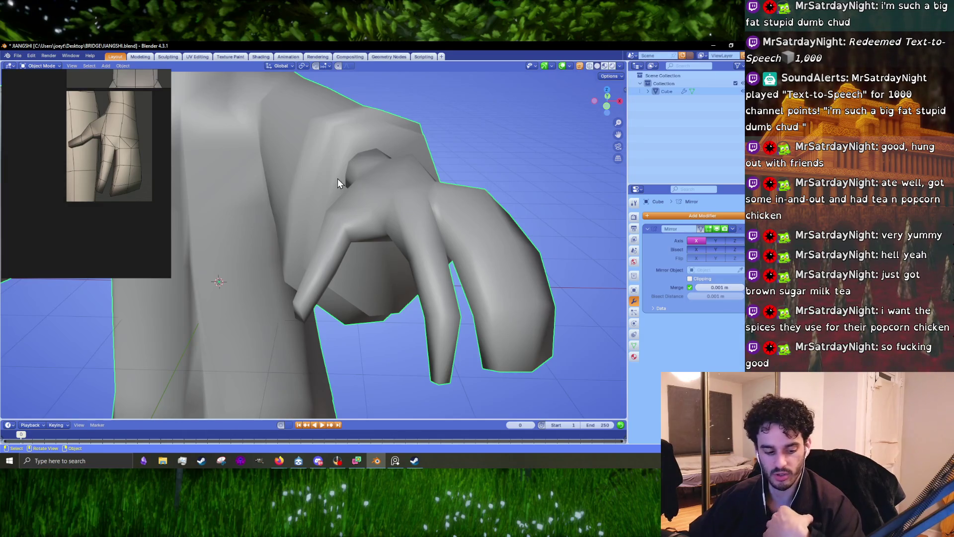
{"action": "scroll", "coordinate": [378, 267], "scroll_direction": "up", "scroll_amount": 4}
Shrink an arm edge loop near the armpit to 0.81 and shift it
{"action": "key", "text": "Tab"}
{"action": "scroll", "coordinate": [357, 186], "scroll_direction": "up", "scroll_amount": 2}
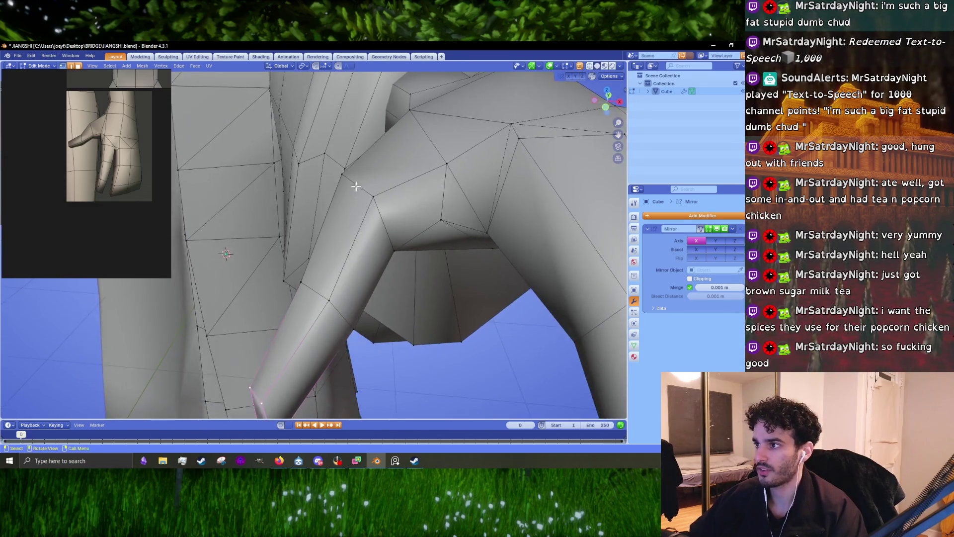
{"action": "middle_click_drag", "start_coordinate": [391, 267], "coordinate": [389, 207]}
{"action": "left_click", "coordinate": [389, 223], "text": "alt"}
{"action": "mouse_move", "coordinate": [390, 241]}
{"action": "middle_mouse_down"}
{"action": "mouse_move", "coordinate": [351, 223]}
{"action": "mouse_move", "coordinate": [395, 247]}
{"action": "mouse_move", "coordinate": [348, 238]}
{"action": "mouse_move", "coordinate": [417, 243]}
{"action": "mouse_move", "coordinate": [377, 226]}
{"action": "middle_mouse_up"}
{"action": "key", "text": "s"}
{"action": "left_click", "coordinate": [400, 247]}
{"action": "key", "text": "g"}
{"action": "left_click", "coordinate": [423, 243]}
Scale another set of arm edges to 0.820 and reposition them
{"action": "left_click", "coordinate": [296, 207]}
{"action": "mouse_move", "coordinate": [296, 208]}
{"action": "middle_mouse_down"}
{"action": "mouse_move", "coordinate": [324, 166]}
{"action": "mouse_move", "coordinate": [397, 243]}
{"action": "middle_mouse_up"}
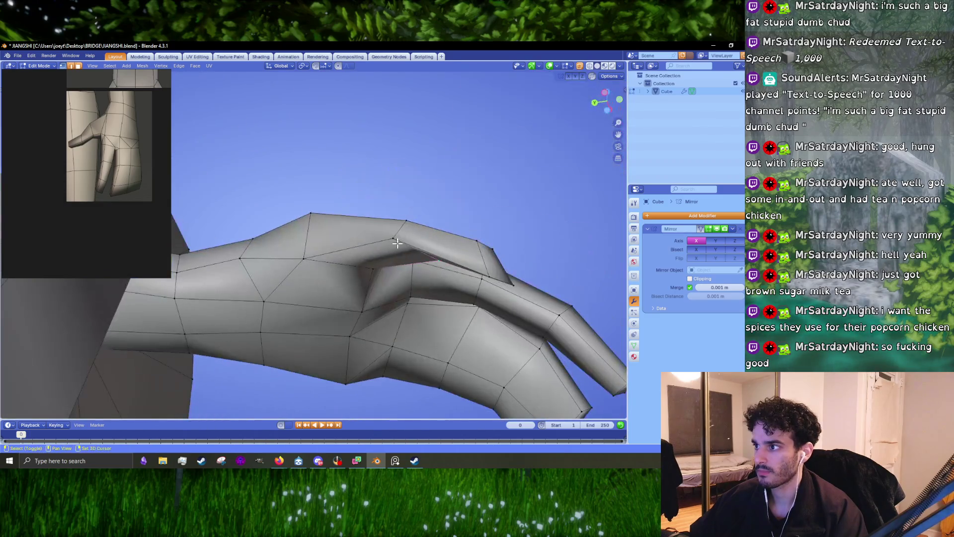
{"action": "mouse_move", "coordinate": [491, 285]}
{"action": "middle_mouse_down"}
{"action": "mouse_move", "coordinate": [505, 278]}
{"action": "mouse_move", "coordinate": [432, 253]}
{"action": "middle_mouse_up"}
{"action": "key", "text": "s"}
{"action": "left_click", "coordinate": [485, 270]}
{"action": "key", "text": "g"}
{"action": "left_click", "coordinate": [458, 272]}
Select the thumb tip face and give it a first rotation
{"action": "left_click", "coordinate": [401, 129]}
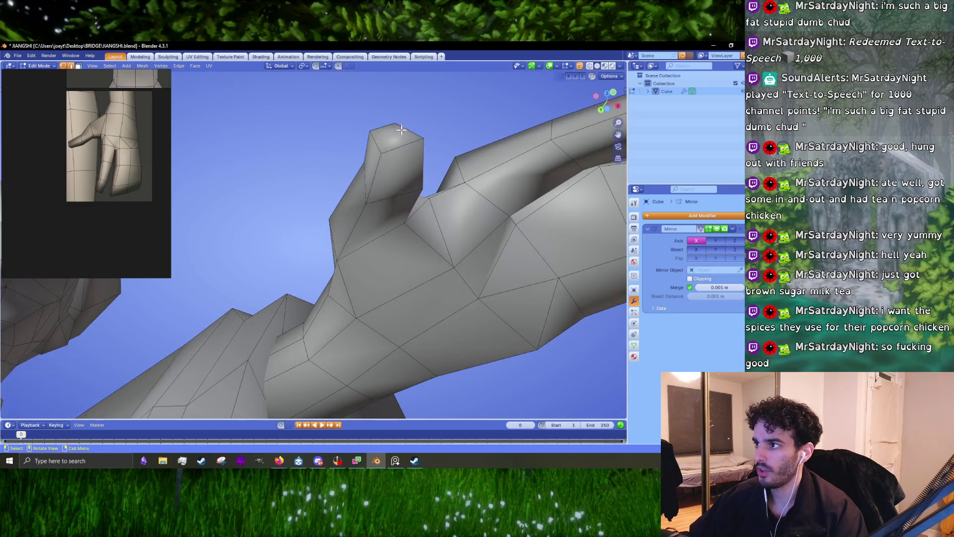
{"action": "middle_click_drag", "start_coordinate": [395, 153], "coordinate": [218, 223]}
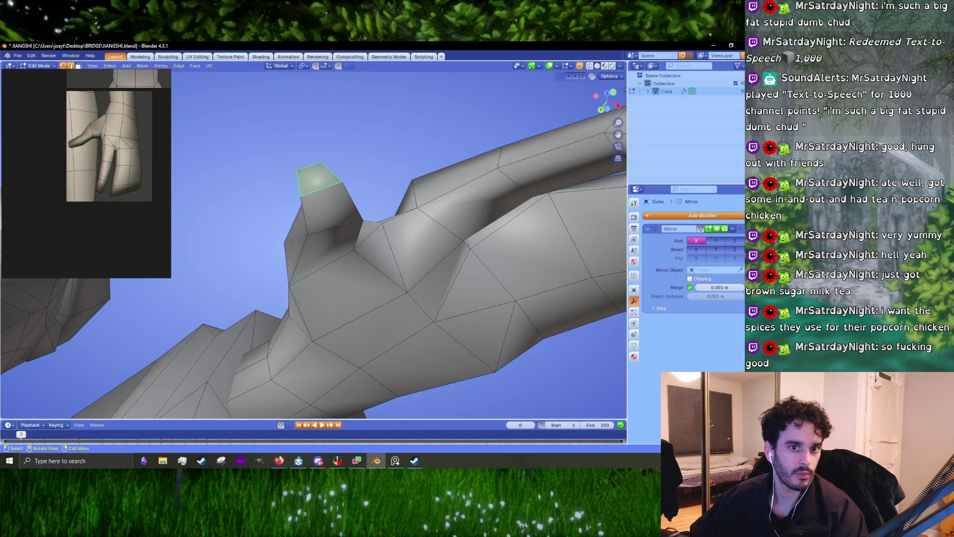
{"action": "key", "text": "alt+Tab"}
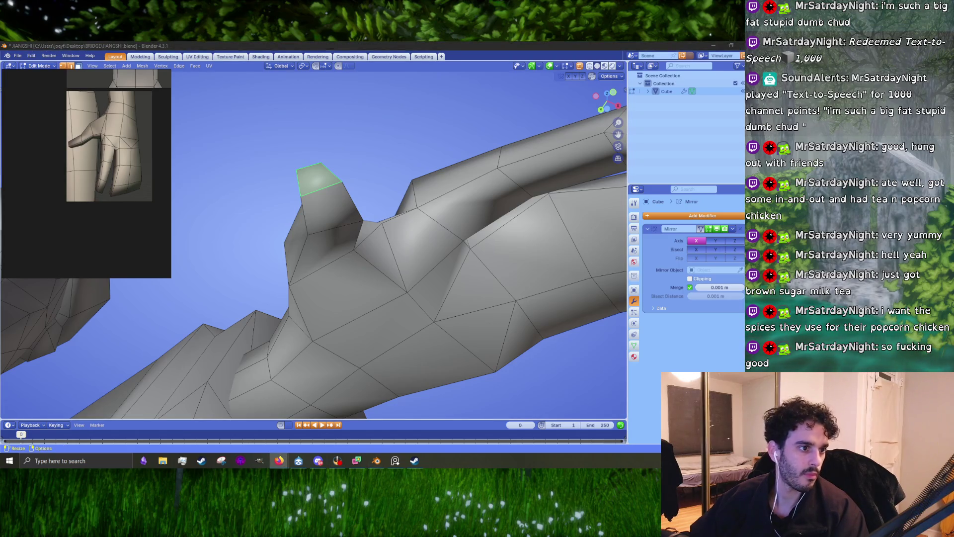
{"action": "mouse_move", "coordinate": [305, 213]}
{"action": "middle_mouse_down"}
{"action": "mouse_move", "coordinate": [460, 284]}
{"action": "mouse_move", "coordinate": [465, 328]}
{"action": "mouse_move", "coordinate": [453, 268]}
{"action": "middle_mouse_up"}
{"action": "key", "text": "r"}
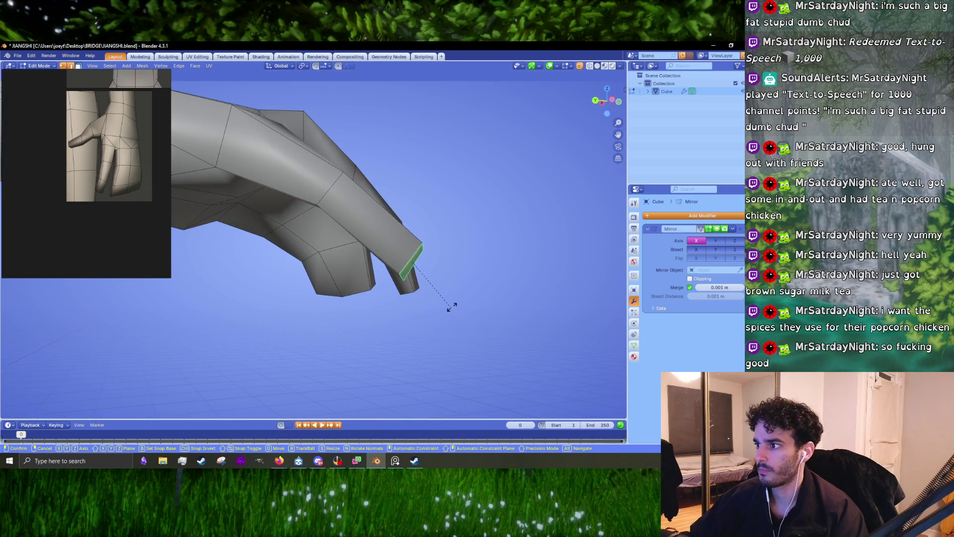
{"action": "mouse_move", "coordinate": [452, 307]}
{"action": "middle_mouse_down"}
{"action": "mouse_move", "coordinate": [447, 283]}
{"action": "mouse_move", "coordinate": [452, 300]}
{"action": "middle_mouse_up"}
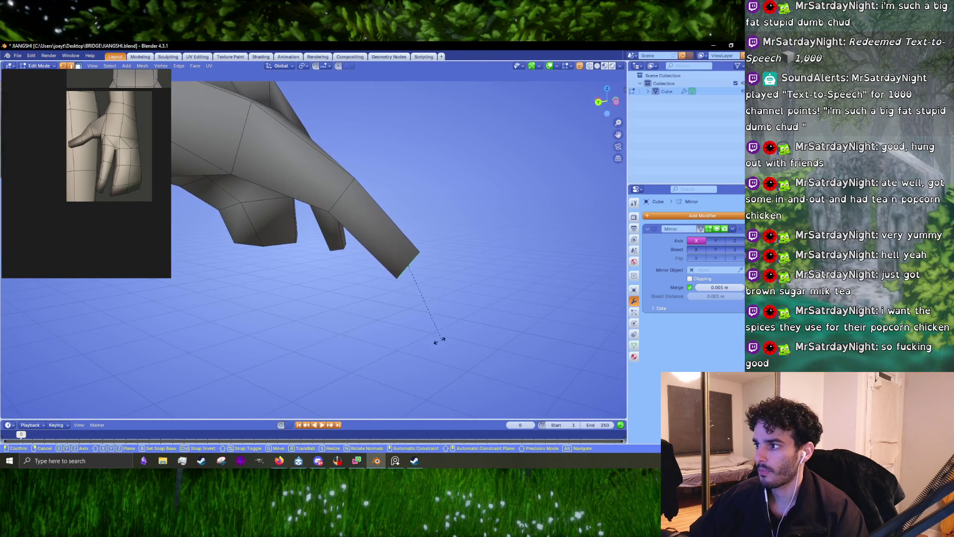
{"action": "left_click", "coordinate": [393, 327]}
Rotate the thumb tip face 24.4°, move it, and rotate it once more
{"action": "mouse_move", "coordinate": [389, 325]}
{"action": "middle_mouse_down"}
{"action": "mouse_move", "coordinate": [368, 330]}
{"action": "mouse_move", "coordinate": [423, 279]}
{"action": "mouse_move", "coordinate": [481, 294]}
{"action": "mouse_move", "coordinate": [406, 303]}
{"action": "mouse_move", "coordinate": [383, 209]}
{"action": "middle_mouse_up"}
{"action": "key", "text": "r"}
{"action": "left_click", "coordinate": [404, 284]}
{"action": "key", "text": "g"}
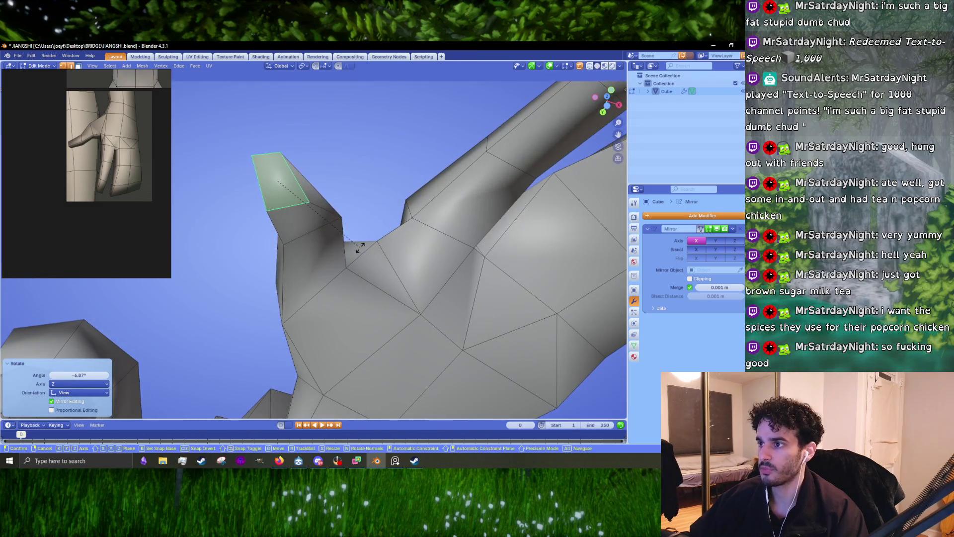
{"action": "left_click", "coordinate": [376, 247]}
{"action": "mouse_move", "coordinate": [376, 247]}
{"action": "middle_mouse_down"}
{"action": "mouse_move", "coordinate": [385, 304]}
{"action": "mouse_move", "coordinate": [391, 204]}
{"action": "mouse_move", "coordinate": [304, 287]}
{"action": "mouse_move", "coordinate": [333, 268]}
{"action": "mouse_move", "coordinate": [358, 277]}
{"action": "mouse_move", "coordinate": [303, 209]}
{"action": "middle_mouse_up"}
{"action": "key", "text": "r"}
{"action": "left_click", "coordinate": [398, 300]}
Widen the thumb tip to a 1.379 scale and review the hand in Object Mode
{"action": "key", "text": "s"}
{"action": "left_click", "coordinate": [376, 228]}
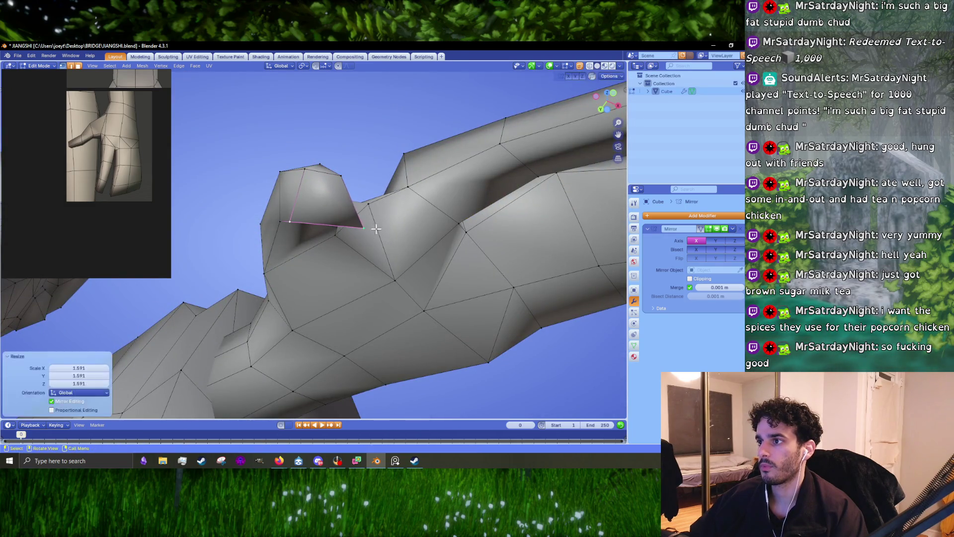
{"action": "key", "text": "s"}
{"action": "left_click", "coordinate": [398, 215]}
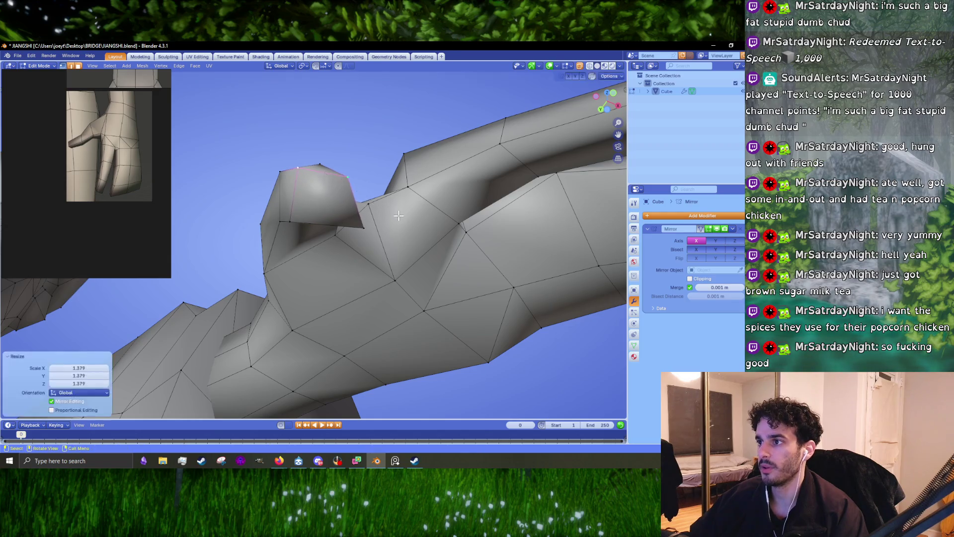
{"action": "mouse_move", "coordinate": [398, 215]}
{"action": "middle_mouse_down"}
{"action": "mouse_move", "coordinate": [355, 281]}
{"action": "mouse_move", "coordinate": [361, 226]}
{"action": "mouse_move", "coordinate": [394, 227]}
{"action": "mouse_move", "coordinate": [324, 234]}
{"action": "mouse_move", "coordinate": [273, 198]}
{"action": "mouse_move", "coordinate": [434, 237]}
{"action": "mouse_move", "coordinate": [340, 249]}
{"action": "mouse_move", "coordinate": [344, 240]}
{"action": "middle_mouse_up"}
{"action": "scroll", "coordinate": [358, 221], "scroll_direction": "down", "scroll_amount": 3}
{"action": "key", "text": "Tab"}
{"action": "key", "text": "Tab"}
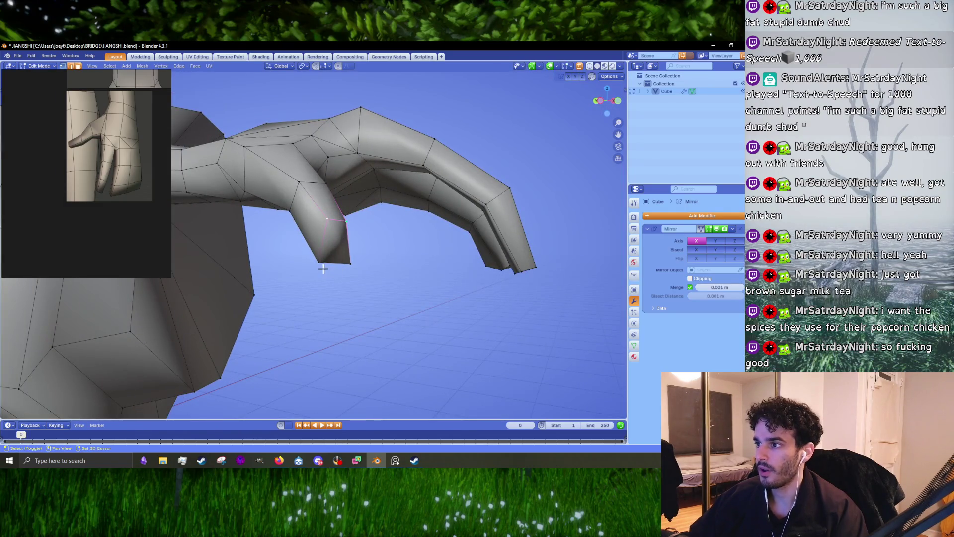
{"action": "key", "text": "Tab"}
{"action": "mouse_move", "coordinate": [344, 269]}
{"action": "middle_mouse_down"}
{"action": "mouse_move", "coordinate": [419, 267]}
{"action": "mouse_move", "coordinate": [347, 311]}
{"action": "mouse_move", "coordinate": [362, 298]}
{"action": "mouse_move", "coordinate": [287, 251]}
{"action": "mouse_move", "coordinate": [285, 267]}
{"action": "mouse_move", "coordinate": [296, 251]}
{"action": "middle_mouse_up"}
{"action": "scroll", "coordinate": [362, 300], "scroll_direction": "up", "scroll_amount": 5}
{"action": "key", "text": "Tab"}
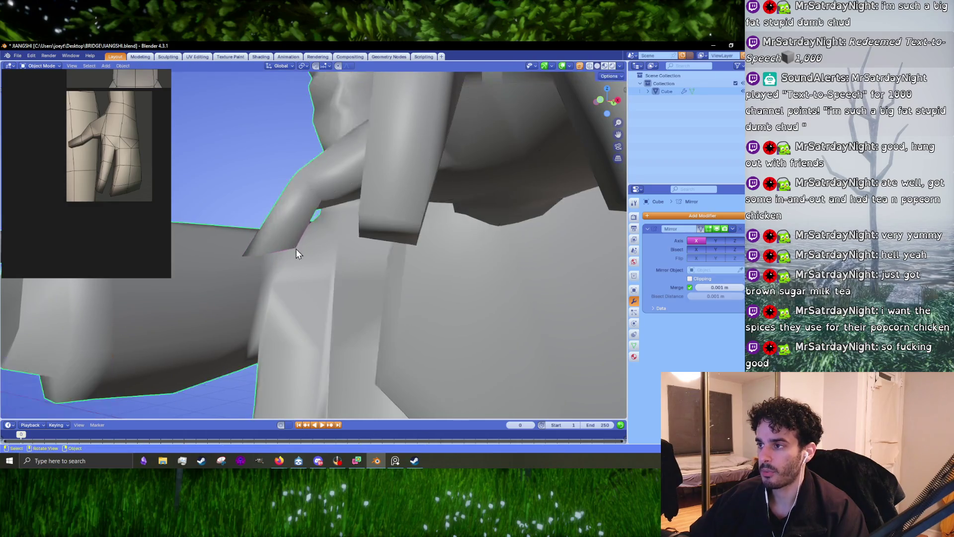
Inspect the whole hand in Object Mode, then zoom in on the fingertip in Edit Mode
{"action": "scroll", "coordinate": [348, 278], "scroll_direction": "down", "scroll_amount": 4}
{"action": "key", "text": "Tab"}
{"action": "mouse_move", "coordinate": [372, 306]}
{"action": "middle_mouse_down"}
{"action": "mouse_move", "coordinate": [268, 311]}
{"action": "mouse_move", "coordinate": [384, 258]}
{"action": "mouse_move", "coordinate": [397, 213]}
{"action": "mouse_move", "coordinate": [358, 276]}
{"action": "middle_mouse_up"}
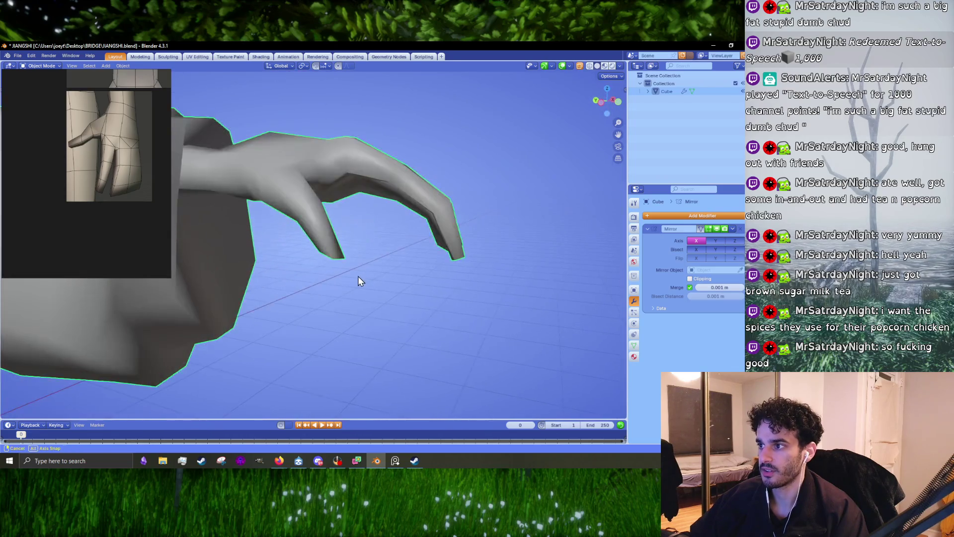
{"action": "scroll", "coordinate": [358, 275], "scroll_direction": "up", "scroll_amount": 3}
{"action": "key", "text": "Tab"}
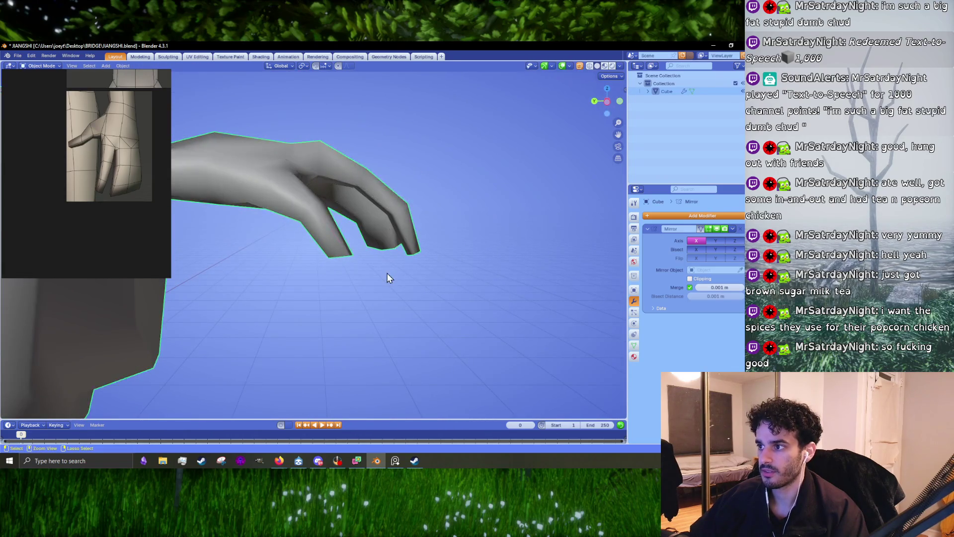
{"action": "mouse_move", "coordinate": [388, 277]}
{"action": "middle_mouse_down", "text": "ctrl"}
{"action": "mouse_move", "coordinate": [404, 252]}
{"action": "mouse_move", "coordinate": [394, 270]}
{"action": "mouse_move", "coordinate": [345, 241]}
{"action": "mouse_move", "coordinate": [333, 309]}
{"action": "middle_mouse_up", "text": "ctrl"}
{"action": "key", "text": "g"}
{"action": "right_click", "coordinate": [330, 240]}
Look down over the whole character, then frame the selected fingertip edge from the side
{"action": "scroll", "coordinate": [330, 244], "scroll_direction": "down", "scroll_amount": 5}
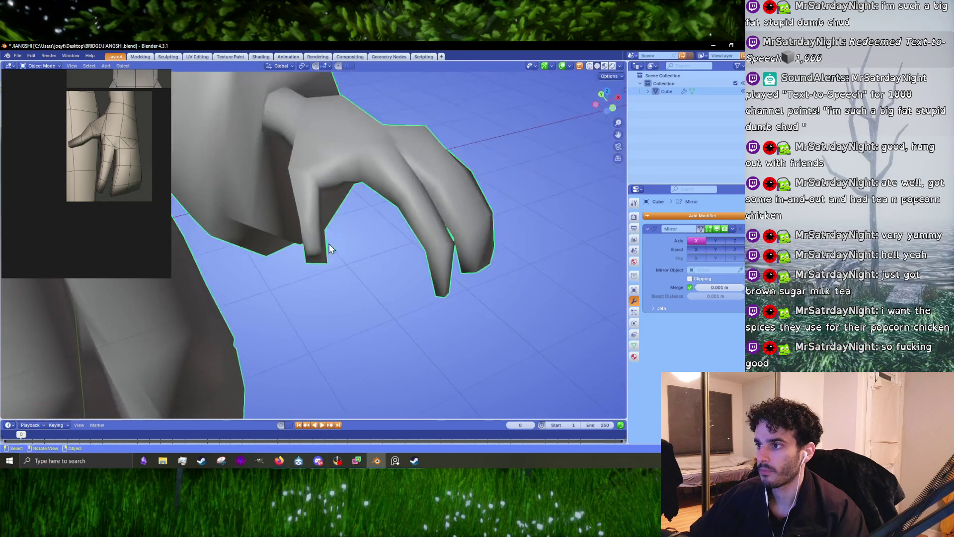
{"action": "mouse_move", "coordinate": [330, 249]}
{"action": "middle_mouse_down"}
{"action": "mouse_move", "coordinate": [277, 260]}
{"action": "mouse_move", "coordinate": [332, 215]}
{"action": "middle_mouse_up"}
{"action": "key", "text": "Tab"}
{"action": "middle_click_drag", "start_coordinate": [358, 246], "coordinate": [323, 284]}
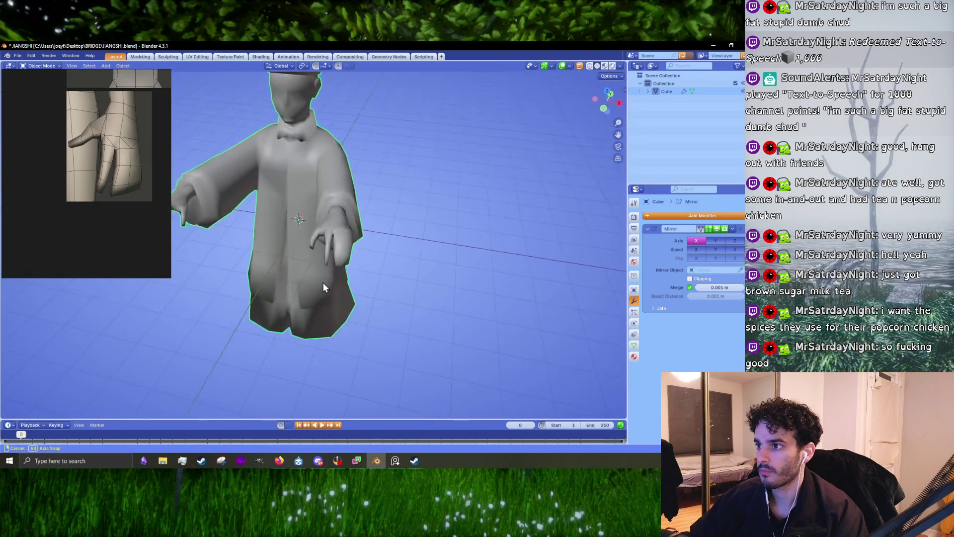
{"action": "key", "text": "Tab"}
{"action": "key", "text": "KP_Decimal"}
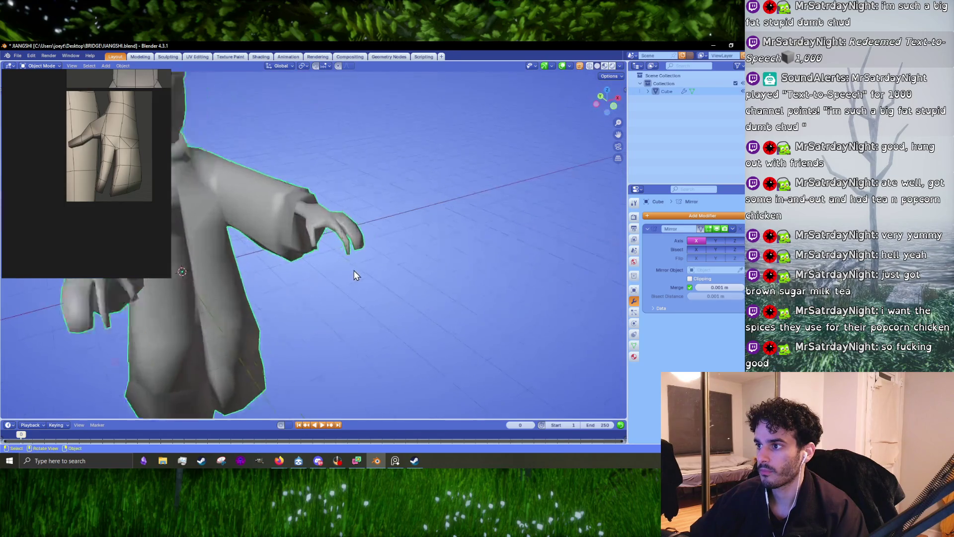
{"action": "mouse_move", "coordinate": [366, 283]}
{"action": "middle_mouse_down"}
{"action": "mouse_move", "coordinate": [383, 245]}
{"action": "mouse_move", "coordinate": [306, 247]}
{"action": "mouse_move", "coordinate": [343, 238]}
{"action": "middle_mouse_up"}
Shrink the thumb tip face, then switch to vertex selection and view the finger side-on
{"action": "key", "text": "3"}
{"action": "left_click", "coordinate": [329, 243]}
{"action": "key", "text": "s"}
{"action": "left_click", "coordinate": [362, 245]}
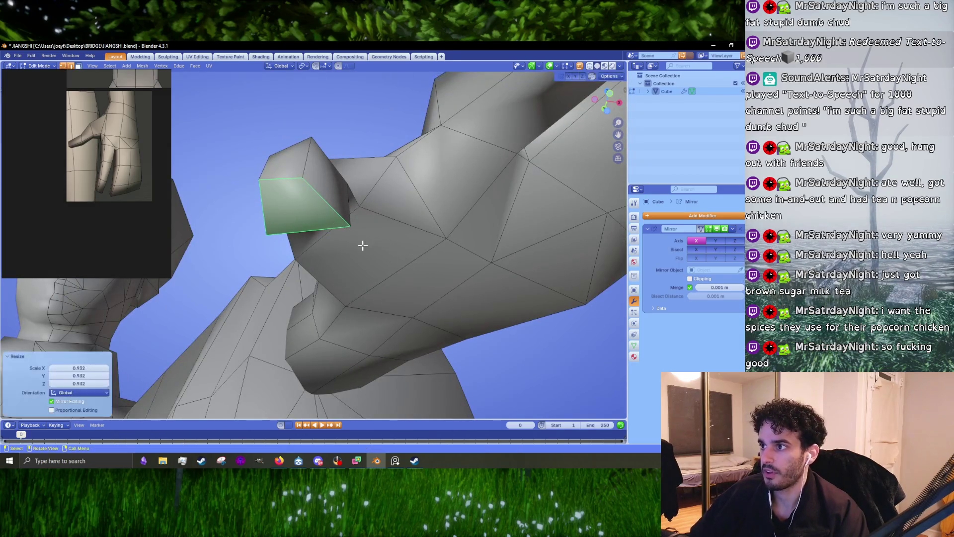
{"action": "key", "text": "1"}
{"action": "mouse_move", "coordinate": [315, 192]}
{"action": "middle_mouse_down"}
{"action": "mouse_move", "coordinate": [330, 256]}
{"action": "mouse_move", "coordinate": [395, 301]}
{"action": "middle_mouse_up"}
Rotate the thumb tip by -4.09° with a small positional adjustment
{"action": "key", "text": "r"}
{"action": "key", "text": "g"}
{"action": "left_click", "coordinate": [370, 279]}
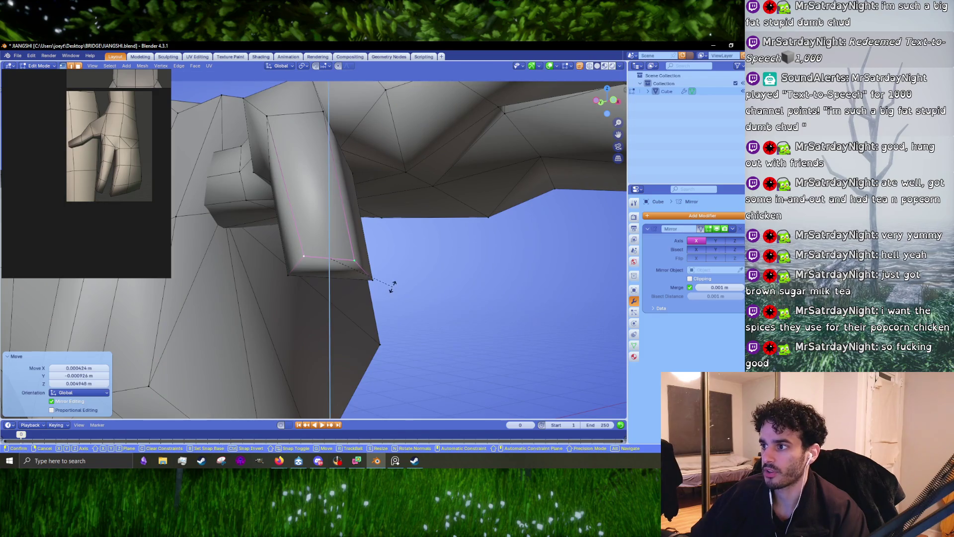
{"action": "left_click", "coordinate": [392, 286]}
{"action": "key", "text": "alt+Tab"}
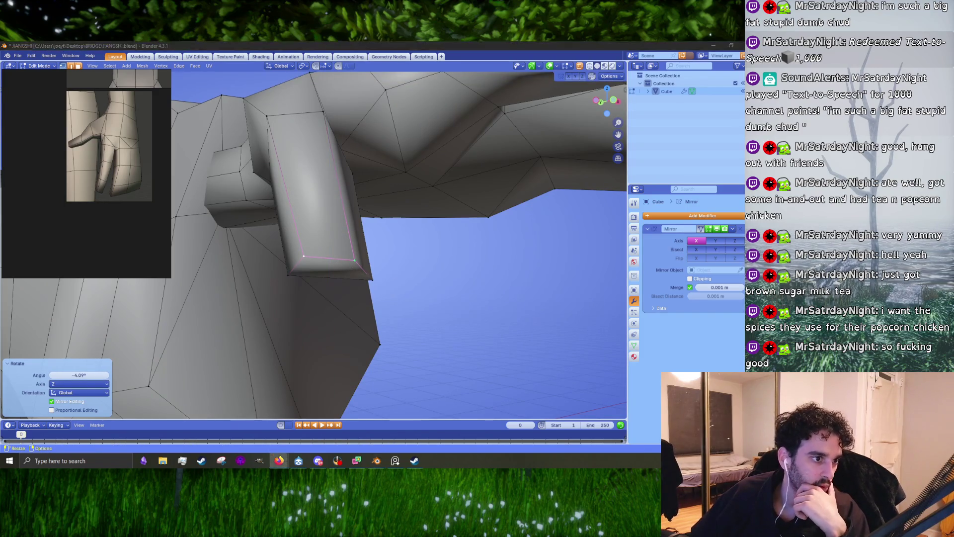
{"action": "key", "text": "alt+Tab"}
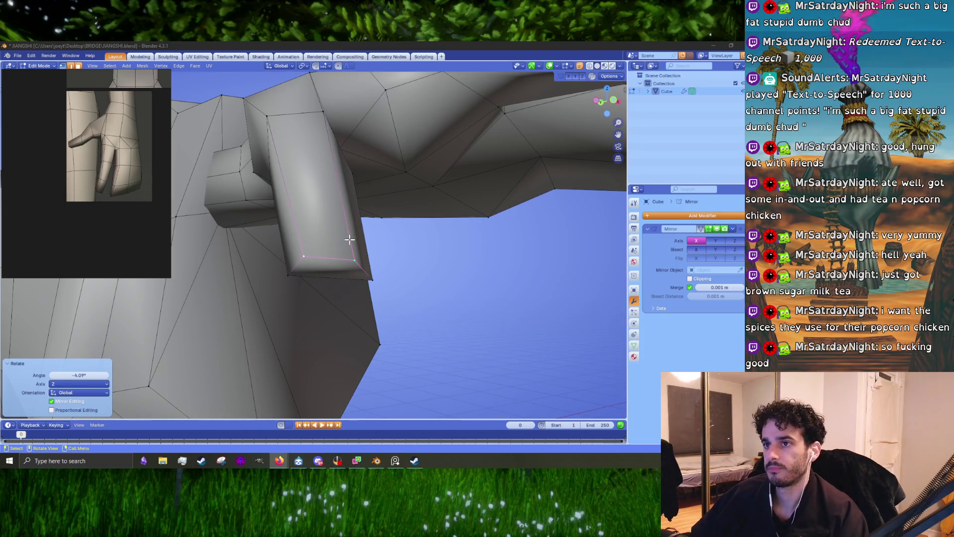
Rotate the finger edge, move a vertex, and slightly shrink the selection
{"action": "mouse_move", "coordinate": [349, 268]}
{"action": "middle_mouse_down"}
{"action": "mouse_move", "coordinate": [351, 300]}
{"action": "mouse_move", "coordinate": [330, 283]}
{"action": "mouse_move", "coordinate": [311, 225]}
{"action": "mouse_move", "coordinate": [380, 240]}
{"action": "mouse_move", "coordinate": [377, 222]}
{"action": "mouse_move", "coordinate": [335, 234]}
{"action": "mouse_move", "coordinate": [309, 215]}
{"action": "mouse_move", "coordinate": [319, 298]}
{"action": "mouse_move", "coordinate": [300, 278]}
{"action": "mouse_move", "coordinate": [366, 236]}
{"action": "mouse_move", "coordinate": [370, 210]}
{"action": "mouse_move", "coordinate": [338, 239]}
{"action": "mouse_move", "coordinate": [336, 299]}
{"action": "mouse_move", "coordinate": [358, 319]}
{"action": "mouse_move", "coordinate": [431, 256]}
{"action": "mouse_move", "coordinate": [347, 249]}
{"action": "mouse_move", "coordinate": [373, 265]}
{"action": "mouse_move", "coordinate": [315, 283]}
{"action": "mouse_move", "coordinate": [251, 286]}
{"action": "mouse_move", "coordinate": [256, 270]}
{"action": "mouse_move", "coordinate": [379, 251]}
{"action": "middle_mouse_up"}
{"action": "key", "text": "r"}
{"action": "left_click", "coordinate": [383, 234]}
{"action": "key", "text": "g"}
{"action": "left_click", "coordinate": [366, 209]}
{"action": "key", "text": "s"}
{"action": "left_click", "coordinate": [337, 239]}
Nudge and reposition the selected thumb vertices into a better shape
{"action": "key", "text": "g"}
{"action": "left_click", "coordinate": [433, 255]}
{"action": "key", "text": "g"}
{"action": "left_click", "coordinate": [375, 270]}
{"action": "key", "text": "g"}
{"action": "left_click", "coordinate": [250, 286]}
Move the thumb tip vertex and shrink the thumb tip to 0.618, then return to Object Mode
{"action": "left_click", "coordinate": [268, 262]}
{"action": "key", "text": "g"}
{"action": "left_click", "coordinate": [269, 261]}
{"action": "key", "text": "g"}
{"action": "left_click", "coordinate": [341, 244]}
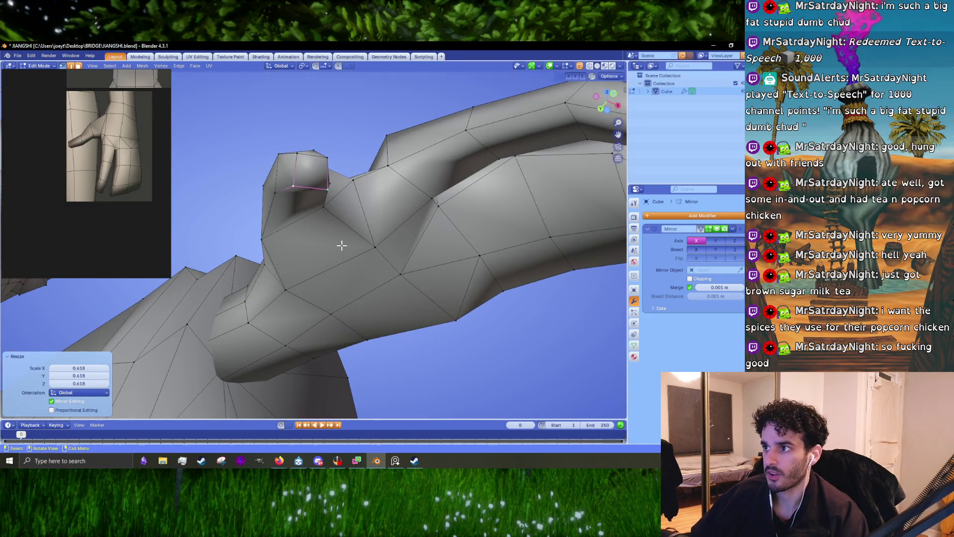
{"action": "middle_click_drag", "start_coordinate": [330, 218], "coordinate": [312, 208]}
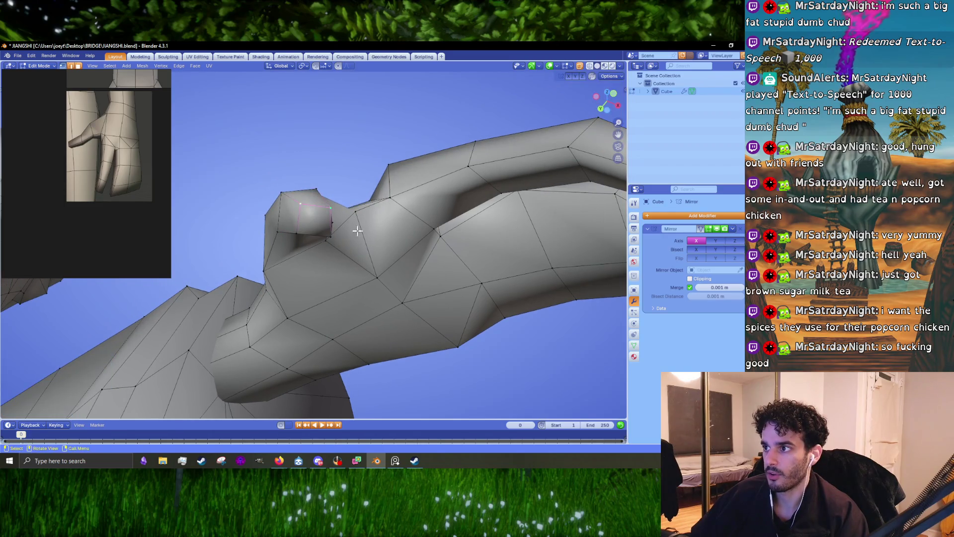
{"action": "middle_click_drag", "start_coordinate": [357, 230], "coordinate": [339, 272]}
{"action": "key", "text": "Tab"}
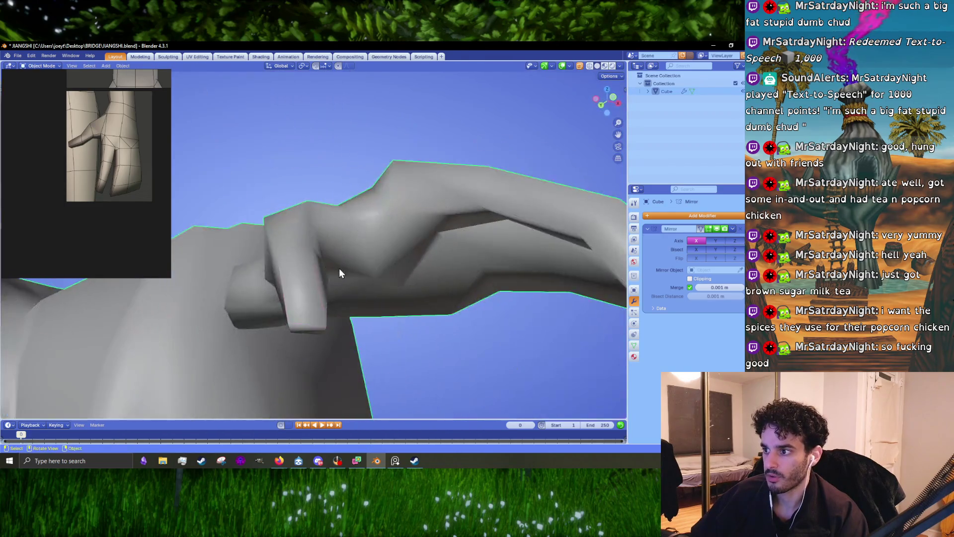
Back in Edit Mode, reposition the selected hand vertices
{"action": "scroll", "coordinate": [318, 293], "scroll_direction": "down", "scroll_amount": 5}
{"action": "mouse_move", "coordinate": [297, 314]}
{"action": "middle_mouse_down"}
{"action": "mouse_move", "coordinate": [383, 311]}
{"action": "mouse_move", "coordinate": [321, 348]}
{"action": "mouse_move", "coordinate": [315, 334]}
{"action": "middle_mouse_up"}
{"action": "key", "text": "Tab"}
{"action": "scroll", "coordinate": [309, 302], "scroll_direction": "up", "scroll_amount": 5}
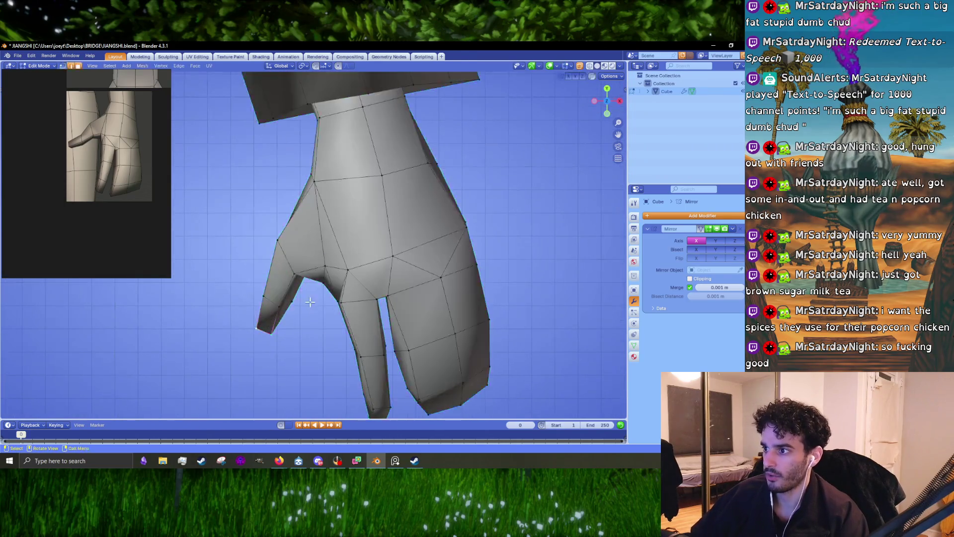
{"action": "mouse_move", "coordinate": [309, 302]}
{"action": "middle_mouse_down"}
{"action": "mouse_move", "coordinate": [308, 264]}
{"action": "mouse_move", "coordinate": [346, 268]}
{"action": "mouse_move", "coordinate": [344, 238]}
{"action": "mouse_move", "coordinate": [304, 239]}
{"action": "mouse_move", "coordinate": [324, 260]}
{"action": "mouse_move", "coordinate": [379, 269]}
{"action": "mouse_move", "coordinate": [372, 252]}
{"action": "middle_mouse_up"}
{"action": "key", "text": "g"}
{"action": "left_click", "coordinate": [347, 281]}
Dissolve the stray edges at the hand-arm junction
{"action": "scroll", "coordinate": [341, 248], "scroll_direction": "up", "scroll_amount": 4}
{"action": "key", "text": "x"}
{"action": "left_click", "coordinate": [338, 254]}
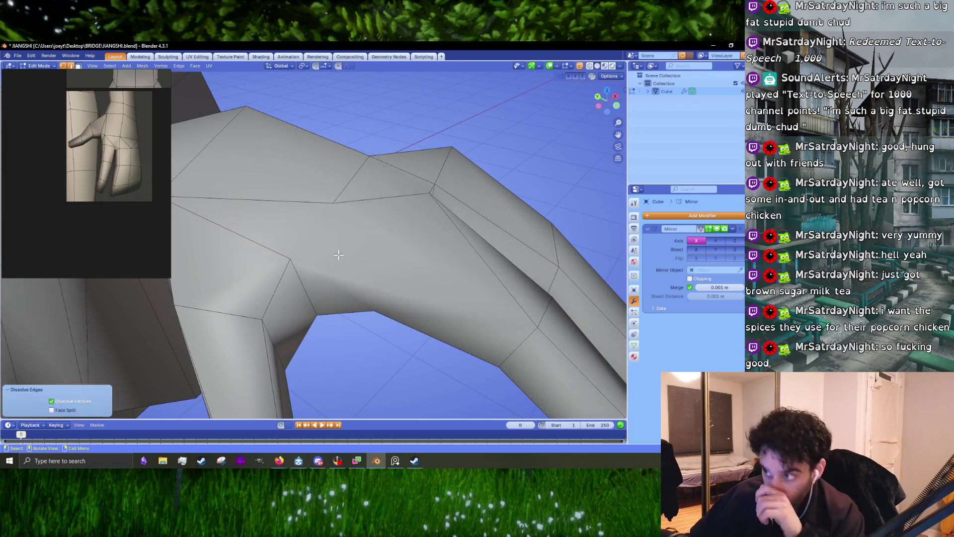
{"action": "key", "text": "ctrl+z"}
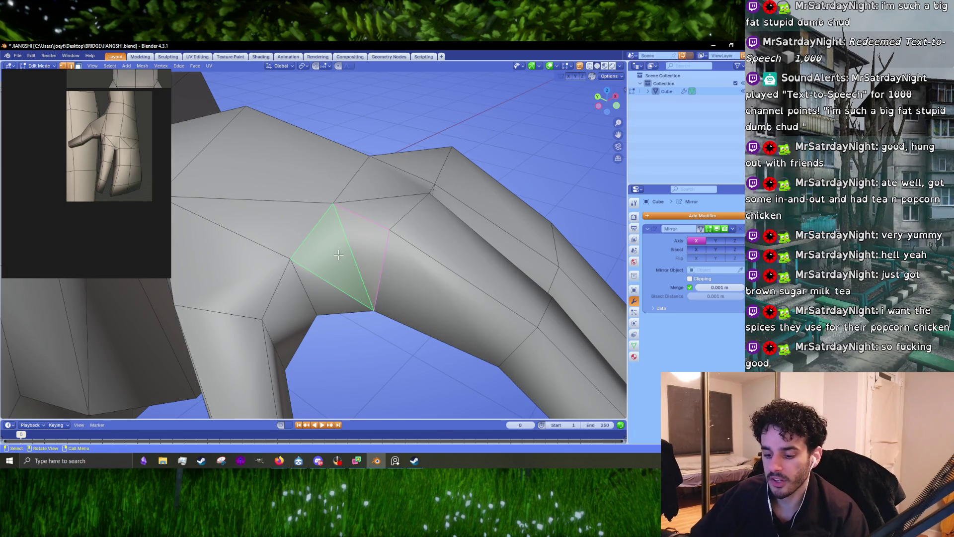
{"action": "key", "text": "x"}
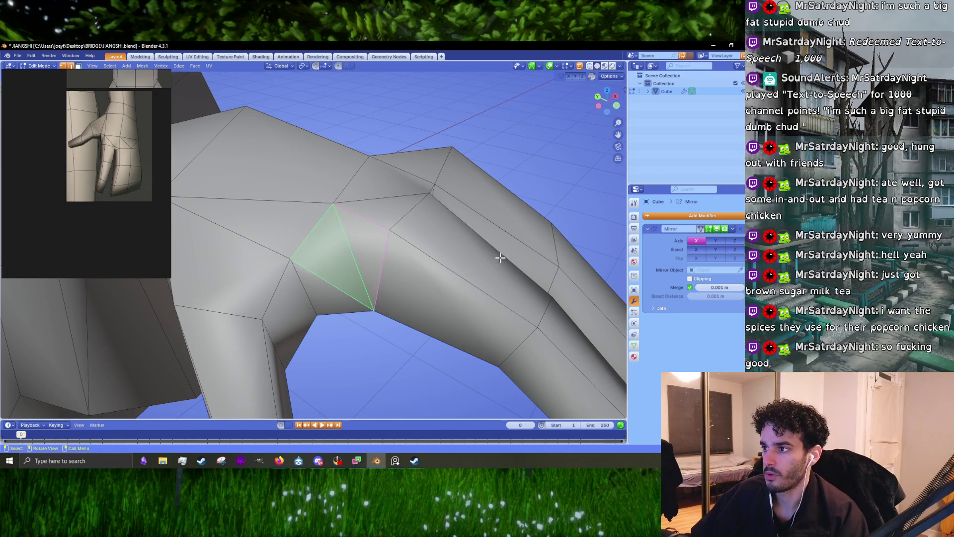
{"action": "key", "text": "x"}
{"action": "left_click", "coordinate": [353, 259]}
{"action": "mouse_move", "coordinate": [353, 259]}
{"action": "middle_mouse_down"}
{"action": "mouse_move", "coordinate": [383, 268]}
{"action": "mouse_move", "coordinate": [360, 276]}
{"action": "mouse_move", "coordinate": [314, 271]}
{"action": "mouse_move", "coordinate": [346, 254]}
{"action": "mouse_move", "coordinate": [328, 278]}
{"action": "mouse_move", "coordinate": [396, 294]}
{"action": "mouse_move", "coordinate": [404, 262]}
{"action": "mouse_move", "coordinate": [320, 274]}
{"action": "mouse_move", "coordinate": [350, 258]}
{"action": "mouse_move", "coordinate": [398, 268]}
{"action": "mouse_move", "coordinate": [398, 288]}
{"action": "mouse_move", "coordinate": [359, 254]}
{"action": "mouse_move", "coordinate": [299, 285]}
{"action": "mouse_move", "coordinate": [308, 293]}
{"action": "mouse_move", "coordinate": [309, 273]}
{"action": "mouse_move", "coordinate": [307, 282]}
{"action": "mouse_move", "coordinate": [383, 279]}
{"action": "mouse_move", "coordinate": [368, 277]}
{"action": "middle_mouse_up"}
{"action": "left_click", "coordinate": [382, 267]}
{"action": "left_click", "coordinate": [350, 272]}
{"action": "scroll", "coordinate": [320, 286], "scroll_direction": "up", "scroll_amount": 3}
Knife-cut a new vertex at the finger base and move it about −0.012, 0.019, −0.004 m
{"action": "key", "text": "Tab"}
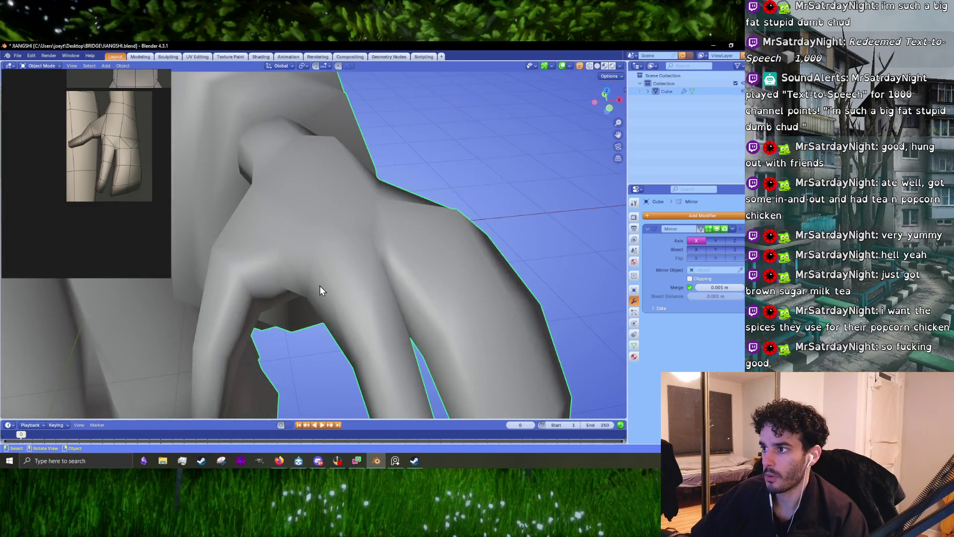
{"action": "key", "text": "Tab"}
{"action": "key", "text": "k"}
{"action": "left_click", "coordinate": [320, 275]}
{"action": "key", "text": "Return"}
{"action": "key", "text": "g"}
{"action": "left_click", "coordinate": [341, 258]}
Select the fingertip face, move it, and lengthen it along Z by 1.041
{"action": "key", "text": "2"}
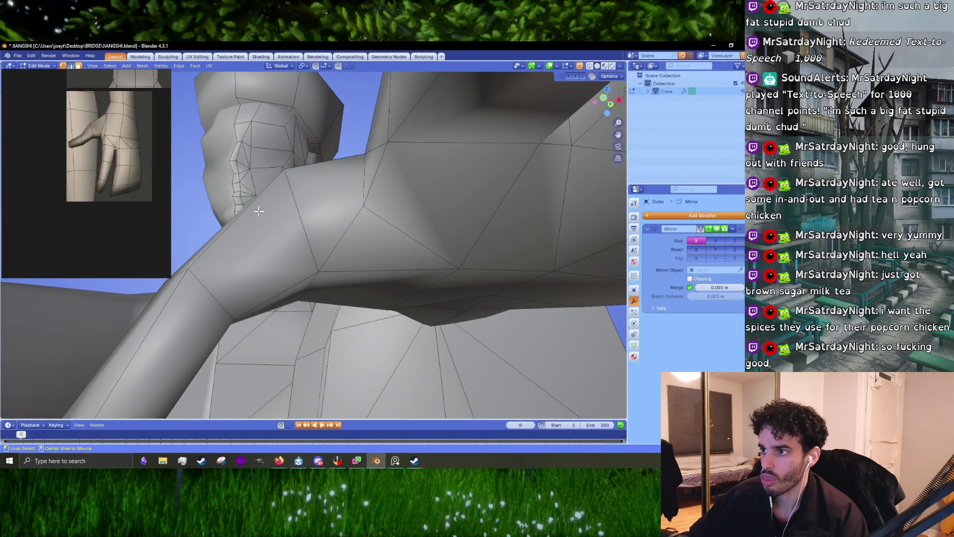
{"action": "left_click", "coordinate": [256, 210], "text": "alt"}
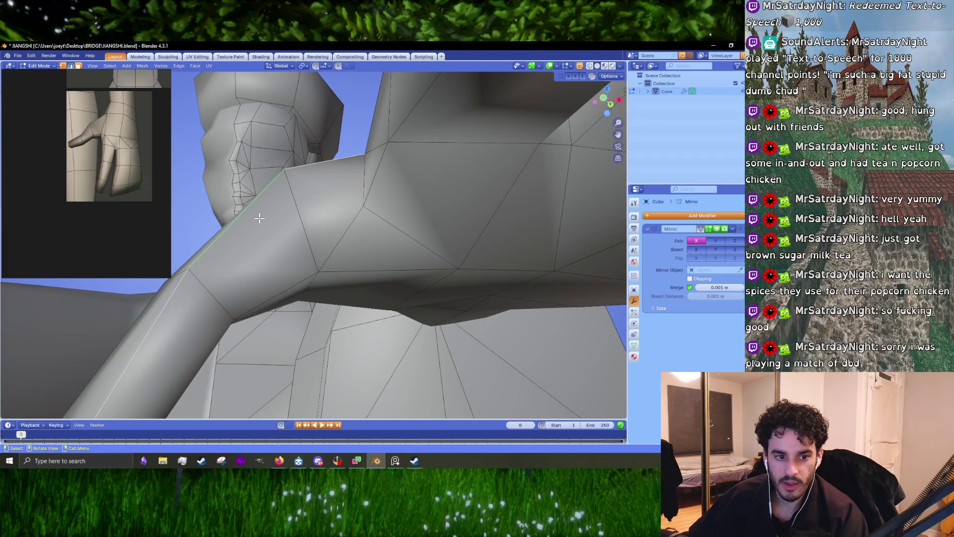
{"action": "mouse_move", "coordinate": [275, 240]}
{"action": "middle_mouse_down"}
{"action": "mouse_move", "coordinate": [376, 272]}
{"action": "mouse_move", "coordinate": [437, 262]}
{"action": "middle_mouse_up"}
{"action": "left_click", "coordinate": [412, 266]}
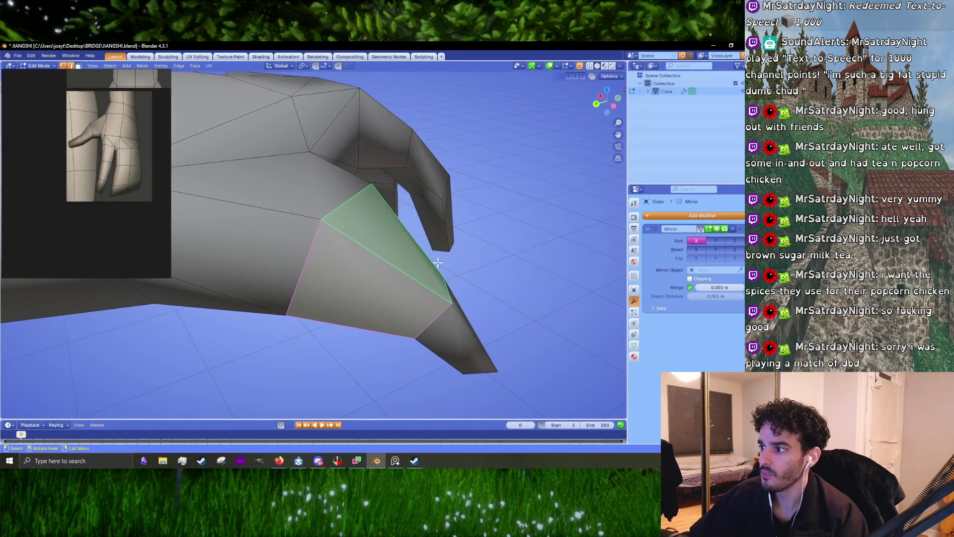
{"action": "mouse_move", "coordinate": [550, 351]}
{"action": "middle_mouse_down"}
{"action": "mouse_move", "coordinate": [468, 304]}
{"action": "mouse_move", "coordinate": [427, 295]}
{"action": "mouse_move", "coordinate": [418, 311]}
{"action": "mouse_move", "coordinate": [422, 298]}
{"action": "mouse_move", "coordinate": [319, 315]}
{"action": "middle_mouse_up"}
{"action": "left_click", "coordinate": [427, 295]}
{"action": "scroll", "coordinate": [418, 311], "scroll_direction": "down", "scroll_amount": 3}
{"action": "key", "text": "g"}
{"action": "left_click", "coordinate": [443, 299]}
{"action": "key", "text": "g"}
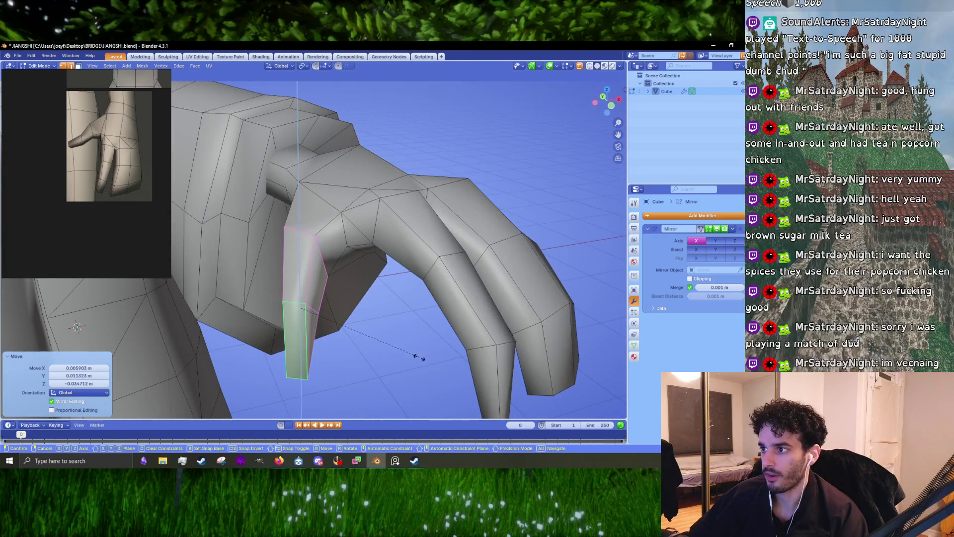
{"action": "left_click", "coordinate": [418, 358]}
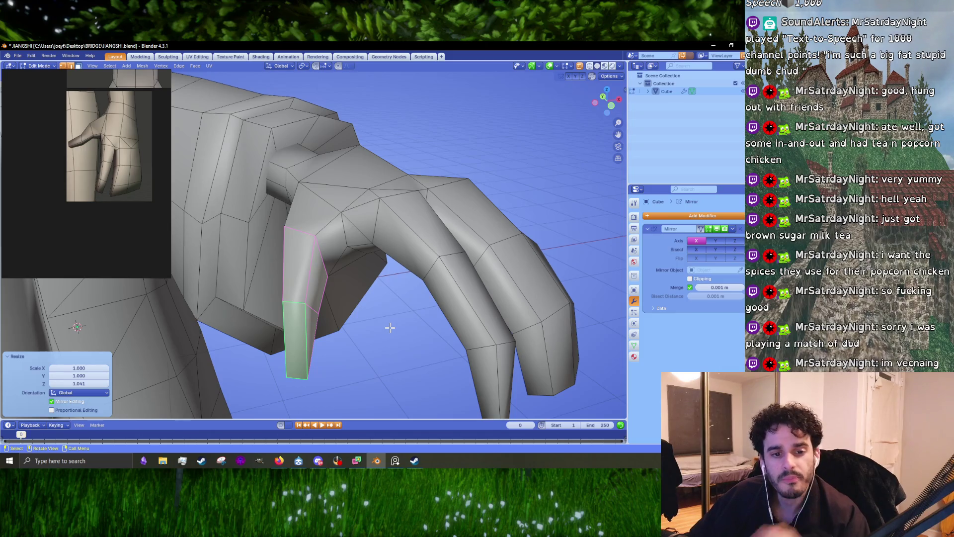
Select the whole connected arm, then bring the browser forward and shift it left
{"action": "mouse_move", "coordinate": [387, 354]}
{"action": "middle_mouse_down"}
{"action": "mouse_move", "coordinate": [368, 319]}
{"action": "mouse_move", "coordinate": [346, 312]}
{"action": "mouse_move", "coordinate": [214, 393]}
{"action": "middle_mouse_up"}
{"action": "key", "text": "ctrl+l"}
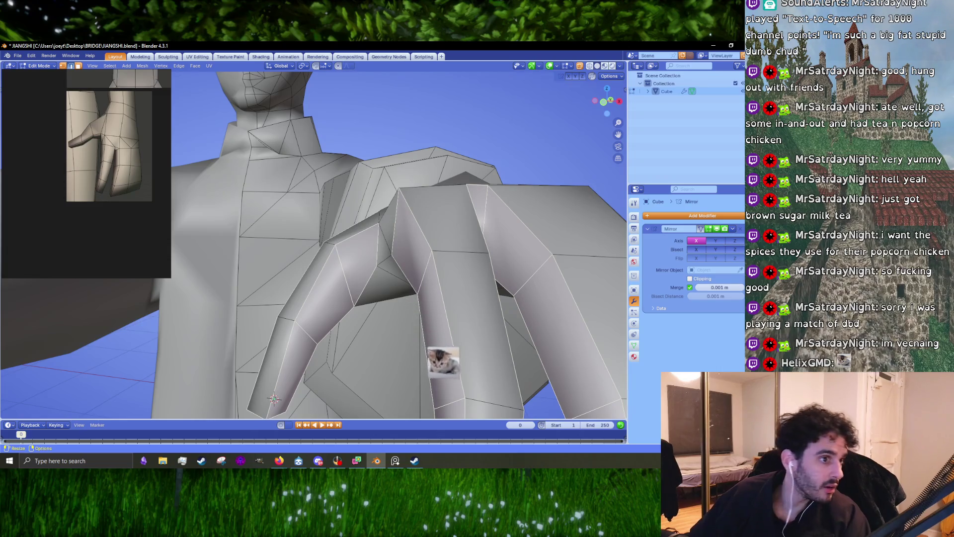
{"action": "key", "text": "alt+Tab"}
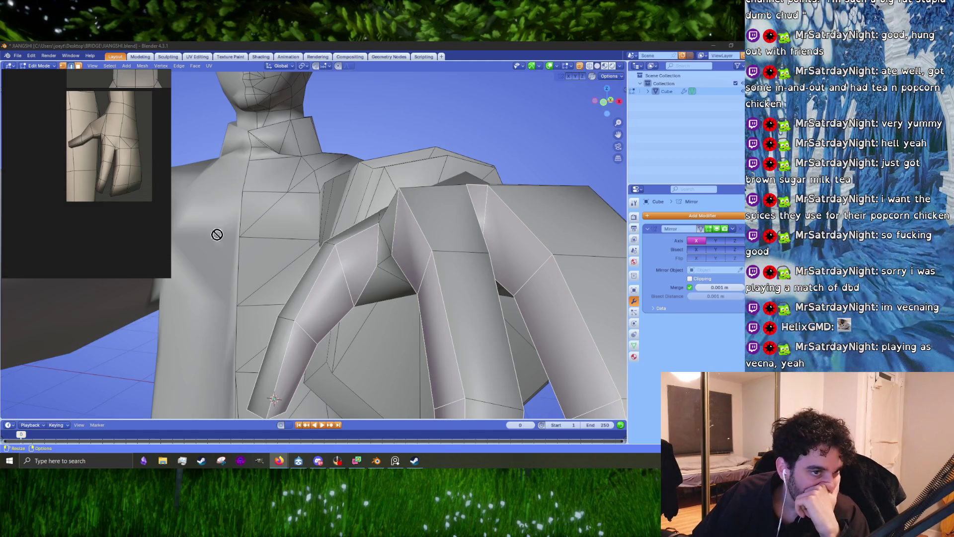
{"action": "key", "text": "alt+Tab"}
{"action": "mouse_move", "coordinate": [484, 64]}
{"action": "left_mouse_down"}
{"action": "mouse_move", "coordinate": [358, 68]}
{"action": "mouse_move", "coordinate": [398, 68]}
{"action": "left_mouse_up"}
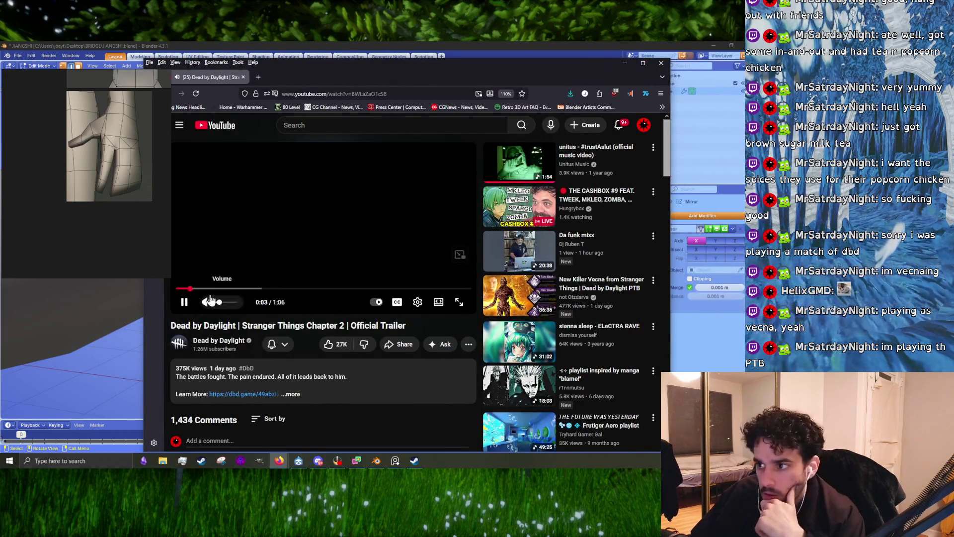
Scrub and play/pause through the Stranger Things Chapter 2 trailer, then open the New Killer Vecna video
{"action": "left_click_drag", "start_coordinate": [223, 289], "coordinate": [252, 293]}
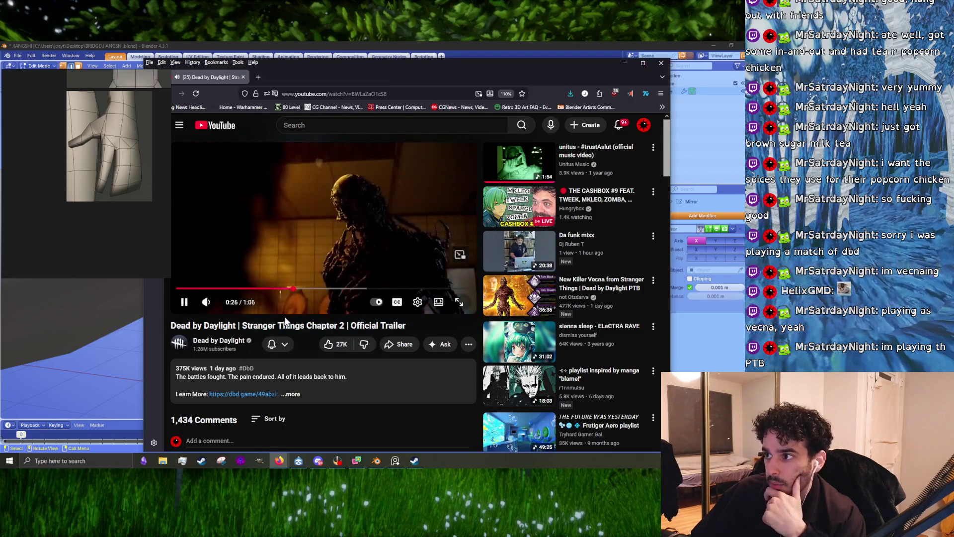
{"action": "key", "text": "space"}
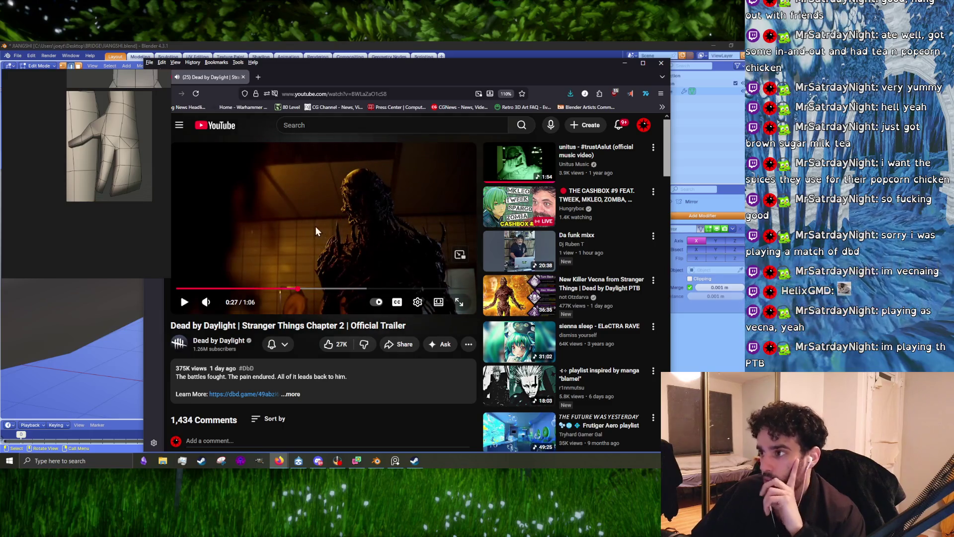
{"action": "left_click", "coordinate": [315, 225]}
{"action": "left_click", "coordinate": [312, 289]}
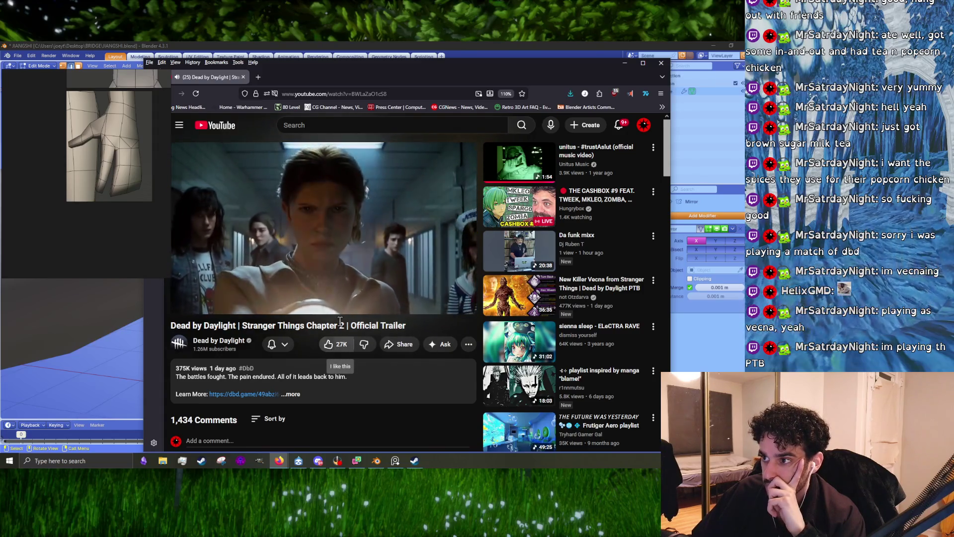
{"action": "left_click", "coordinate": [361, 256]}
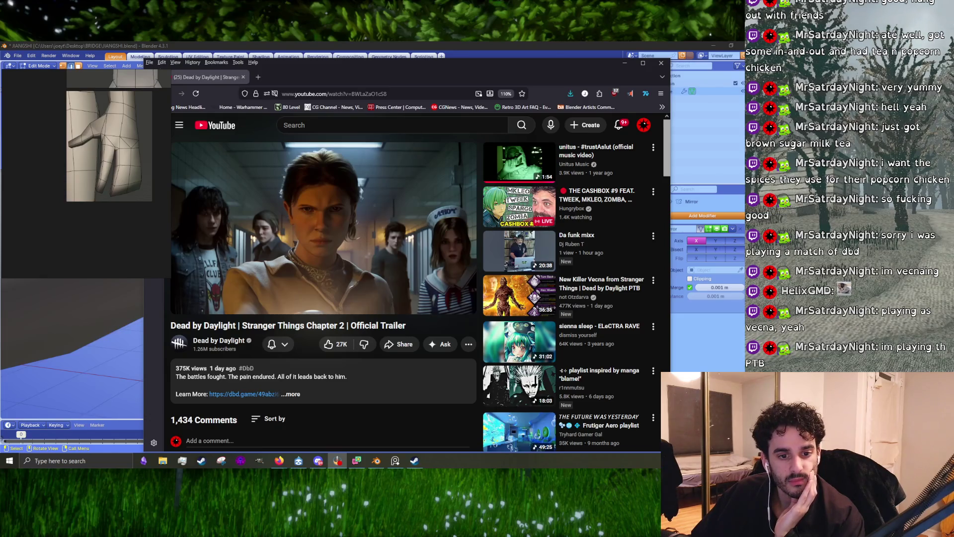
{"action": "left_click", "coordinate": [458, 163]}
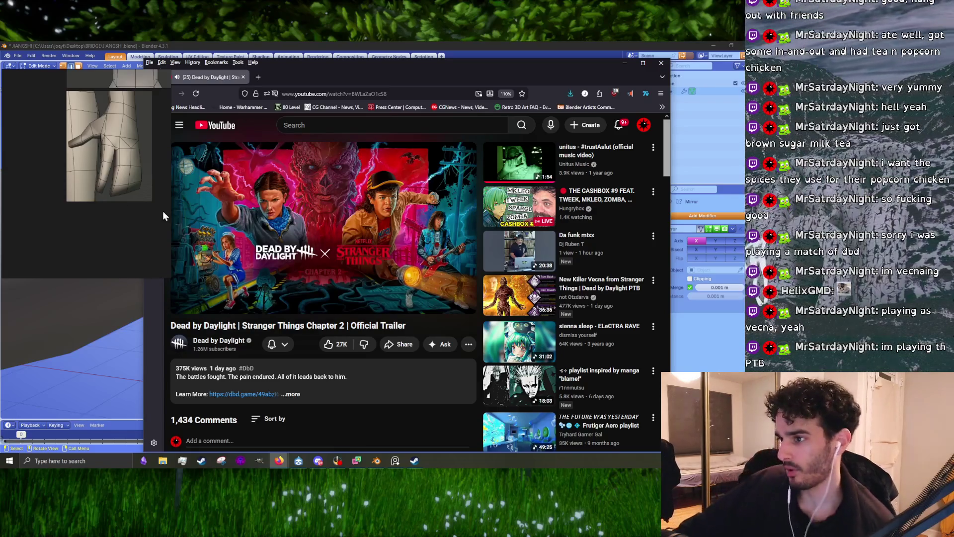
{"action": "left_click", "coordinate": [175, 205]}
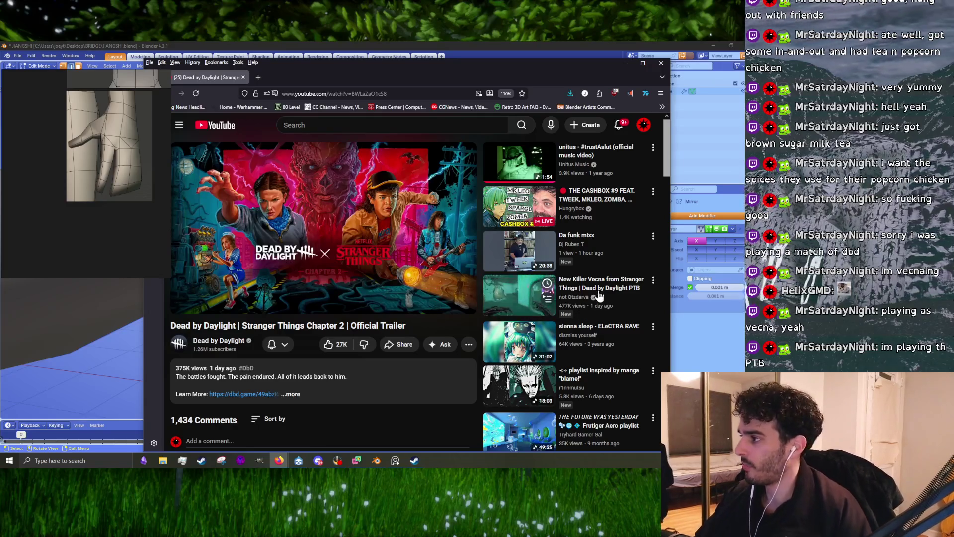
{"action": "left_click", "coordinate": [582, 308]}
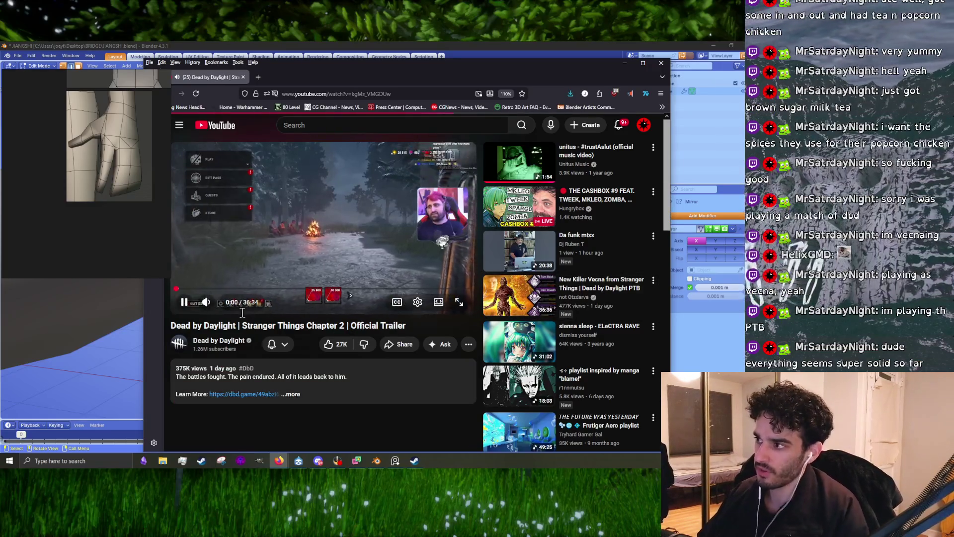
Play the Vecna video's opening, pause at 0:34, and make it full screen
{"action": "left_click", "coordinate": [431, 216]}
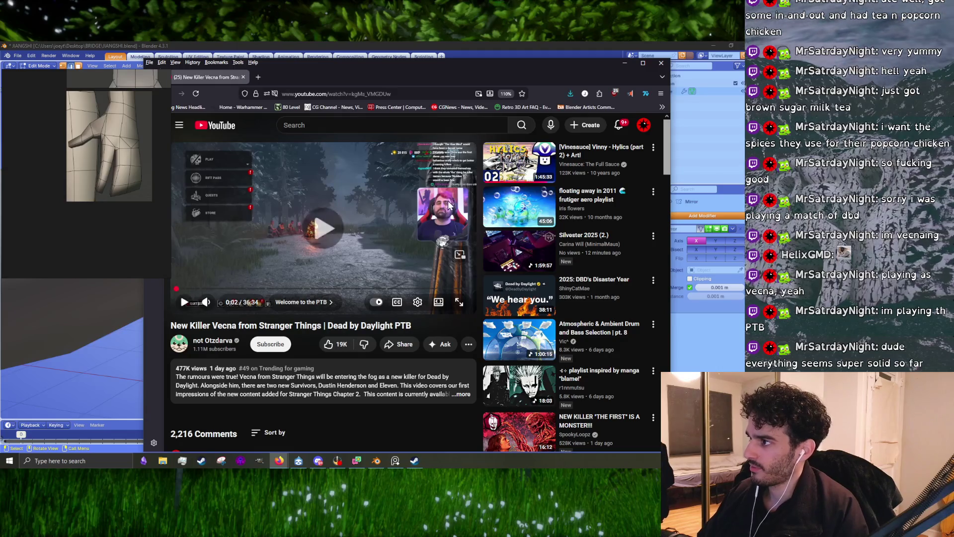
{"action": "left_click", "coordinate": [450, 204]}
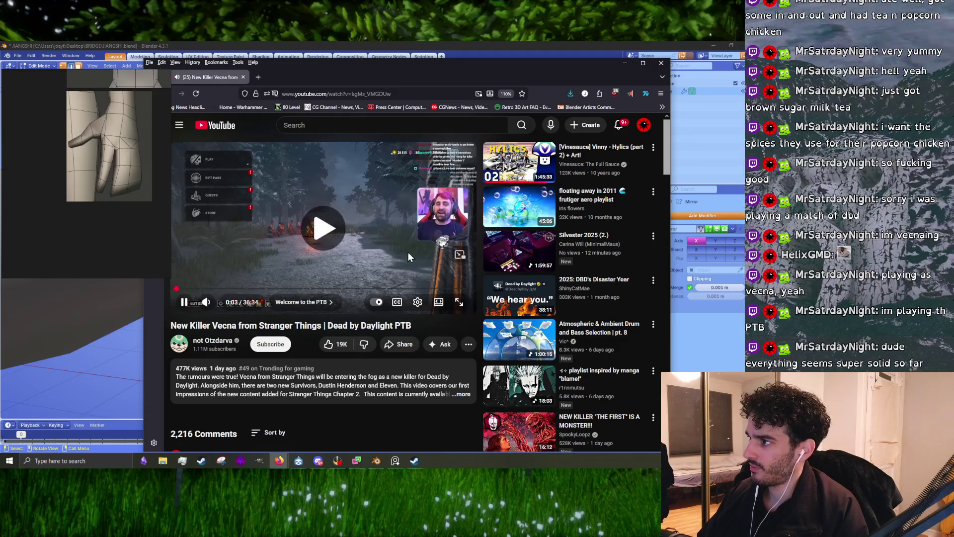
{"action": "left_click", "coordinate": [387, 205]}
{"action": "left_click", "coordinate": [384, 230]}
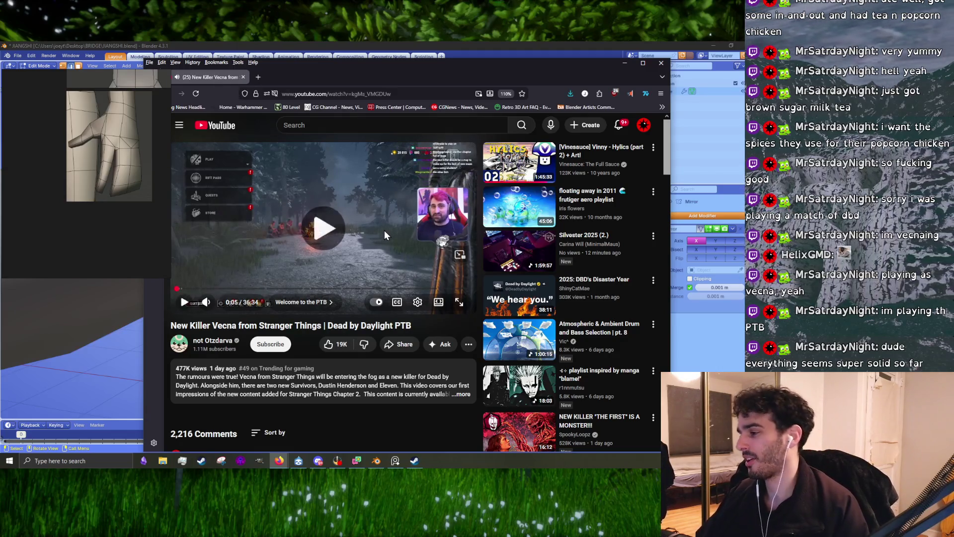
{"action": "left_click", "coordinate": [344, 228]}
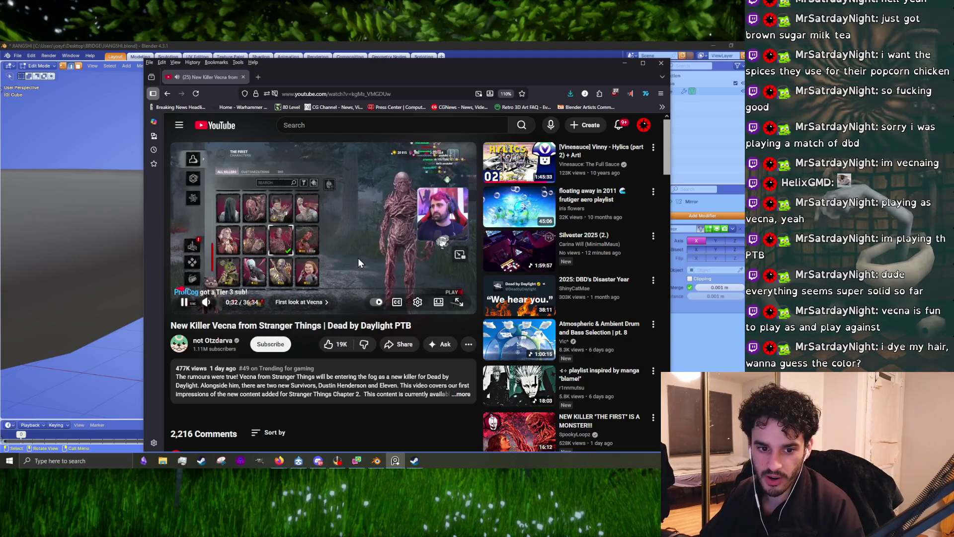
{"action": "left_click", "coordinate": [317, 247]}
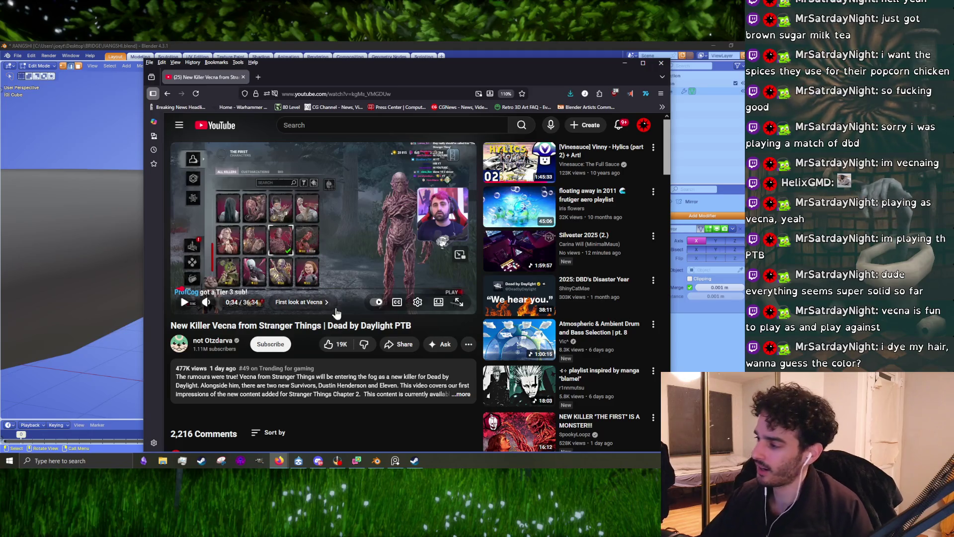
{"action": "scroll", "coordinate": [337, 317], "scroll_direction": "down", "scroll_amount": 6}
{"action": "scroll", "coordinate": [338, 317], "scroll_direction": "up", "scroll_amount": 8}
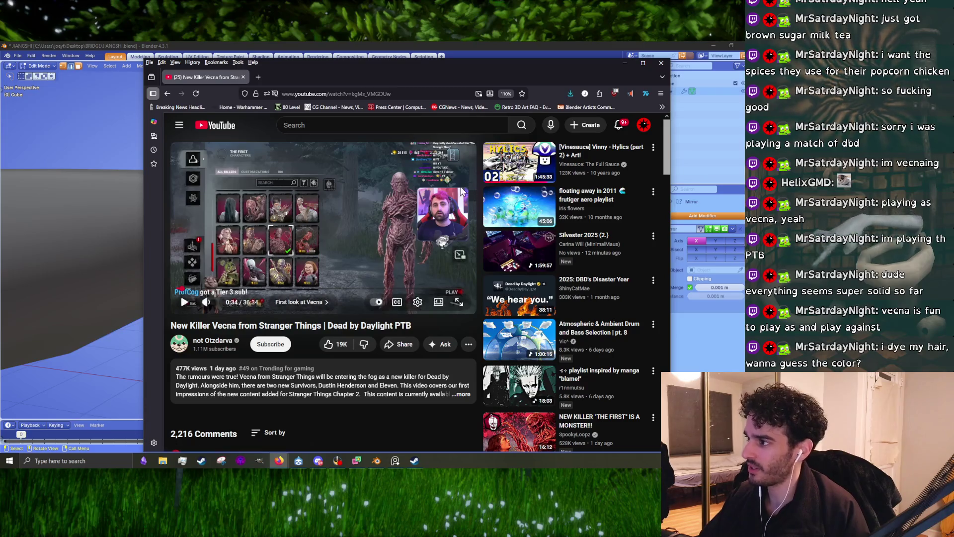
{"action": "double_click", "coordinate": [443, 211]}
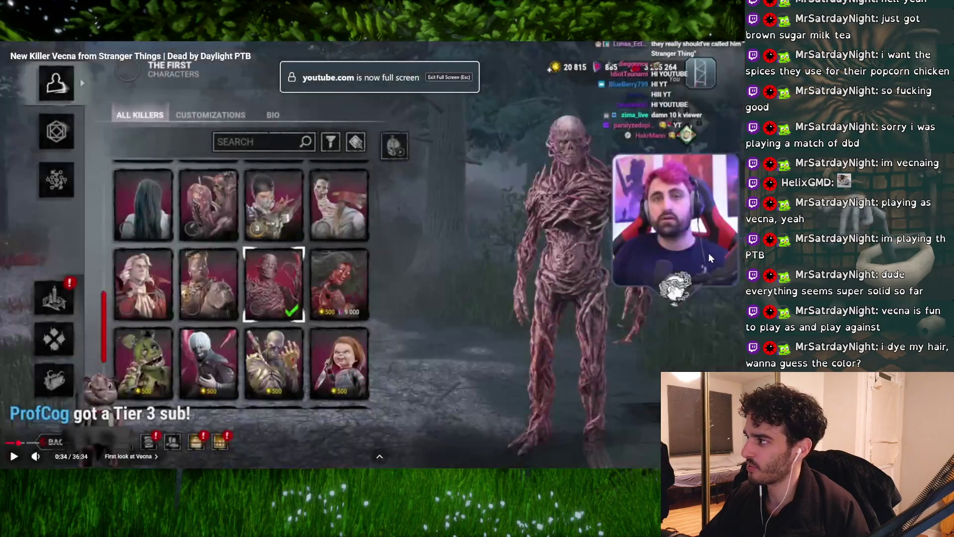
Exit full screen, skim the comments, resume the Vecna video, and maximize the browser
{"action": "double_click", "coordinate": [452, 201]}
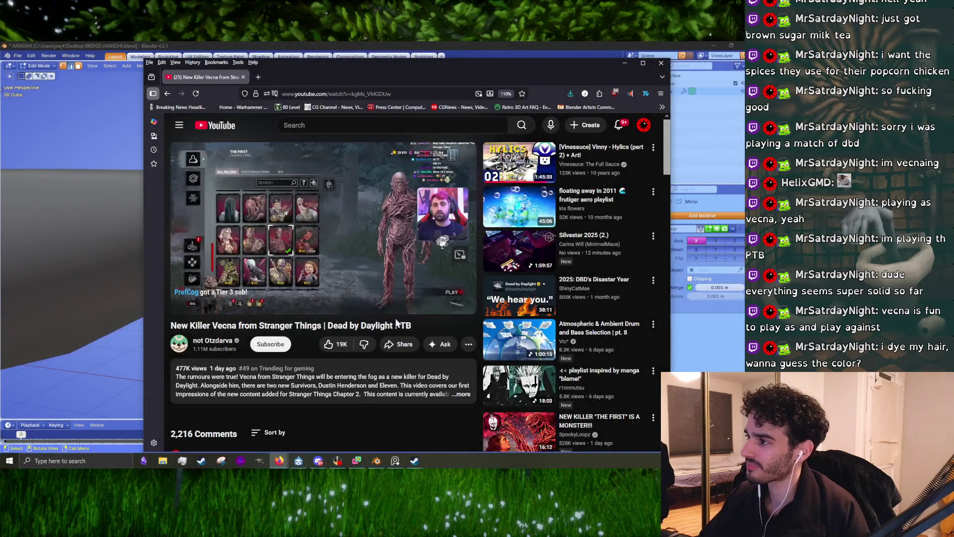
{"action": "scroll", "coordinate": [419, 303], "scroll_direction": "down", "scroll_amount": 10}
{"action": "scroll", "coordinate": [417, 303], "scroll_direction": "down", "scroll_amount": 10}
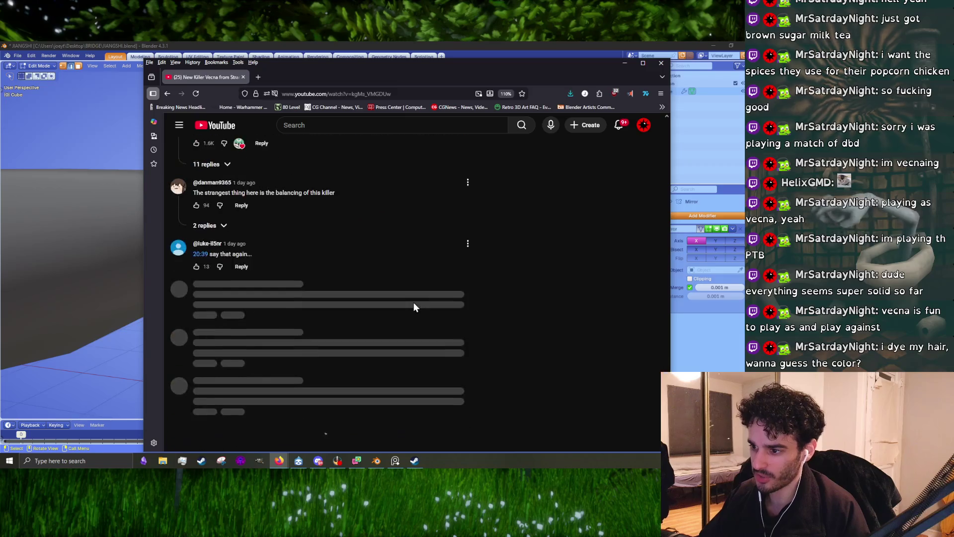
{"action": "scroll", "coordinate": [412, 304], "scroll_direction": "down", "scroll_amount": 15}
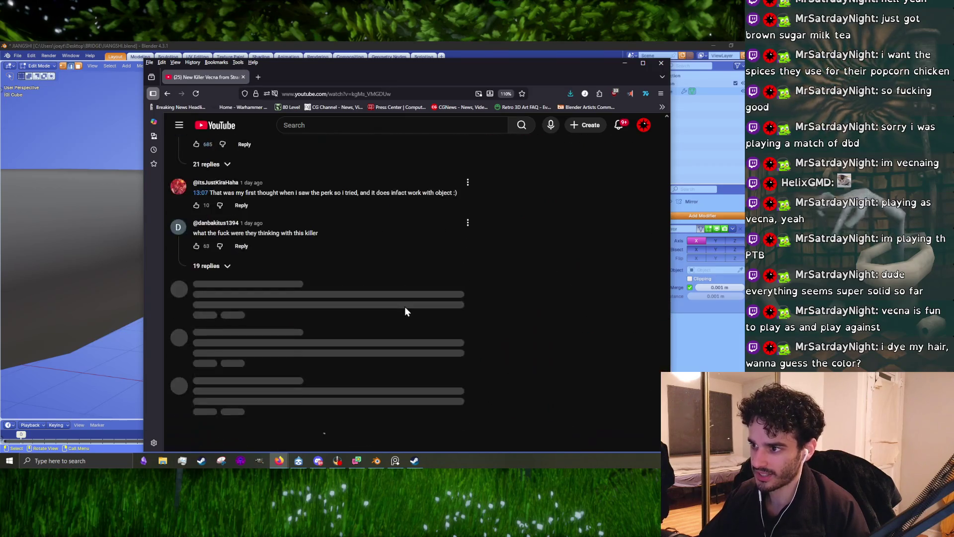
{"action": "scroll", "coordinate": [390, 322], "scroll_direction": "up", "scroll_amount": 20}
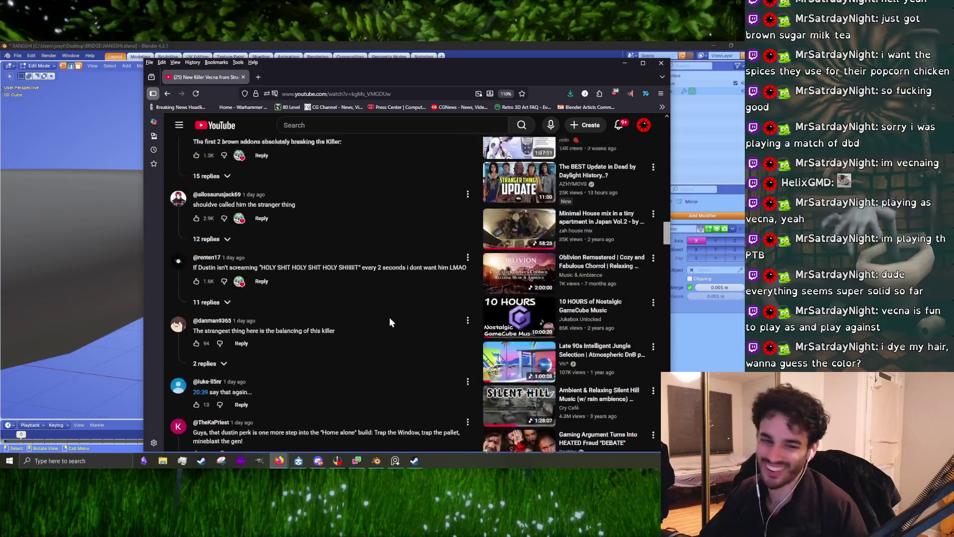
{"action": "scroll", "coordinate": [389, 317], "scroll_direction": "up", "scroll_amount": 2}
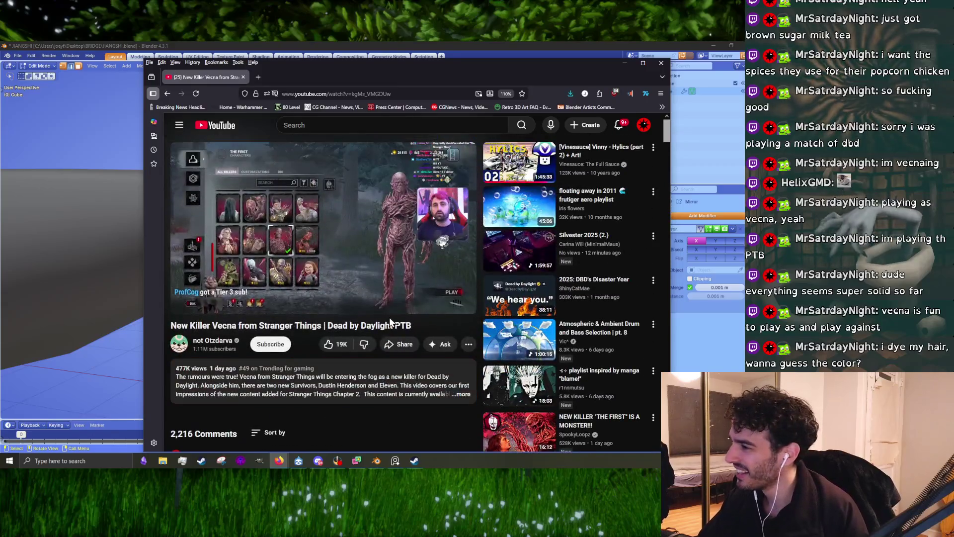
{"action": "left_click", "coordinate": [407, 239]}
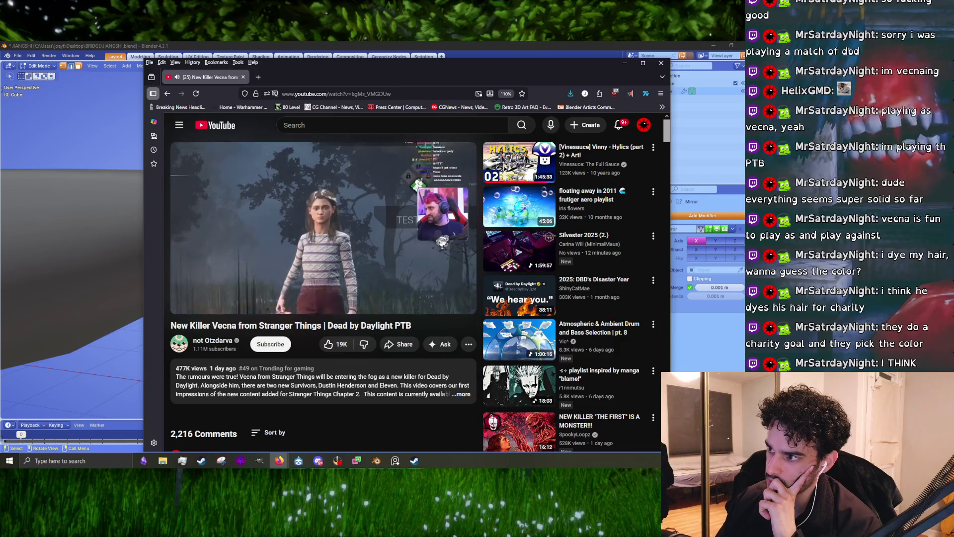
{"action": "mouse_move", "coordinate": [335, 217]}
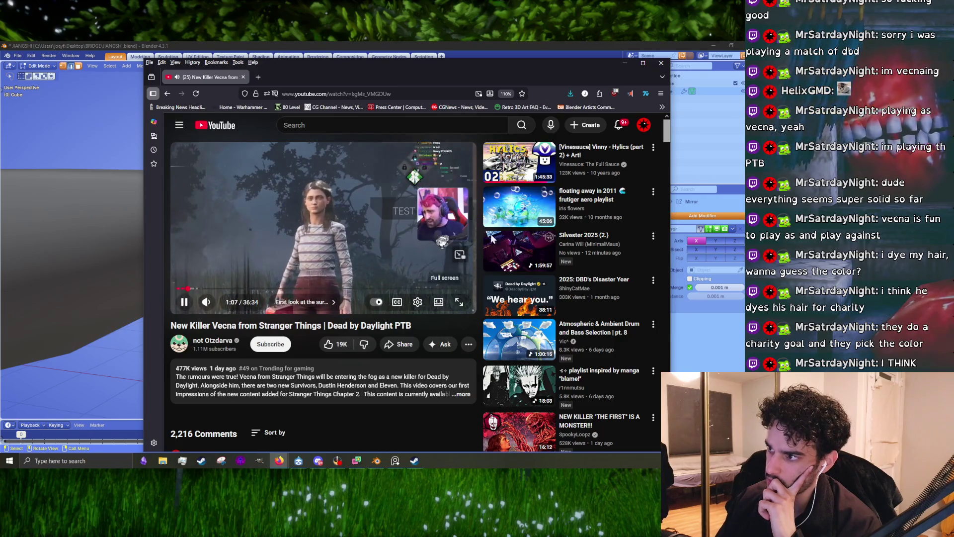
{"action": "left_click", "coordinate": [646, 65]}
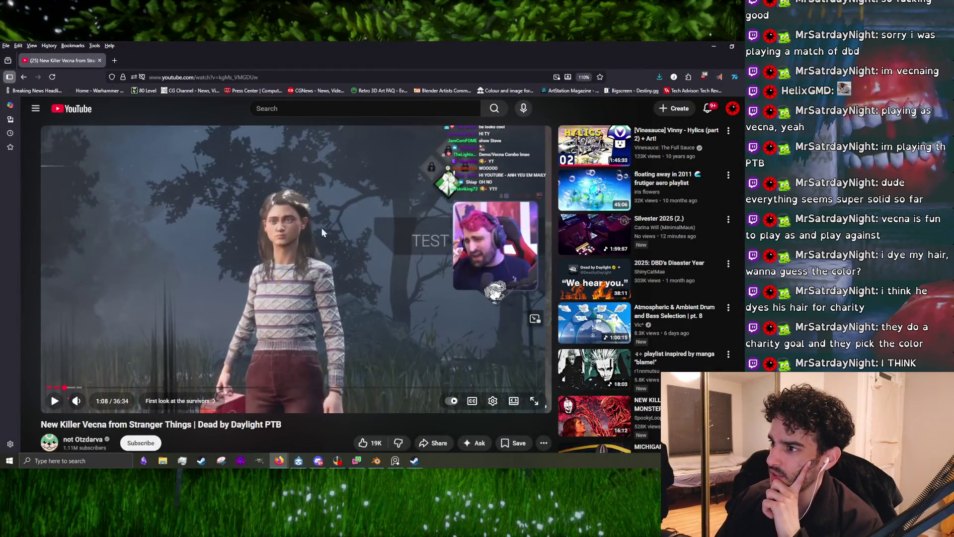
Keep watching the Vecna video with brief pauses, including at 1:14 and 1:32
{"action": "left_click", "coordinate": [294, 254]}
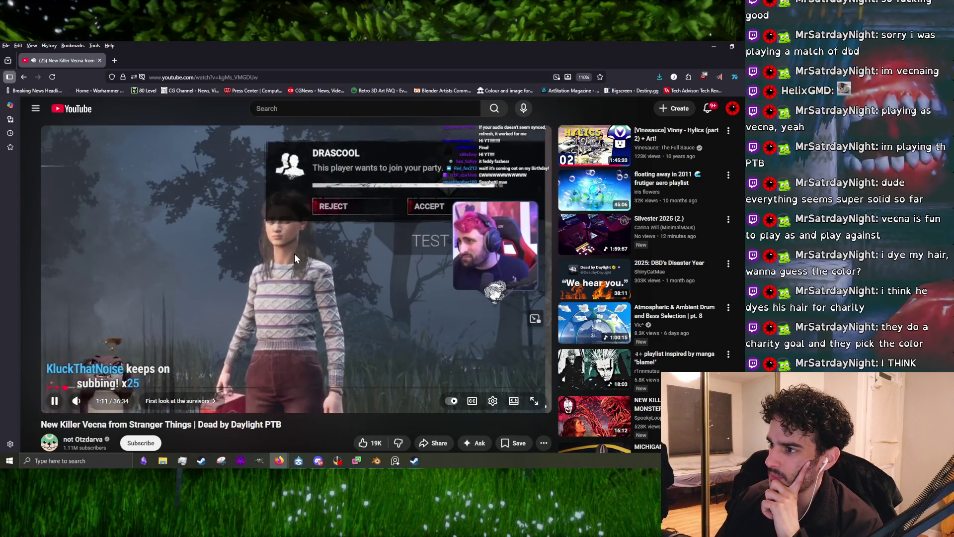
{"action": "left_click", "coordinate": [294, 254]}
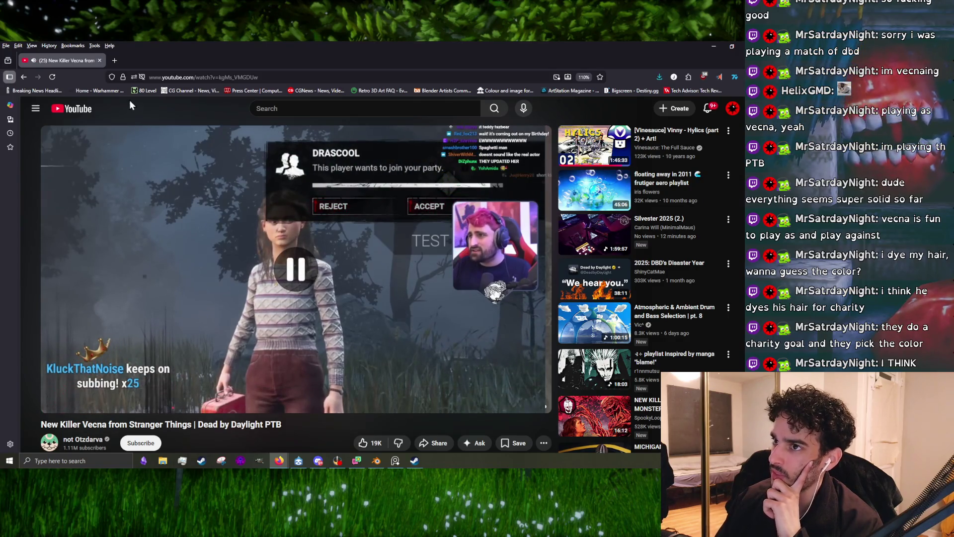
{"action": "left_click", "coordinate": [258, 267]}
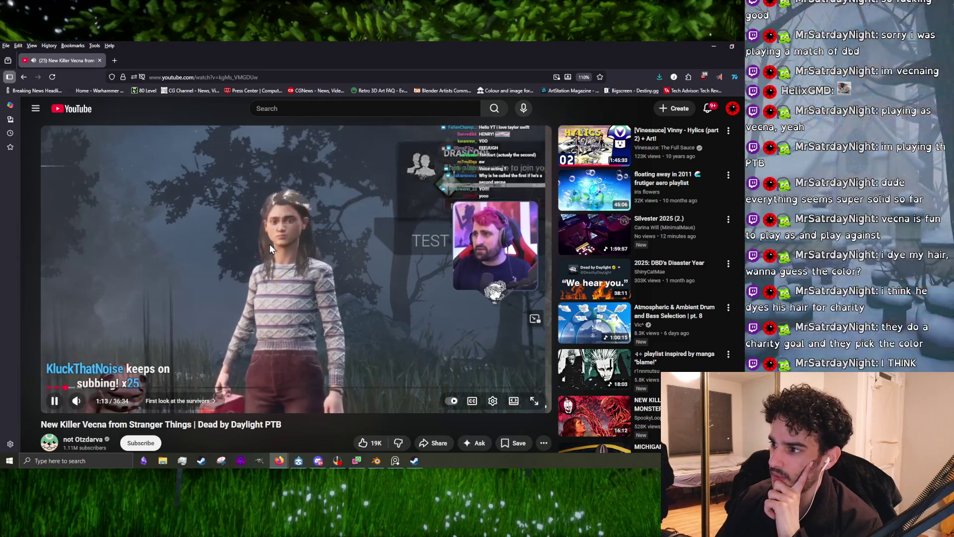
{"action": "left_click", "coordinate": [360, 240]}
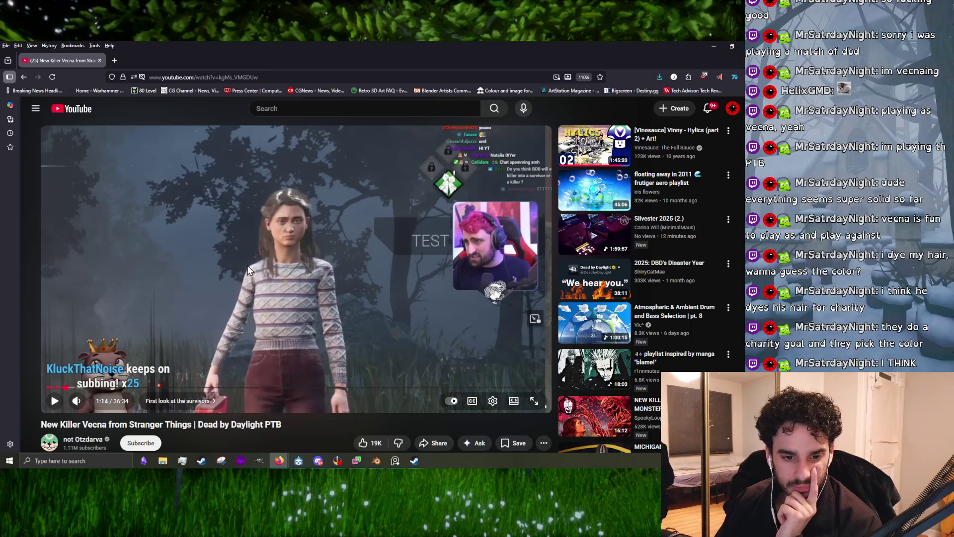
{"action": "left_click", "coordinate": [276, 242]}
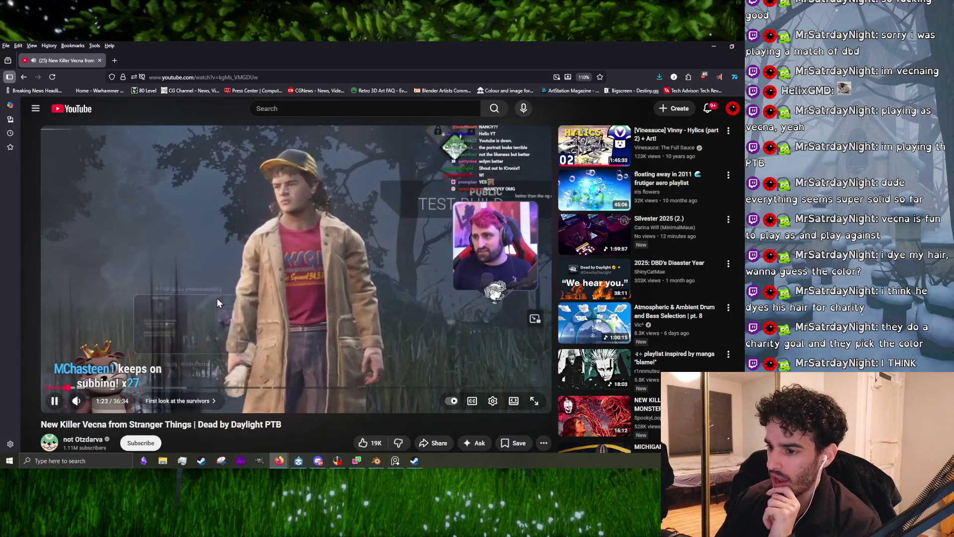
{"action": "left_click", "coordinate": [295, 376]}
{"action": "left_click", "coordinate": [343, 358]}
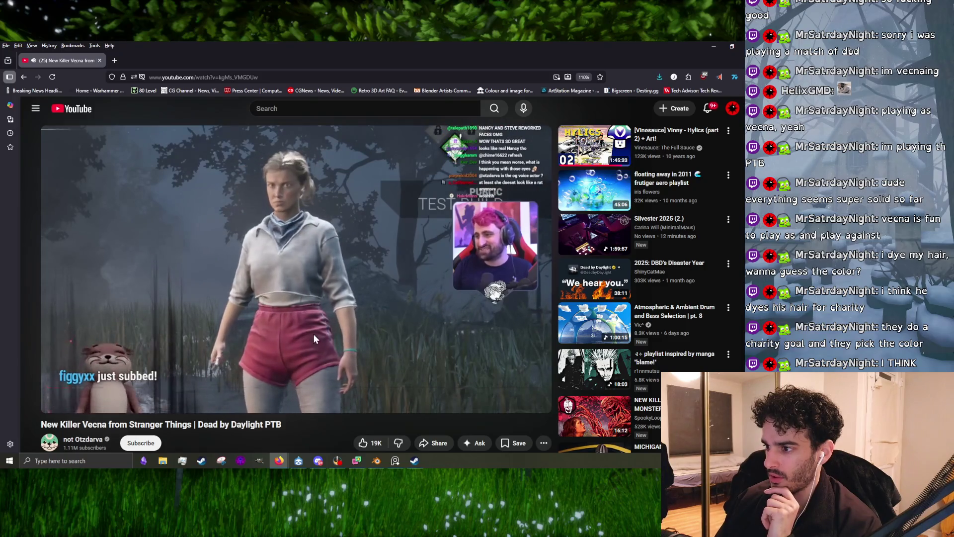
{"action": "left_click", "coordinate": [273, 364]}
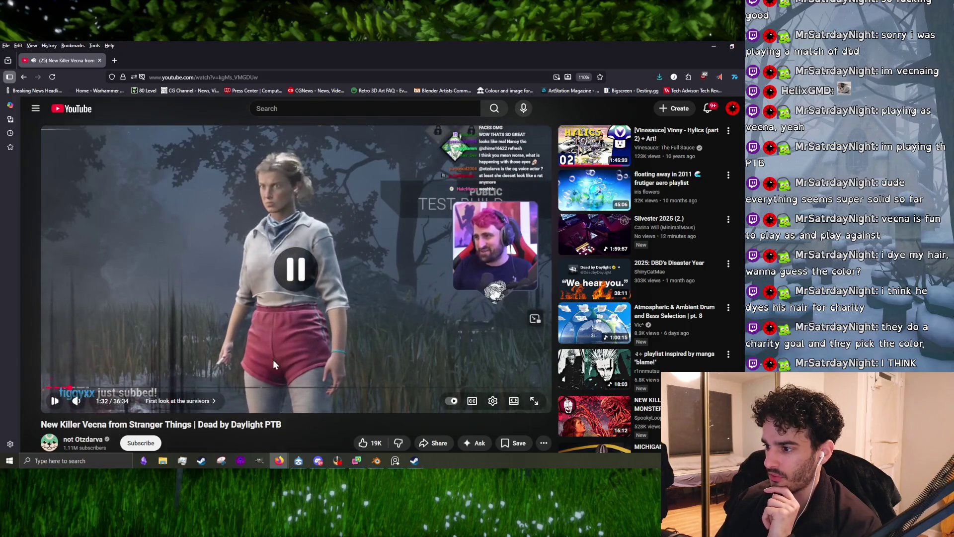
{"action": "left_click", "coordinate": [466, 354]}
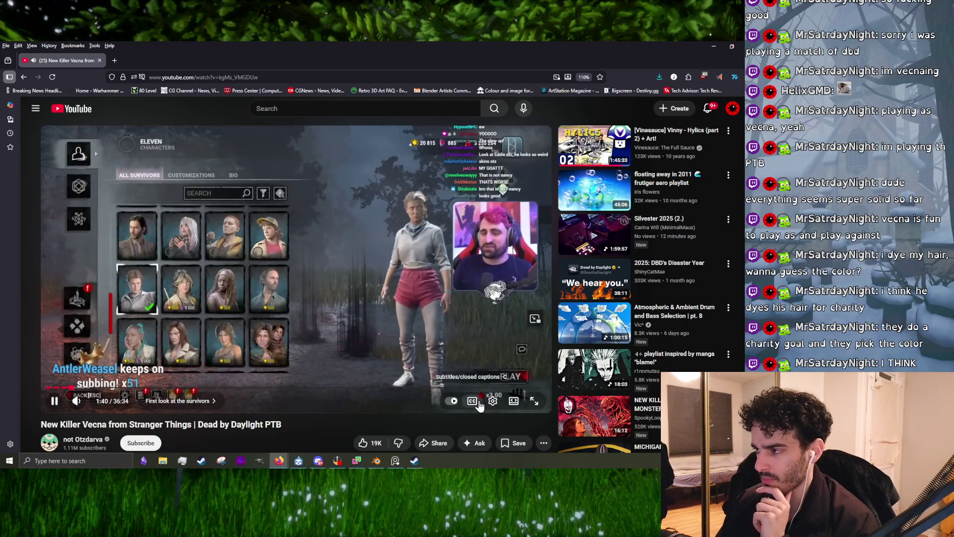
Watch on with brief pauses at 1:41 and 1:48
{"action": "left_click", "coordinate": [361, 237]}
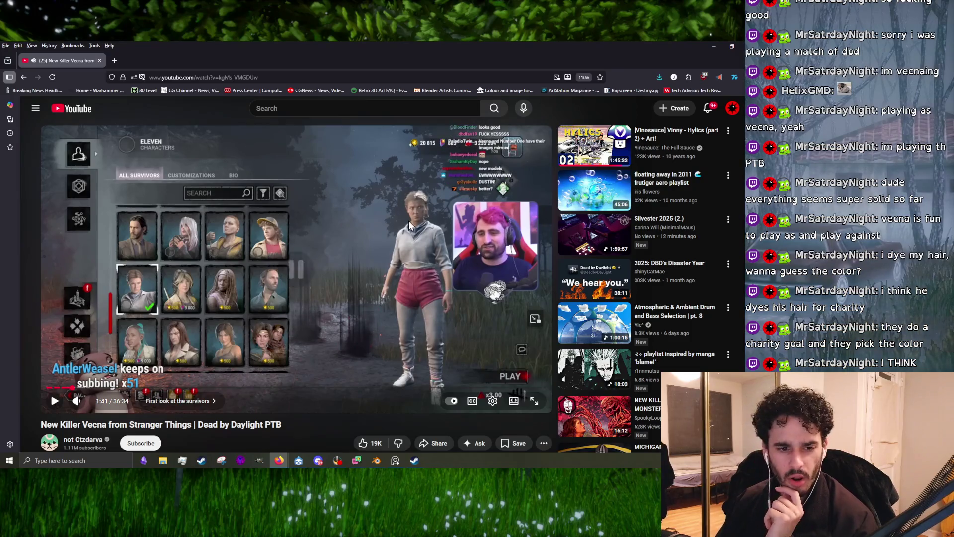
{"action": "left_click", "coordinate": [446, 332]}
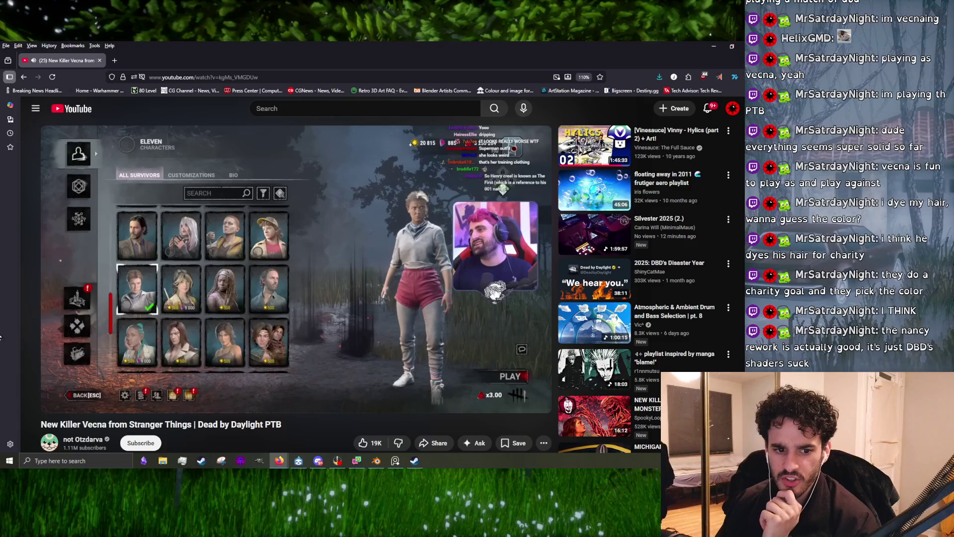
{"action": "left_click", "coordinate": [352, 280]}
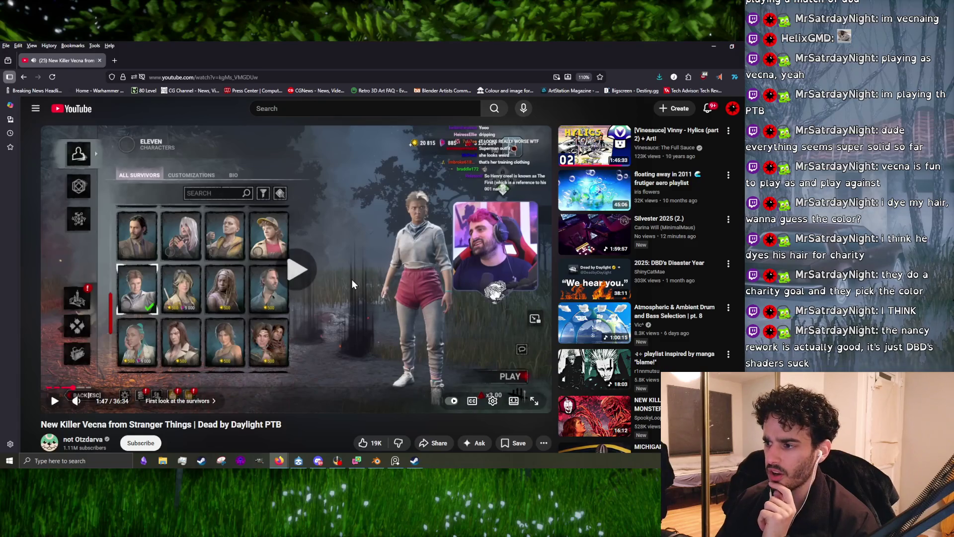
{"action": "left_click", "coordinate": [313, 355]}
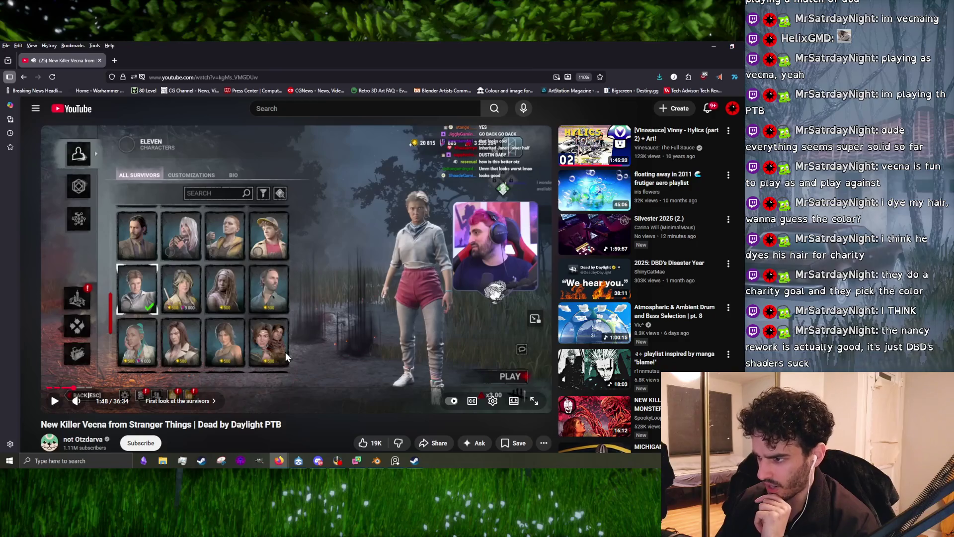
{"action": "left_click", "coordinate": [273, 340]}
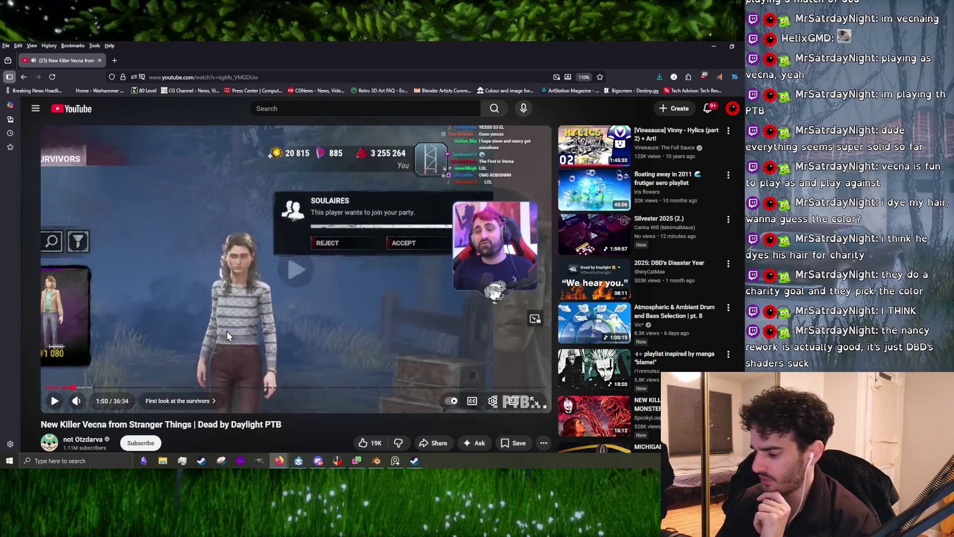
Skip back to 1:46, play to 2:08, then rewind to 1:55
{"action": "key", "text": "Left"}
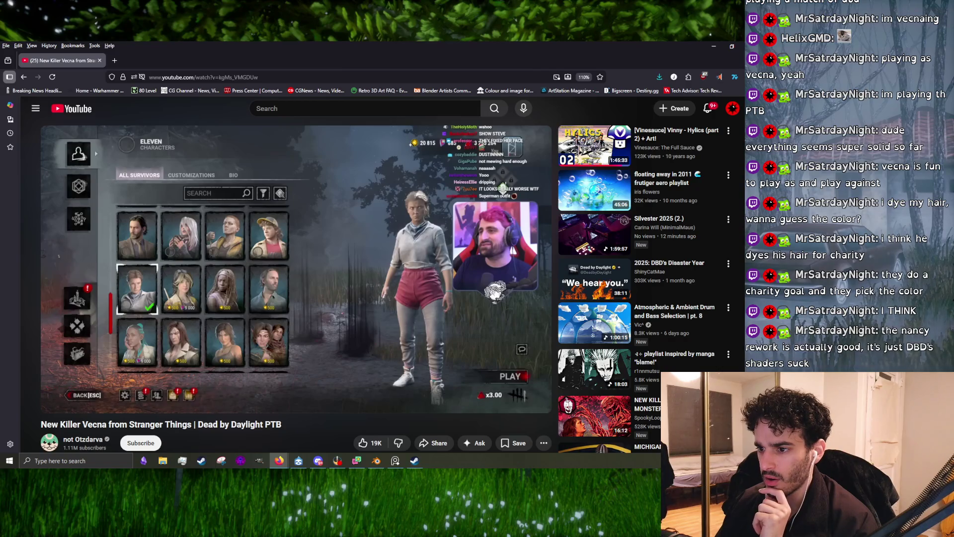
{"action": "left_click", "coordinate": [209, 294]}
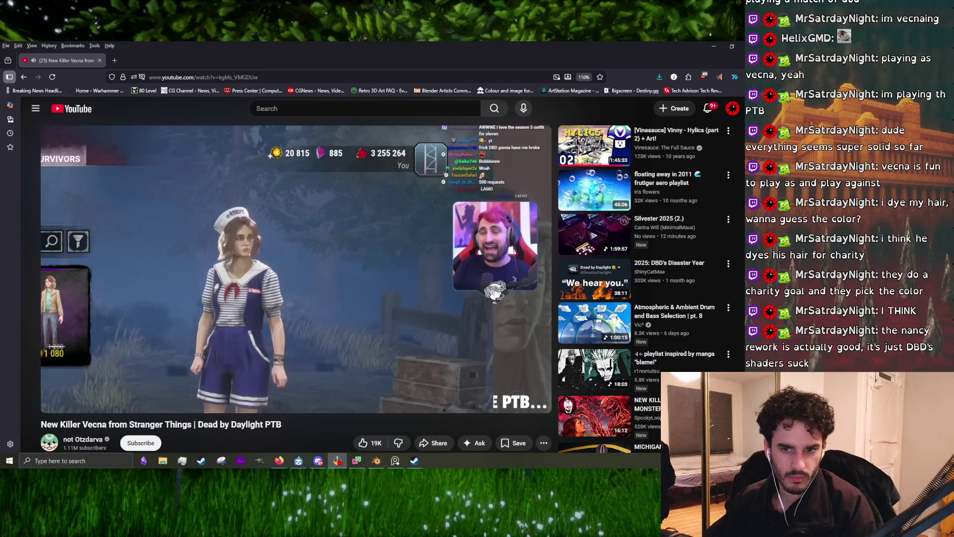
{"action": "left_click", "coordinate": [330, 302]}
{"action": "left_click", "coordinate": [329, 302]}
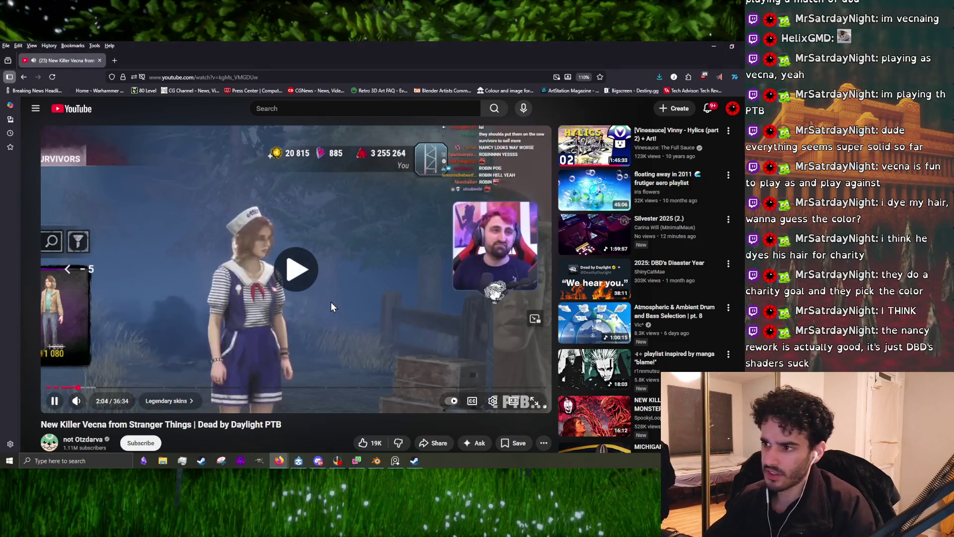
{"action": "key", "text": "Left"}
{"action": "key", "text": "Left"}
{"action": "key", "text": "Left"}
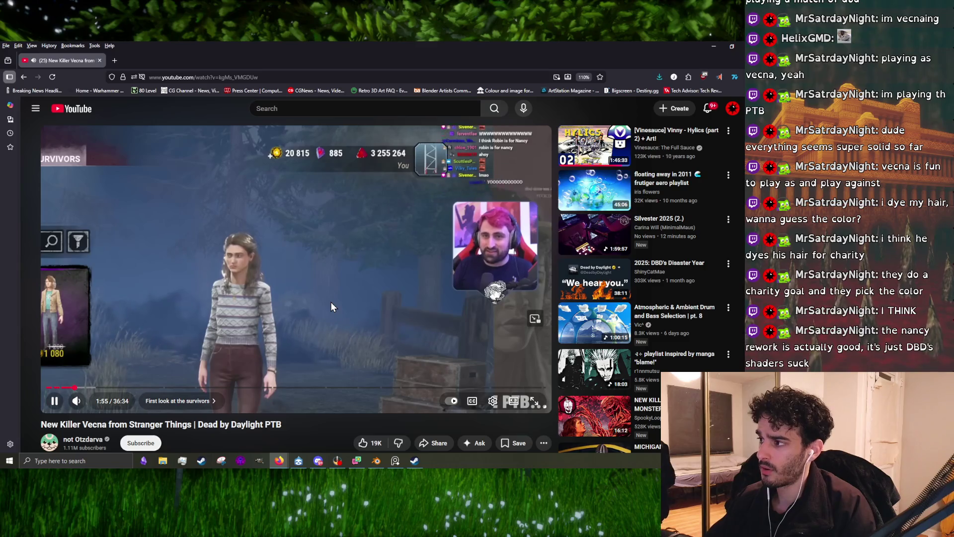
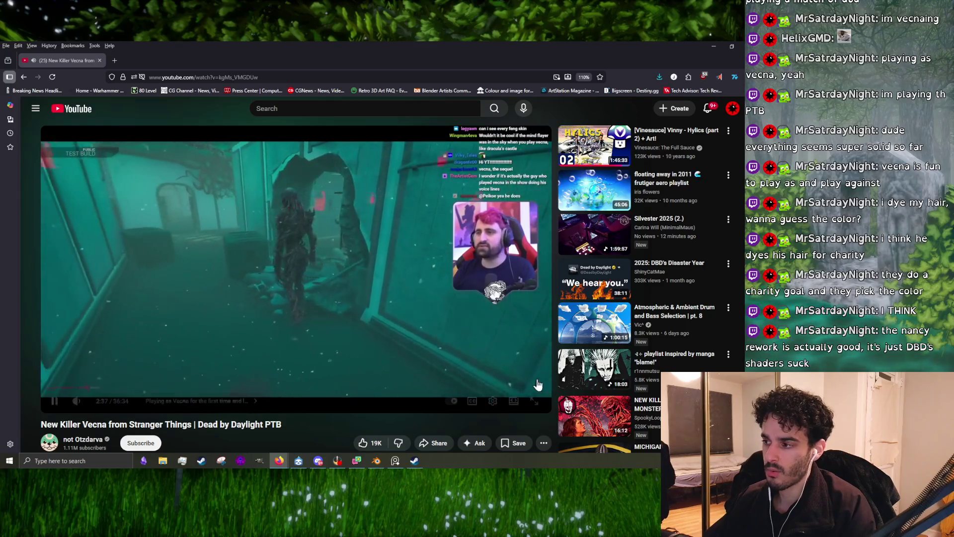
Set the Killer Vecna video to 1.25× playback speed, then pause it at 3:02
{"action": "left_click", "coordinate": [492, 403]}
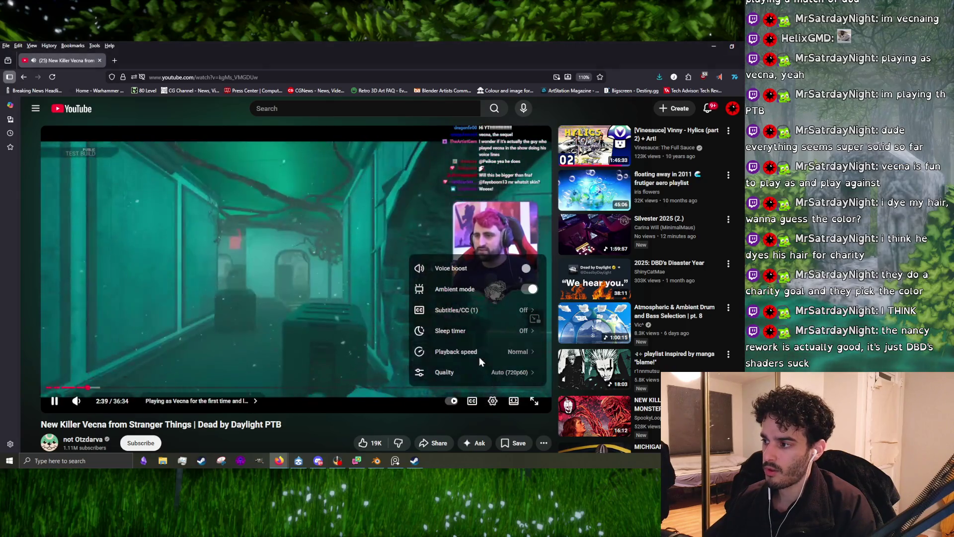
{"action": "left_click", "coordinate": [479, 354]}
{"action": "left_click", "coordinate": [481, 304]}
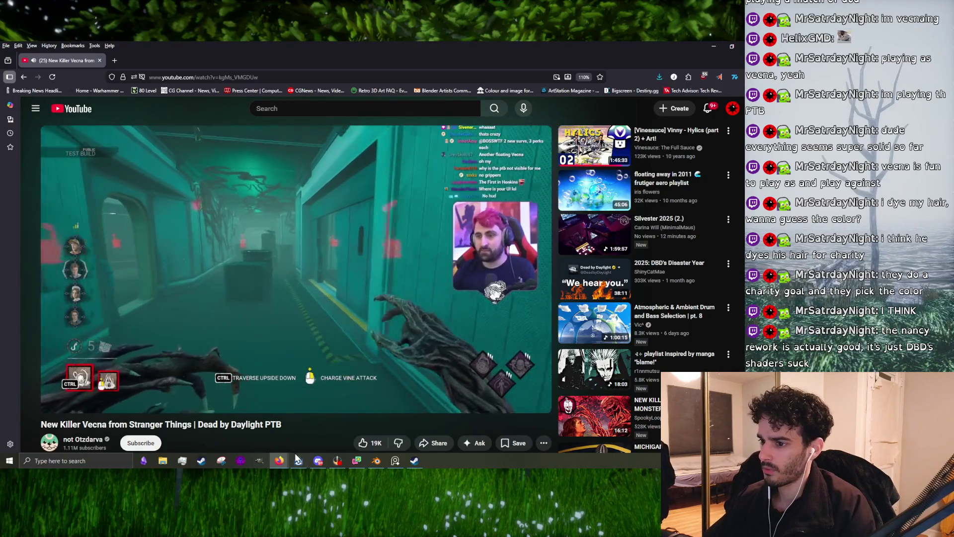
{"action": "left_click", "coordinate": [342, 409]}
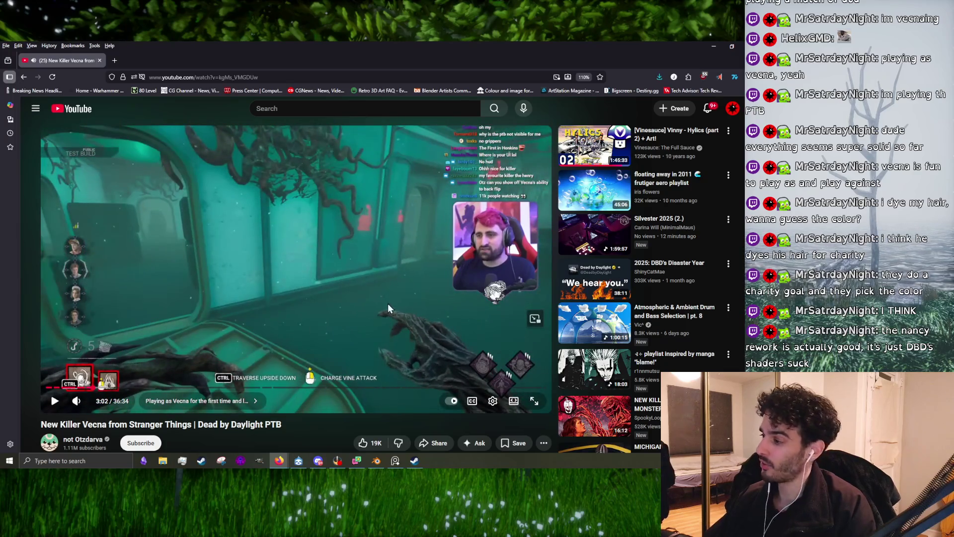
{"action": "left_click", "coordinate": [387, 307]}
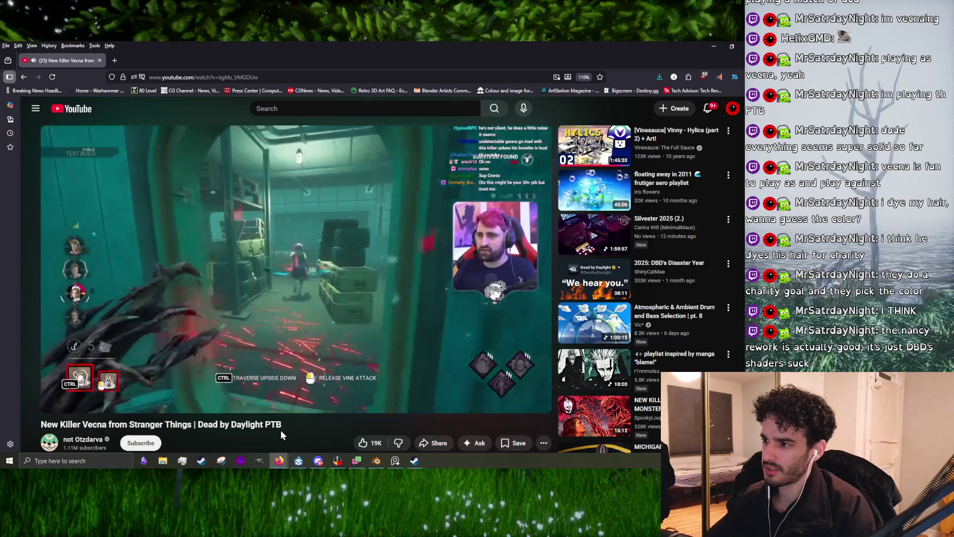
{"action": "mouse_move", "coordinate": [87, 407]}
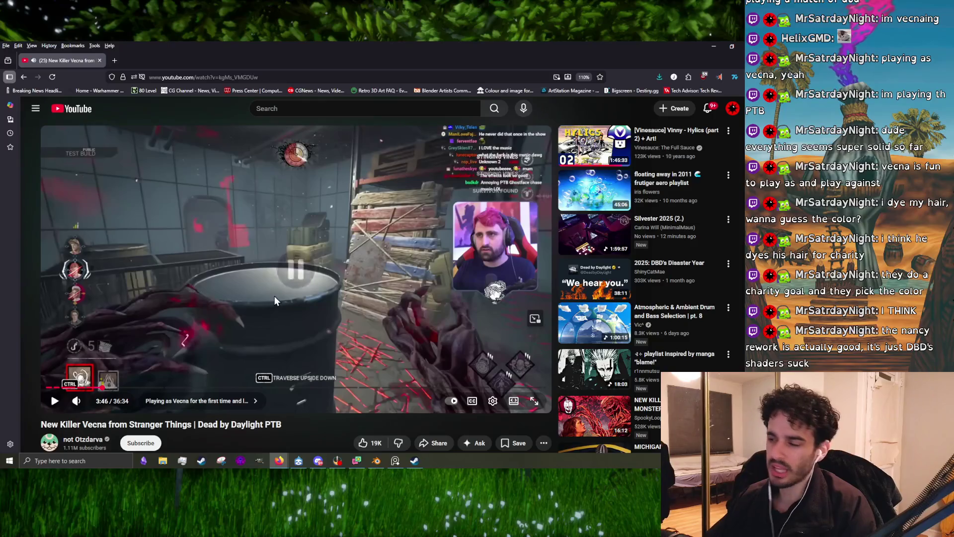
{"action": "left_click", "coordinate": [276, 296]}
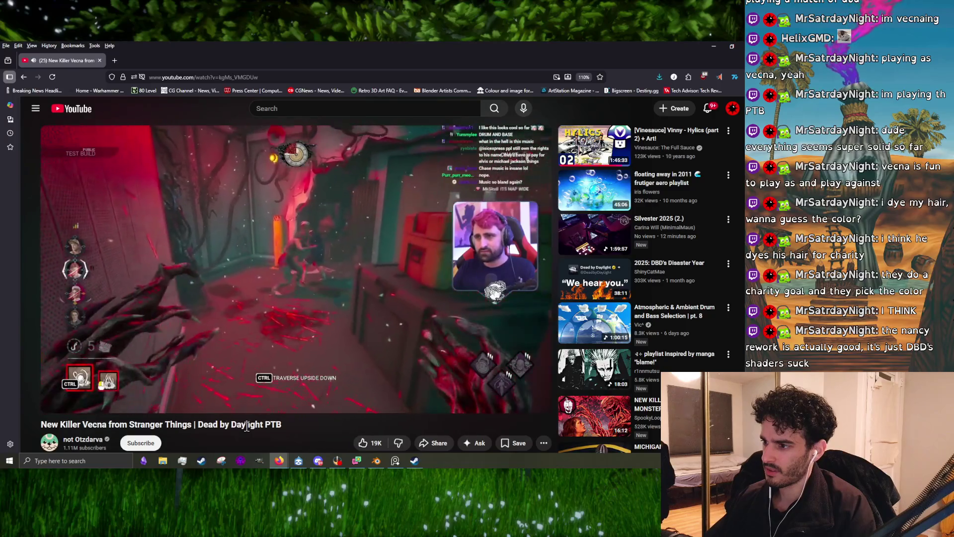
{"action": "left_click", "coordinate": [272, 229]}
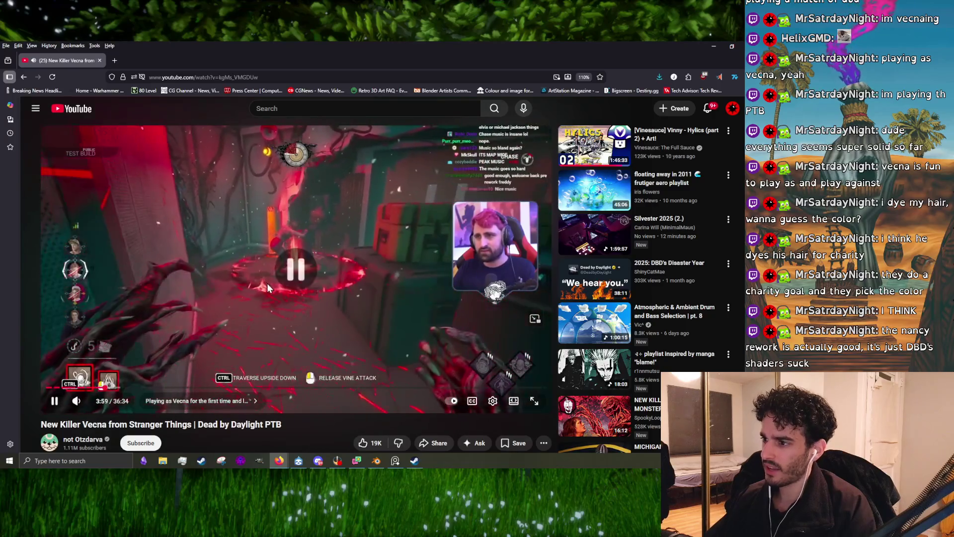
{"action": "left_click", "coordinate": [289, 244]}
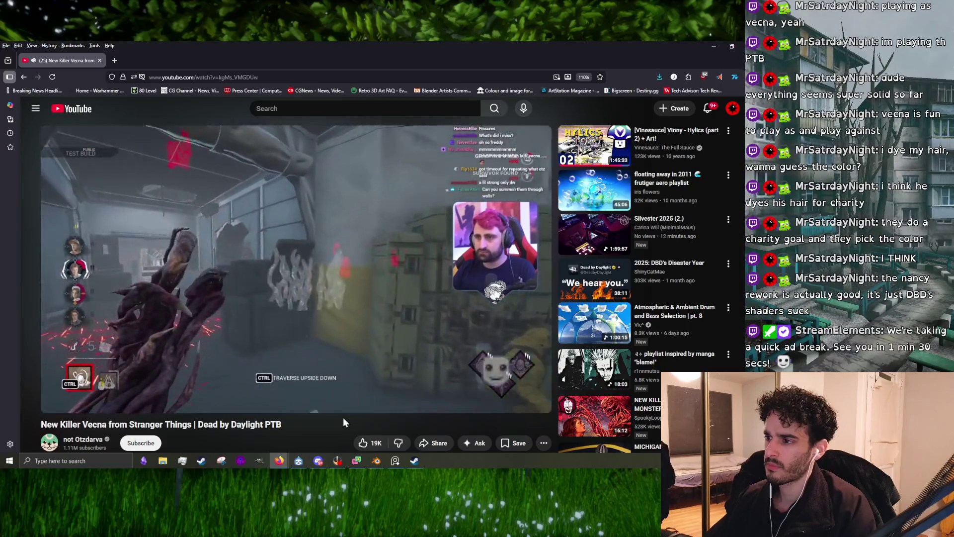
{"action": "left_click", "coordinate": [369, 371]}
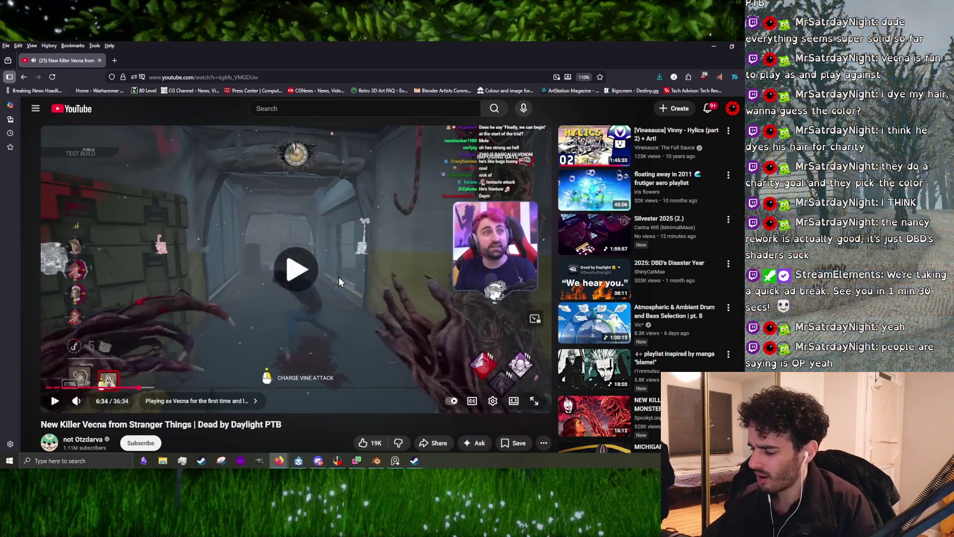
{"action": "key", "text": "k"}
{"action": "key", "text": "j"}
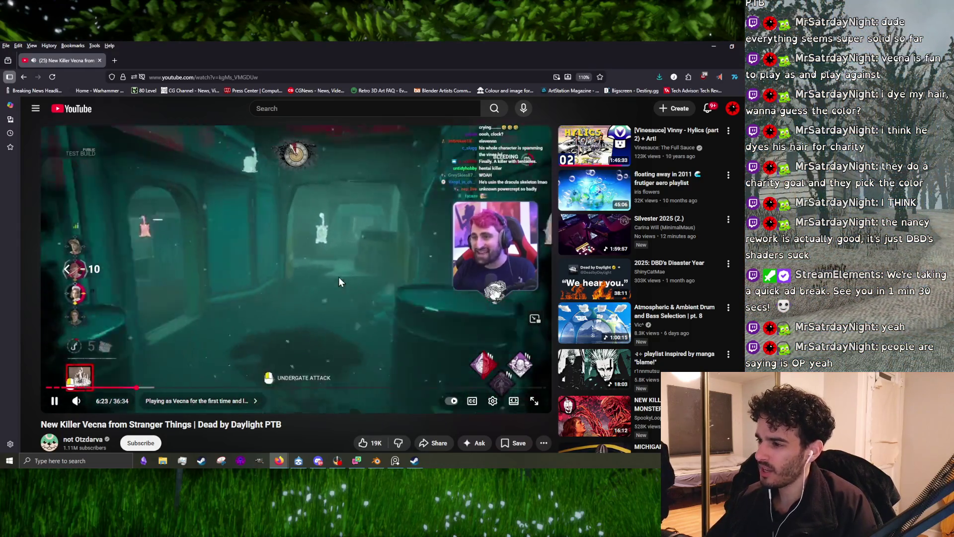
{"action": "left_click", "coordinate": [354, 283]}
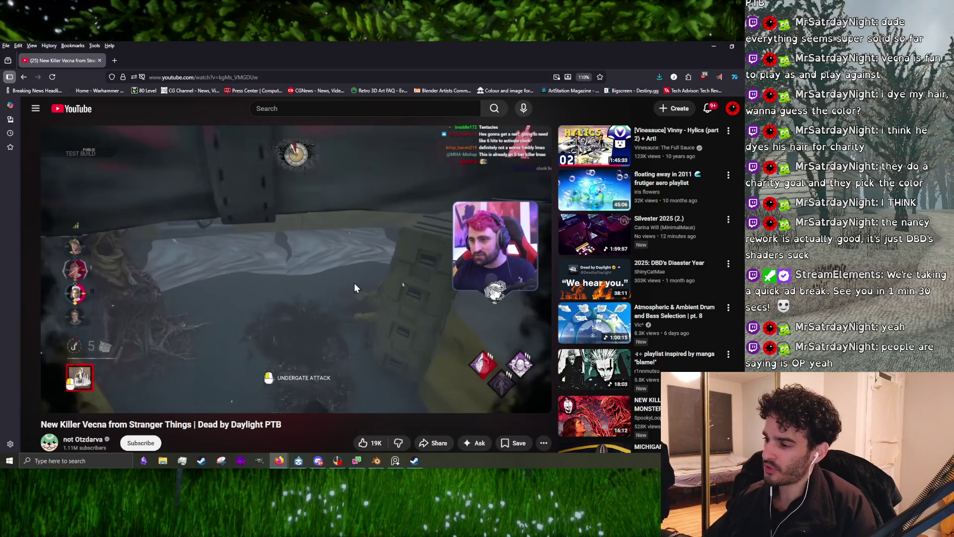
{"action": "left_click", "coordinate": [338, 302]}
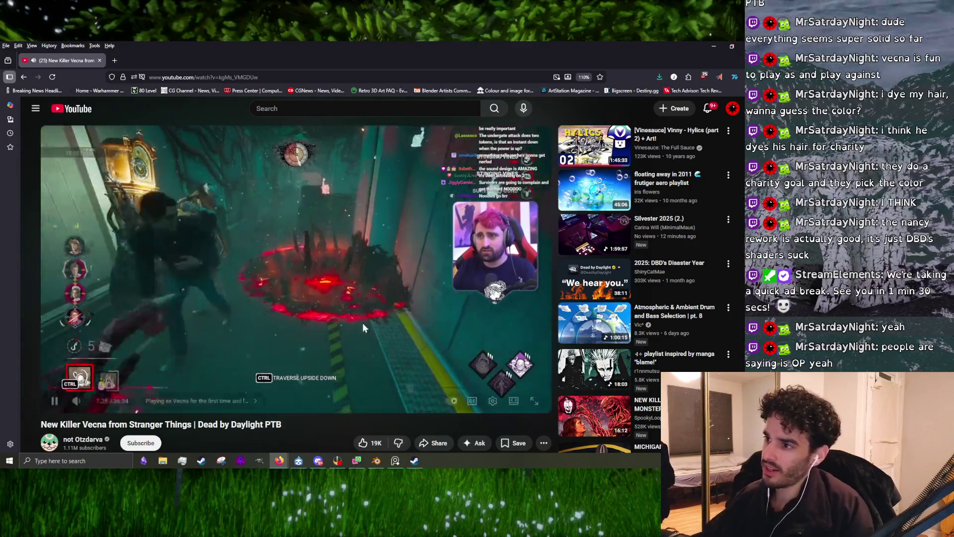
{"action": "left_click", "coordinate": [263, 307]}
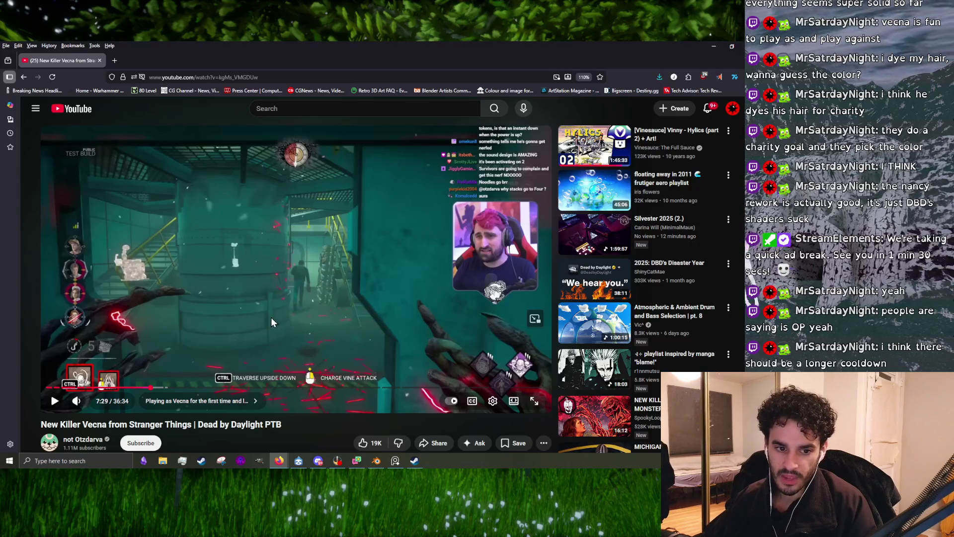
{"action": "left_click", "coordinate": [296, 308]}
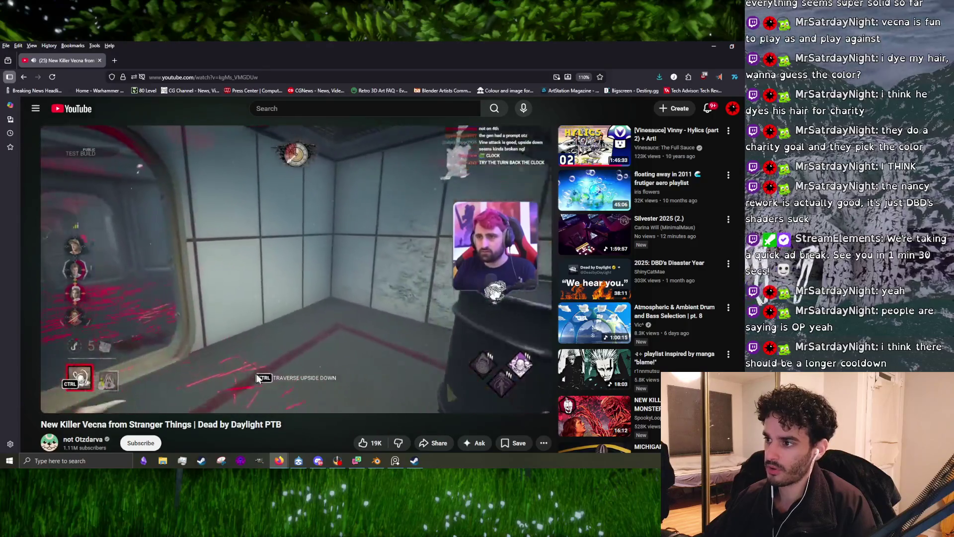
{"action": "left_click", "coordinate": [249, 277]}
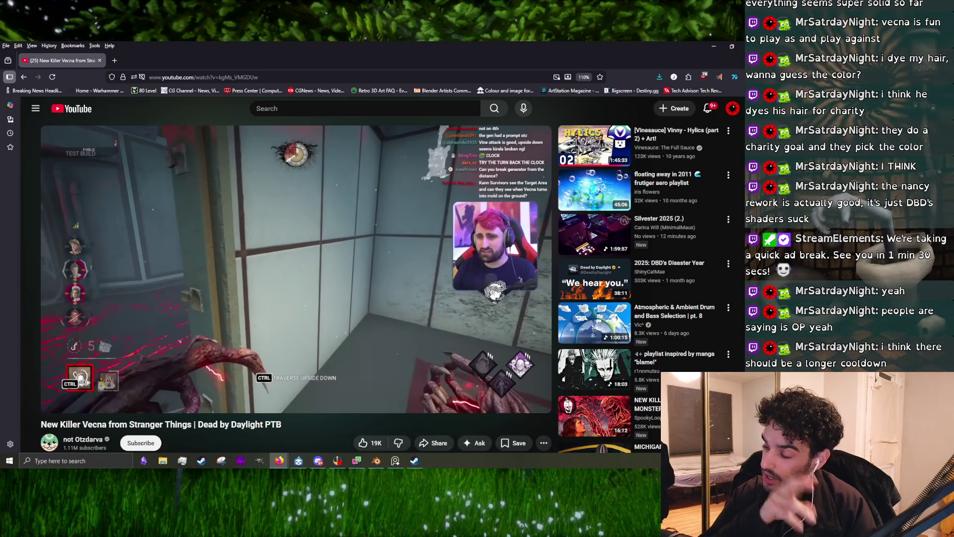
{"action": "left_click", "coordinate": [245, 279]}
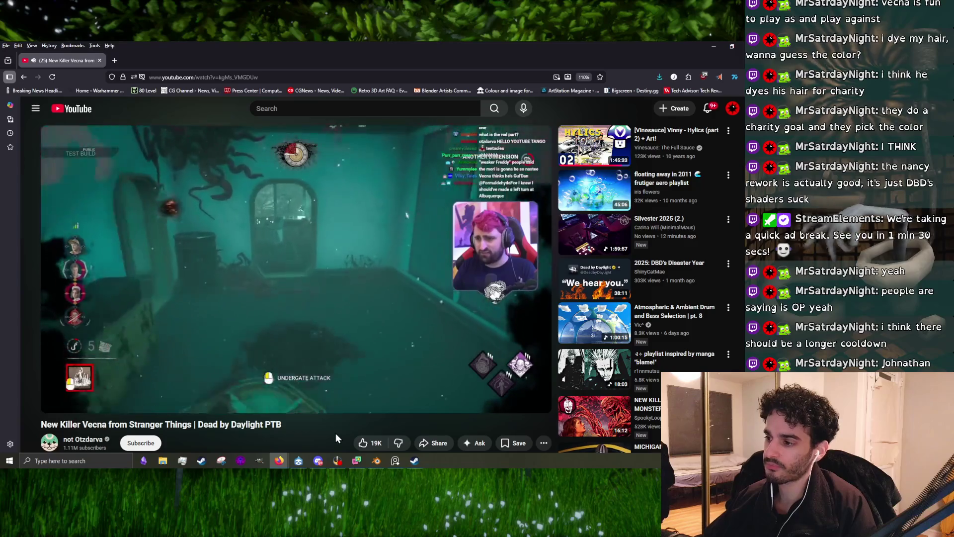
{"action": "left_click", "coordinate": [261, 314]}
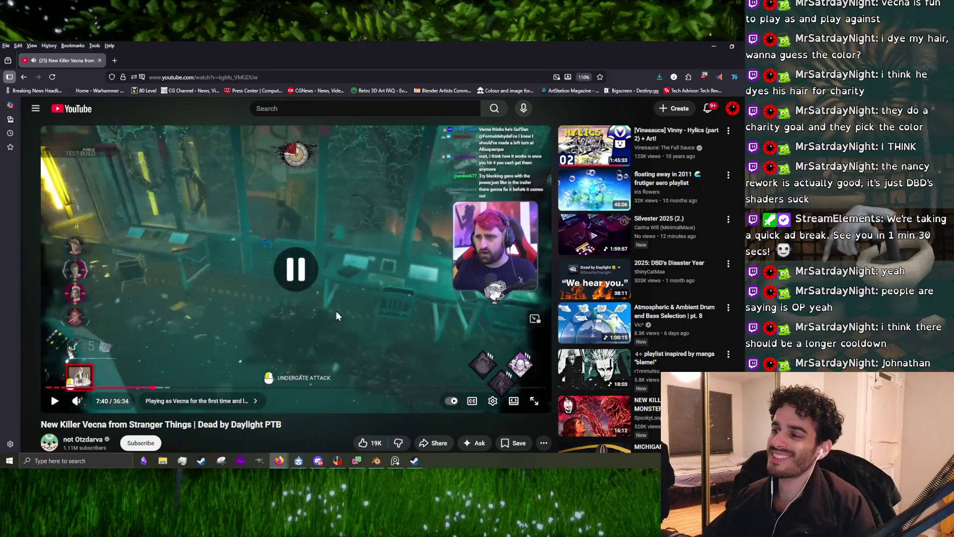
{"action": "left_click", "coordinate": [212, 272]}
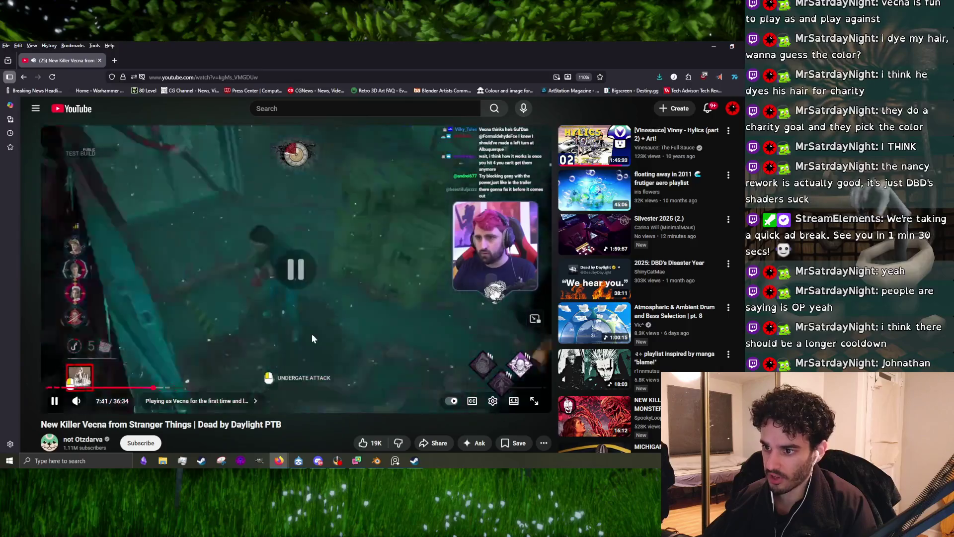
{"action": "left_click", "coordinate": [381, 349]}
{"action": "left_click", "coordinate": [382, 348]}
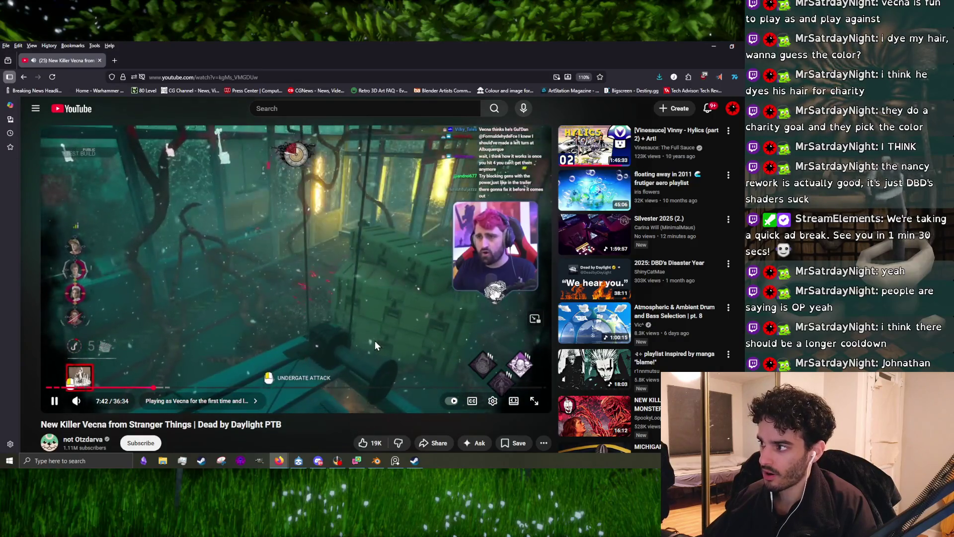
Rewind the Vecna video five seconds and pause at 8:32 on the Turn Back the Clock perk
{"action": "left_click", "coordinate": [299, 288]}
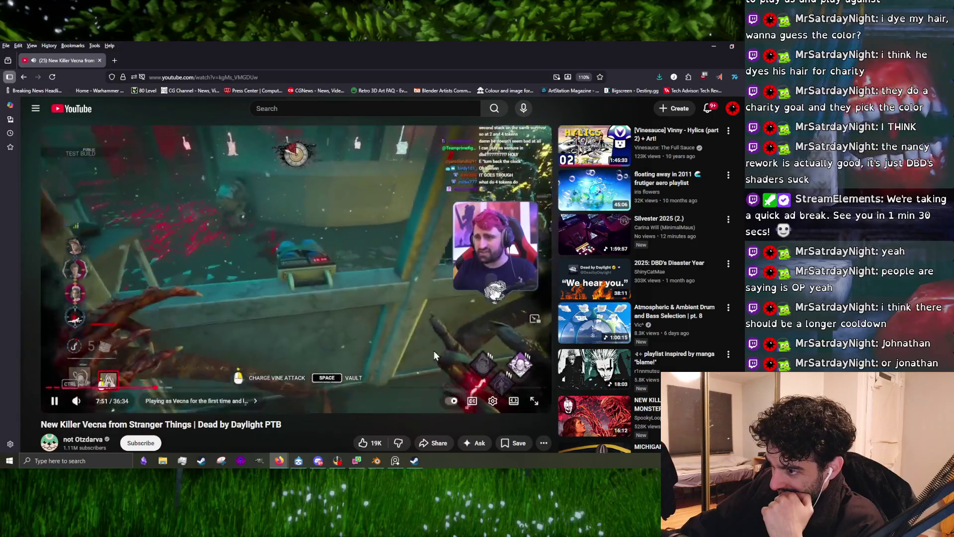
{"action": "left_click", "coordinate": [296, 290]}
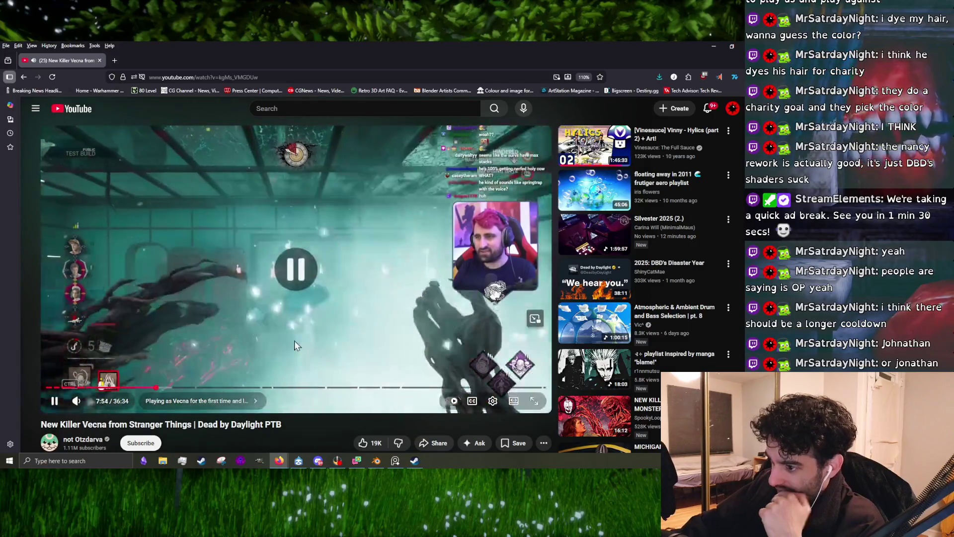
{"action": "left_click", "coordinate": [321, 284]}
{"action": "key", "text": "Left"}
{"action": "key", "text": "Left"}
{"action": "key", "text": "Left"}
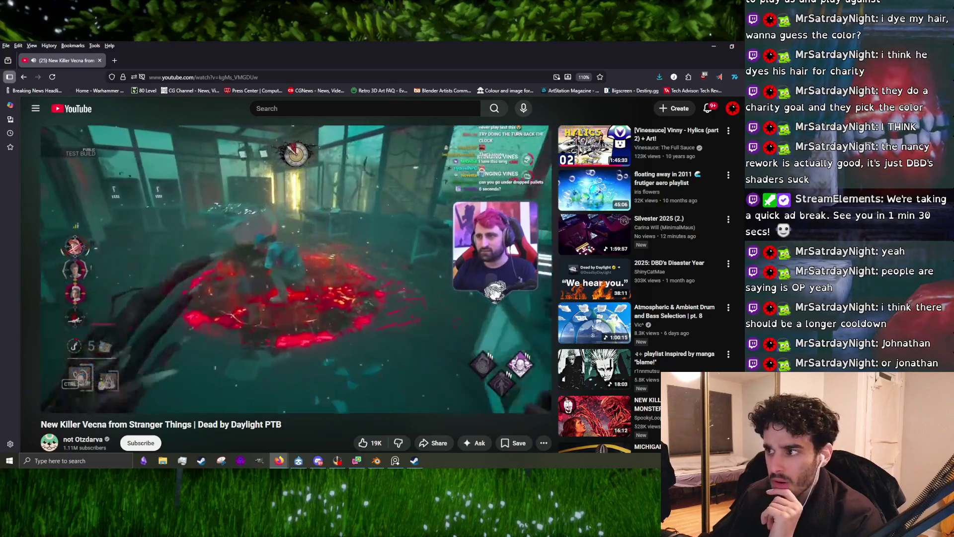
{"action": "mouse_move", "coordinate": [320, 293]}
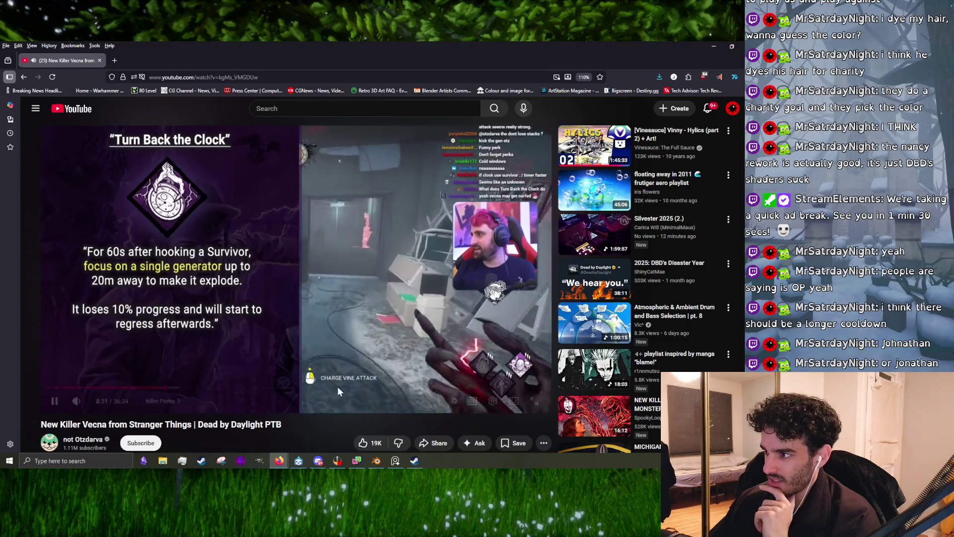
{"action": "left_click", "coordinate": [347, 308]}
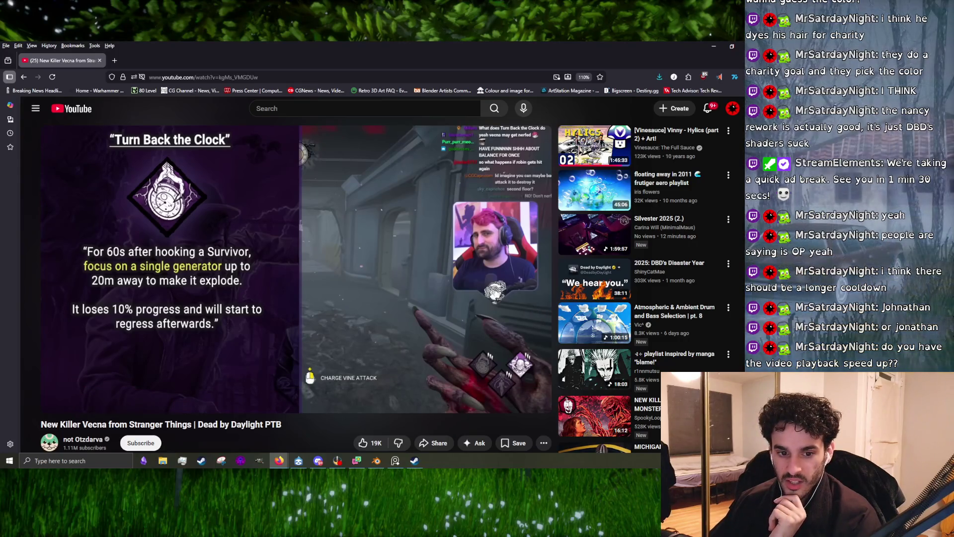
Resume the Vecna video and set its playback speed back to Normal
{"action": "left_click", "coordinate": [308, 299]}
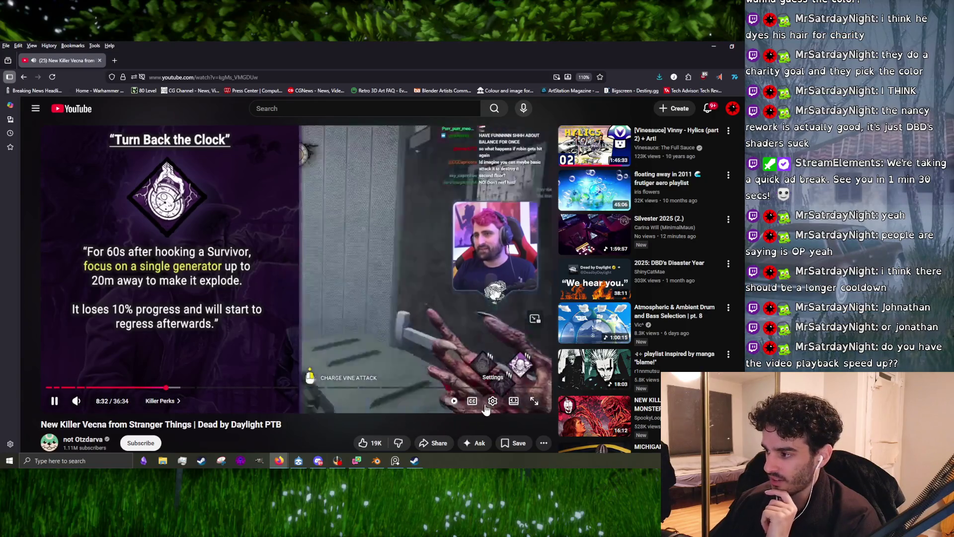
{"action": "left_click", "coordinate": [487, 405]}
{"action": "left_click", "coordinate": [499, 362]}
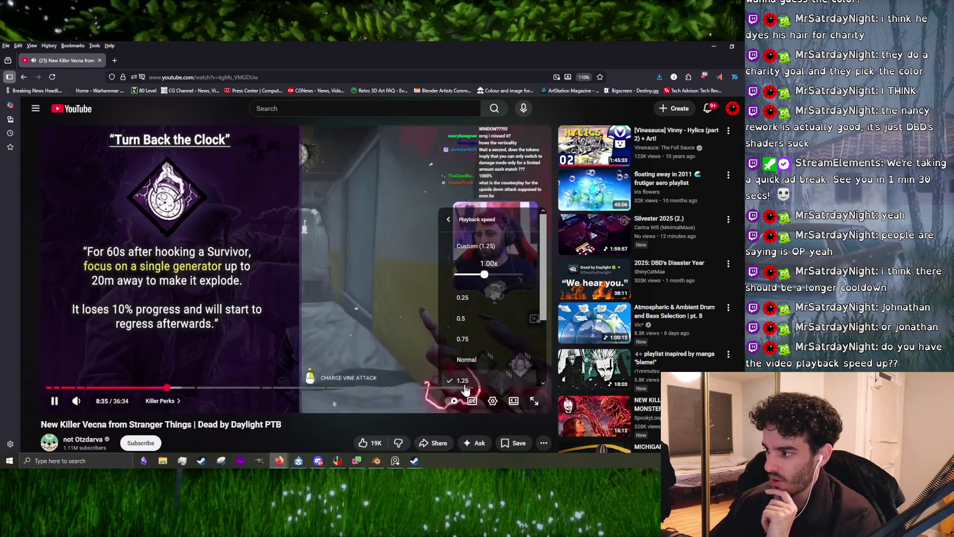
{"action": "left_click", "coordinate": [466, 359]}
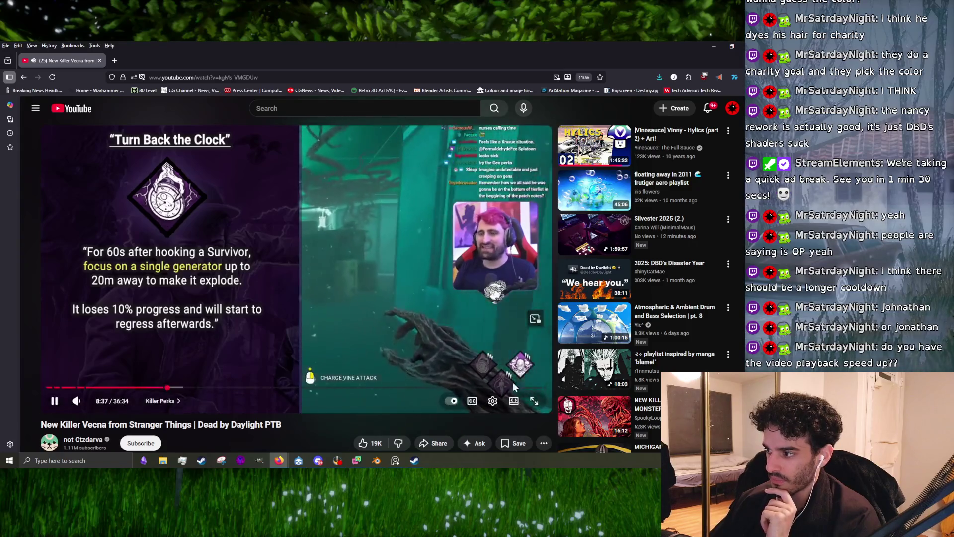
{"action": "left_click", "coordinate": [492, 400]}
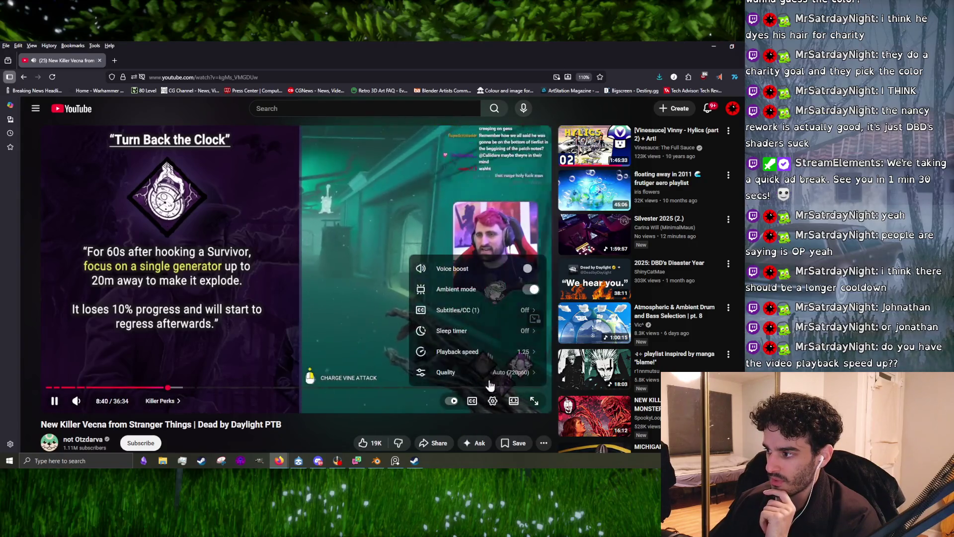
{"action": "left_click", "coordinate": [506, 358]}
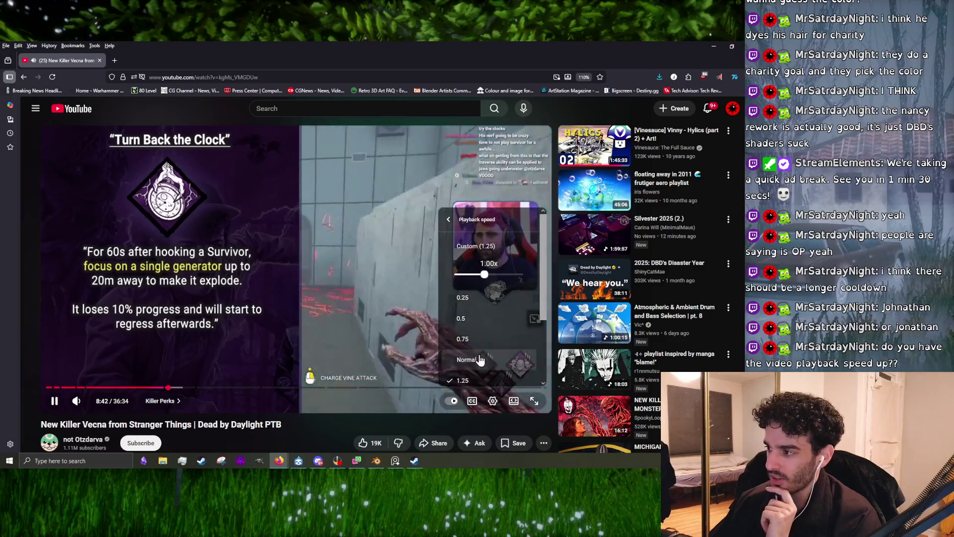
{"action": "left_click", "coordinate": [466, 359]}
{"action": "left_click", "coordinate": [275, 329]}
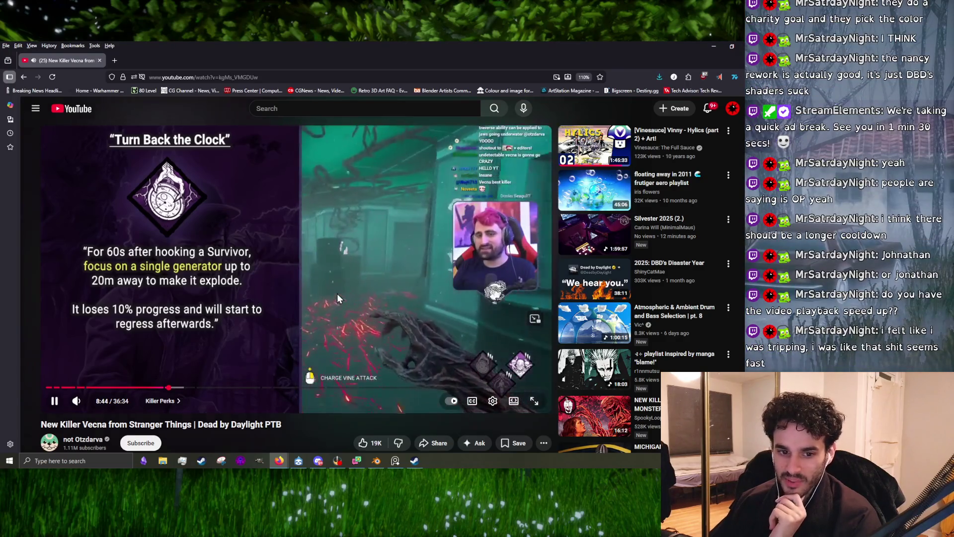
Watch the gameplay, pausing at 8:45, 8:52, 8:53 and 9:02, and stop at 9:05
{"action": "left_click", "coordinate": [226, 309]}
{"action": "left_click", "coordinate": [310, 281]}
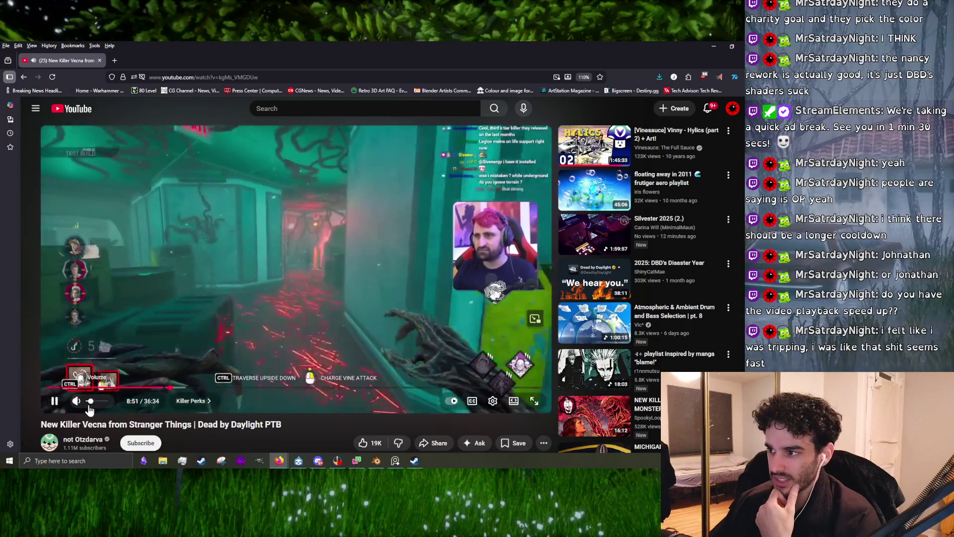
{"action": "left_click", "coordinate": [291, 347]}
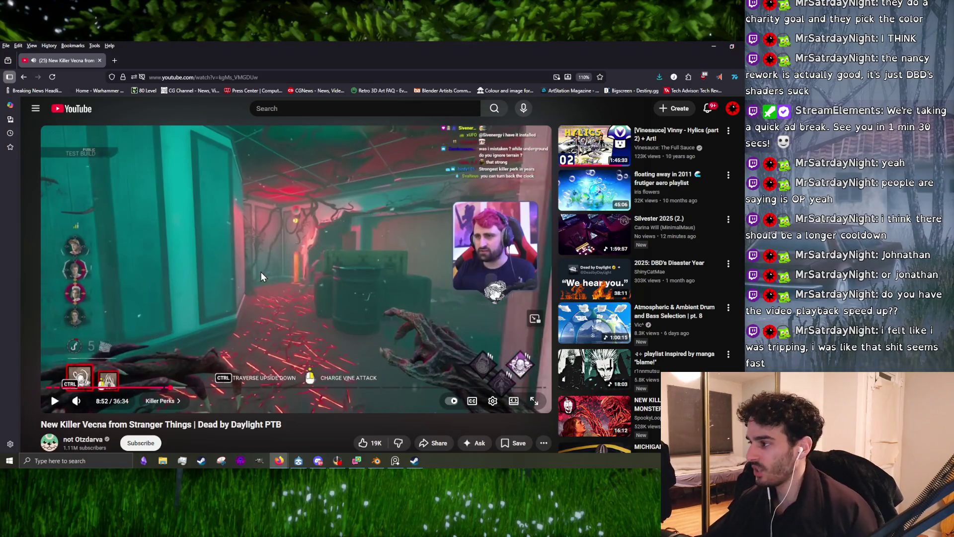
{"action": "left_click", "coordinate": [233, 278]}
{"action": "left_click", "coordinate": [348, 302]}
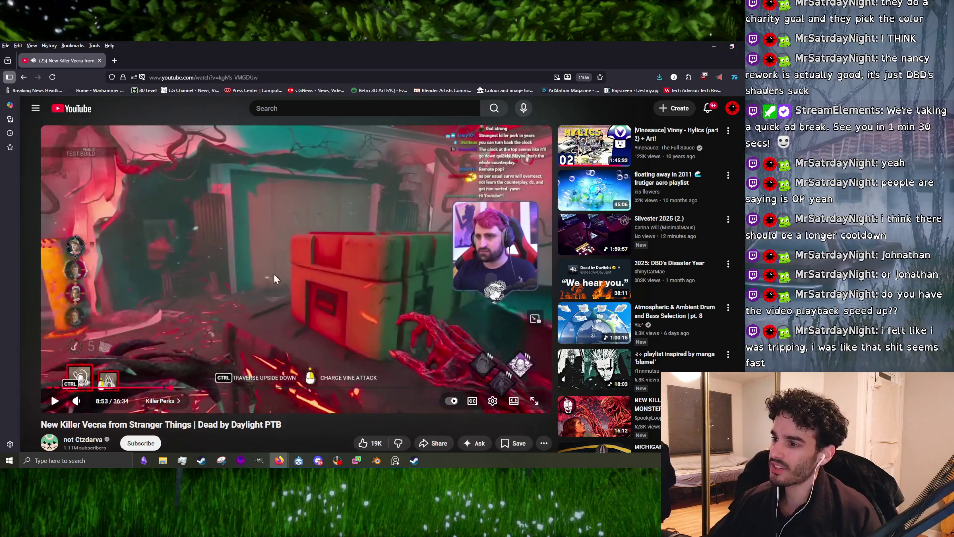
{"action": "left_click", "coordinate": [273, 273]}
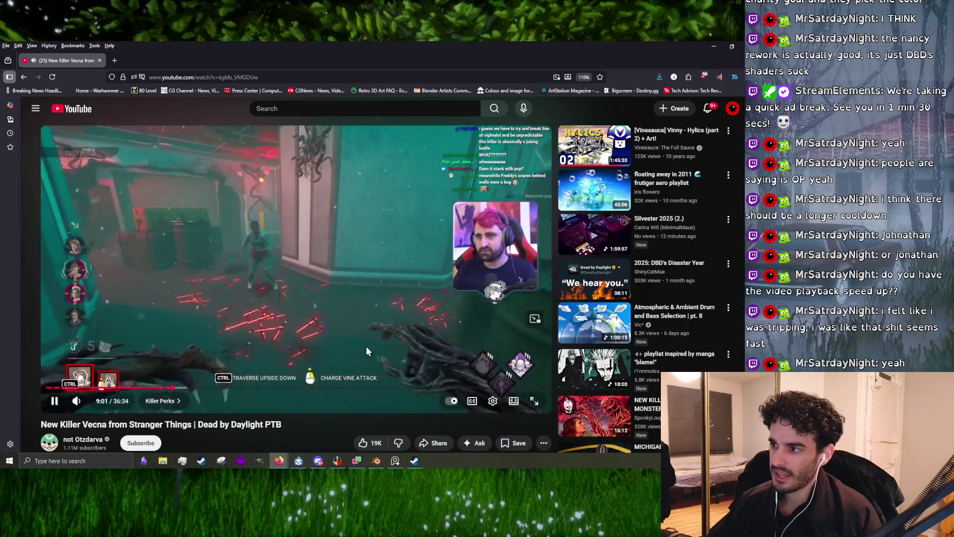
{"action": "left_click", "coordinate": [373, 364]}
{"action": "left_click", "coordinate": [400, 287]}
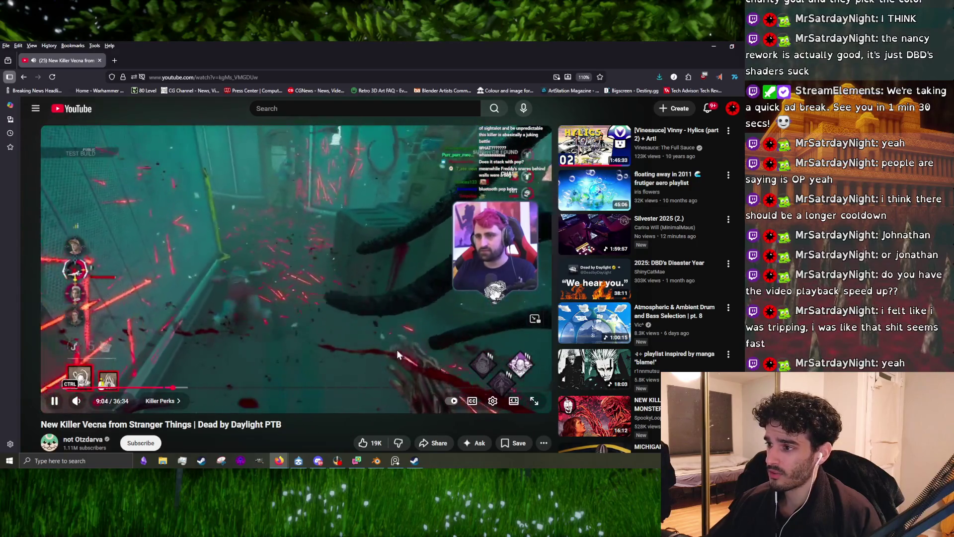
{"action": "left_click", "coordinate": [177, 371]}
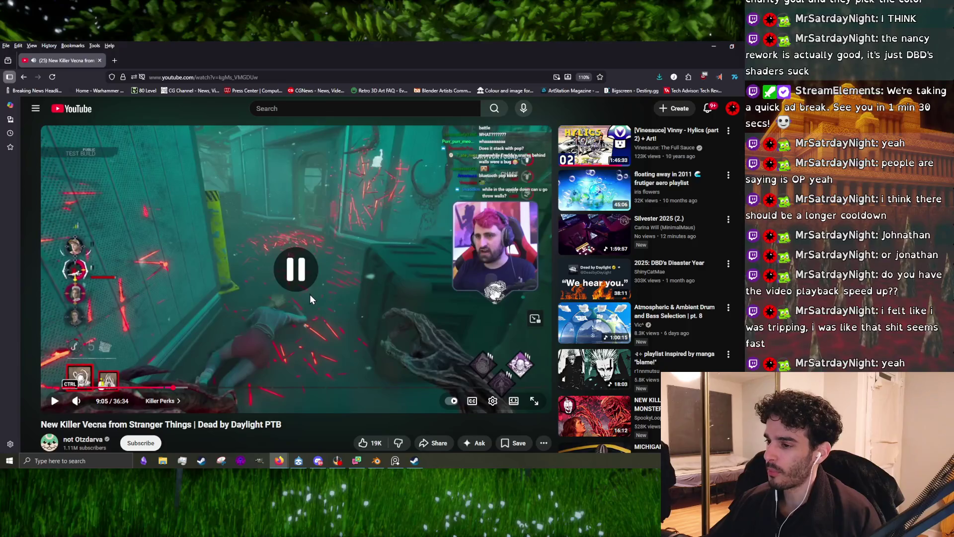
Replay a few seconds around 9:25 twice, then pause the video at 9:44
{"action": "left_click", "coordinate": [392, 354]}
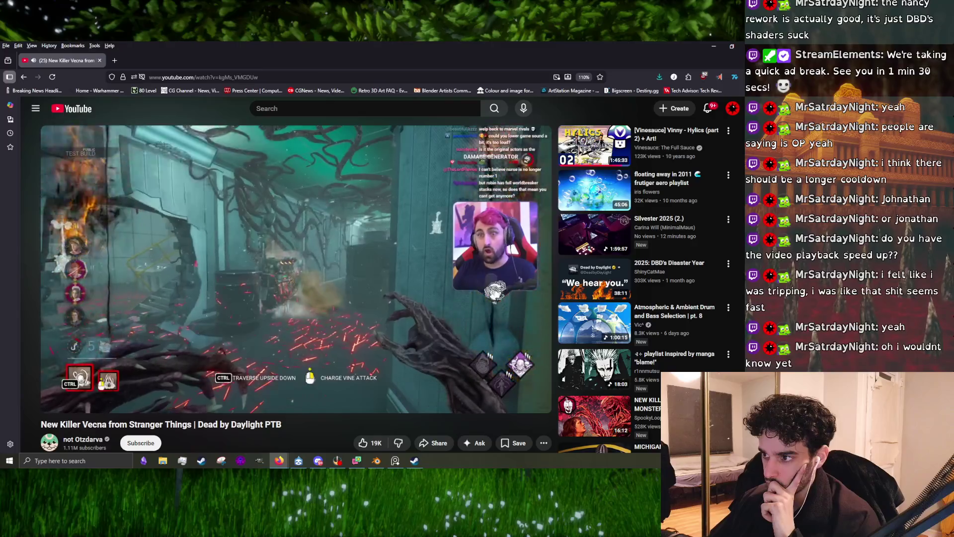
{"action": "left_click", "coordinate": [440, 281]}
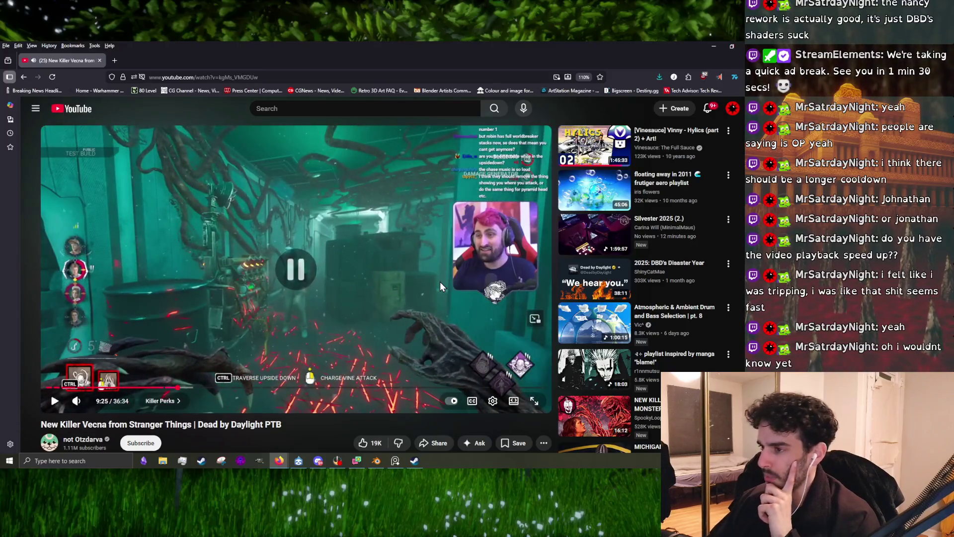
{"action": "key", "text": "Left"}
{"action": "left_click", "coordinate": [324, 271]}
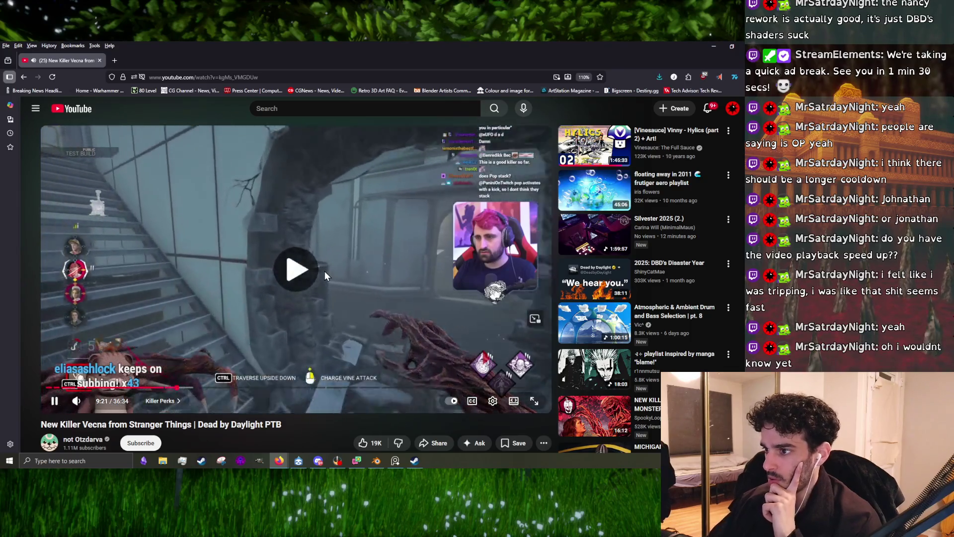
{"action": "key", "text": "Left"}
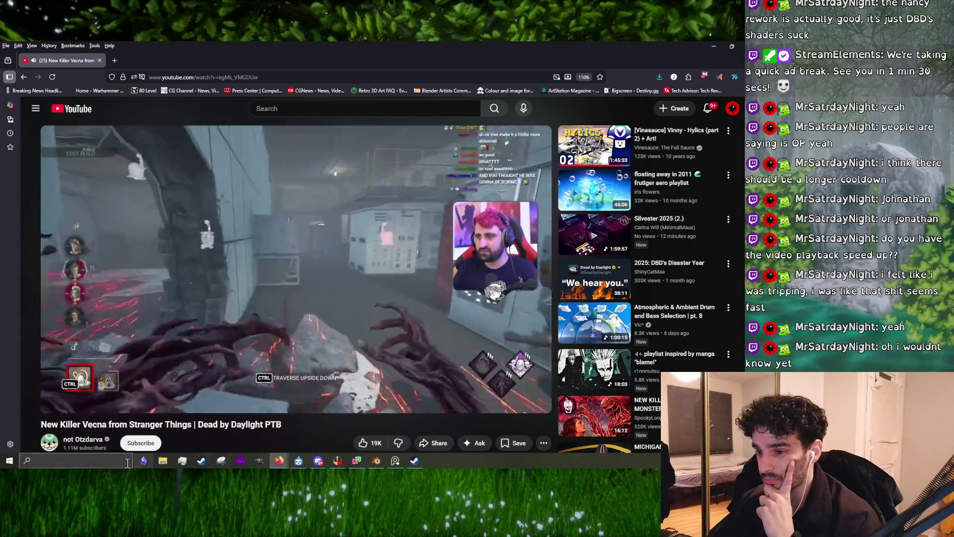
{"action": "mouse_move", "coordinate": [88, 404]}
{"action": "left_click", "coordinate": [234, 371]}
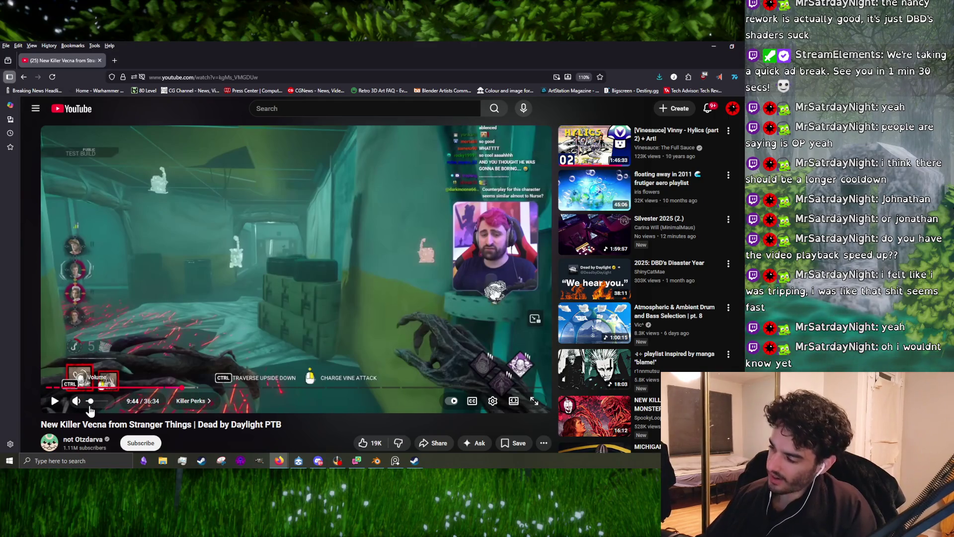
{"action": "scroll", "coordinate": [385, 324], "scroll_direction": "down", "scroll_amount": 15}
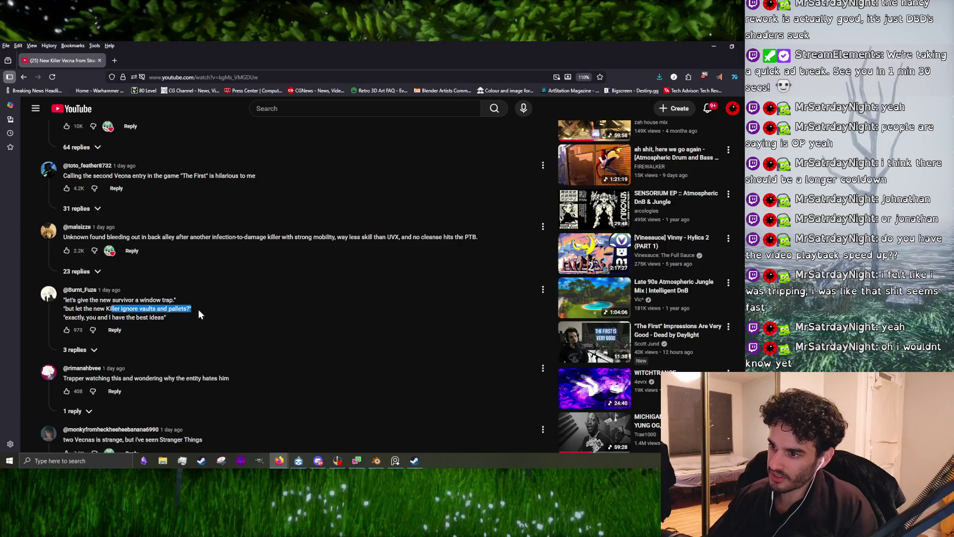
Select the window-trap comment about ignoring vaults and pallets, then scroll back to the player
{"action": "left_click_drag", "start_coordinate": [100, 309], "coordinate": [186, 332]}
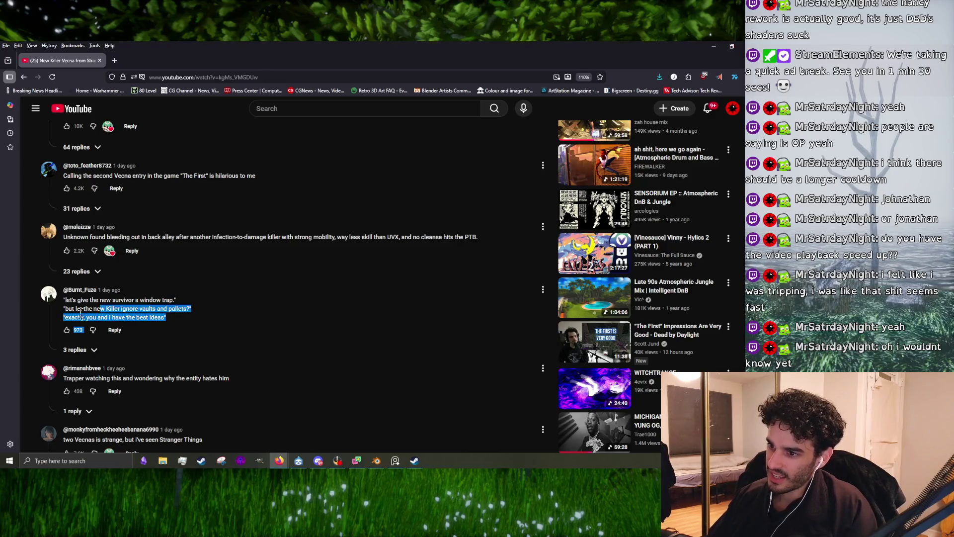
{"action": "left_click_drag", "start_coordinate": [97, 308], "coordinate": [187, 309]}
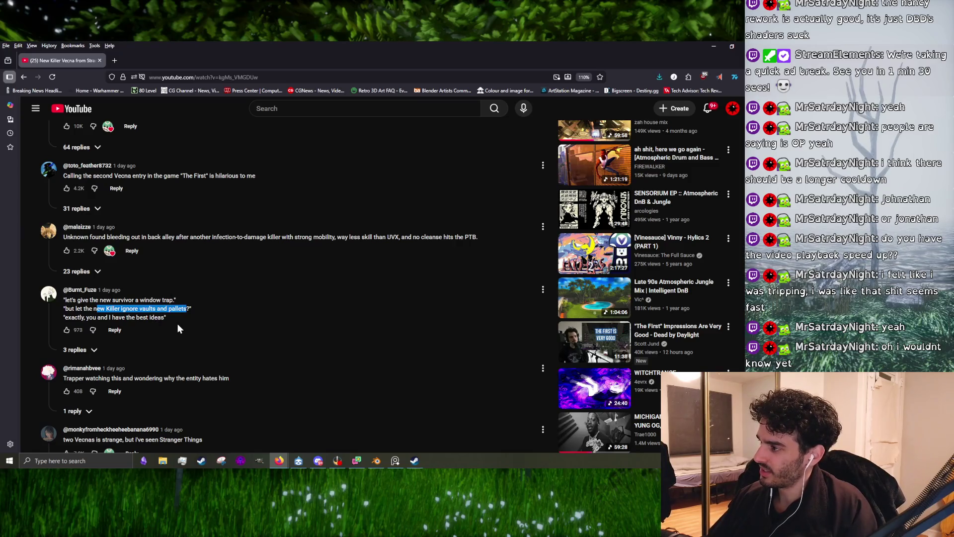
{"action": "scroll", "coordinate": [177, 324], "scroll_direction": "down", "scroll_amount": 2}
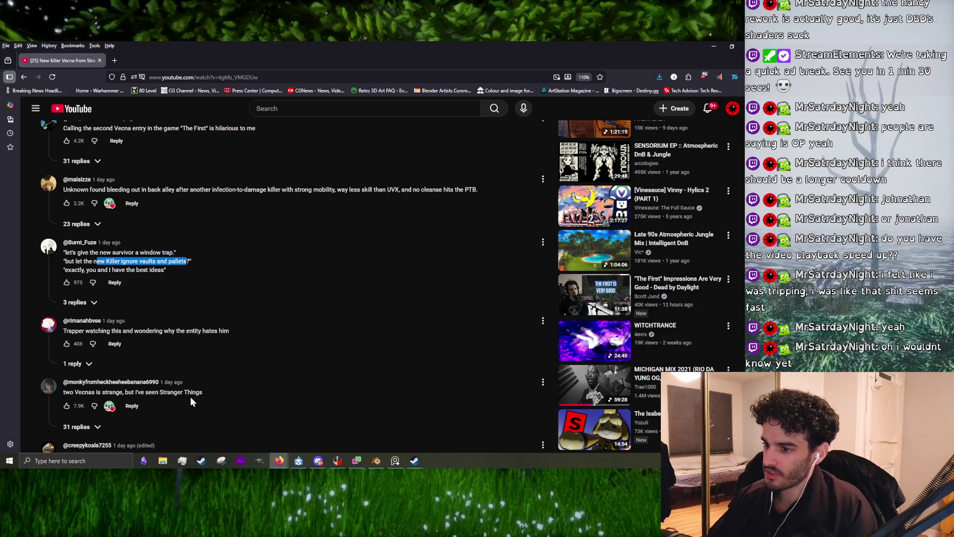
{"action": "scroll", "coordinate": [207, 392], "scroll_direction": "up", "scroll_amount": 15}
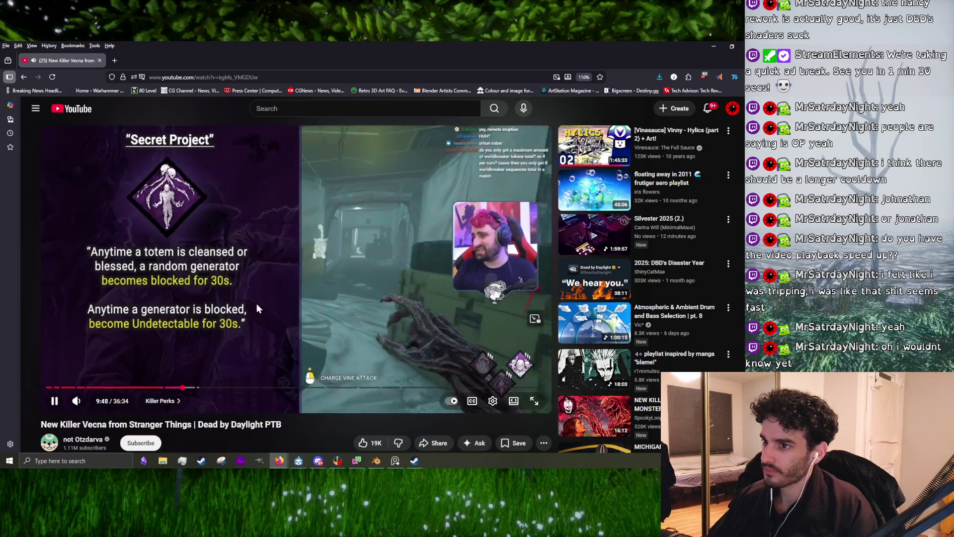
Step through the Secret Project perk section, pausing at 9:49 and 10:03, then open a new tab
{"action": "left_click", "coordinate": [256, 305]}
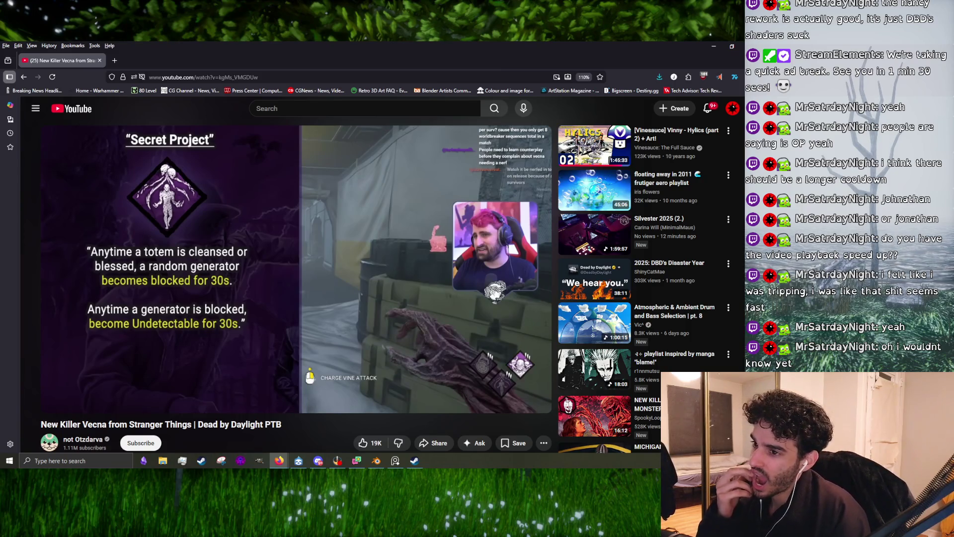
{"action": "left_click", "coordinate": [293, 280]}
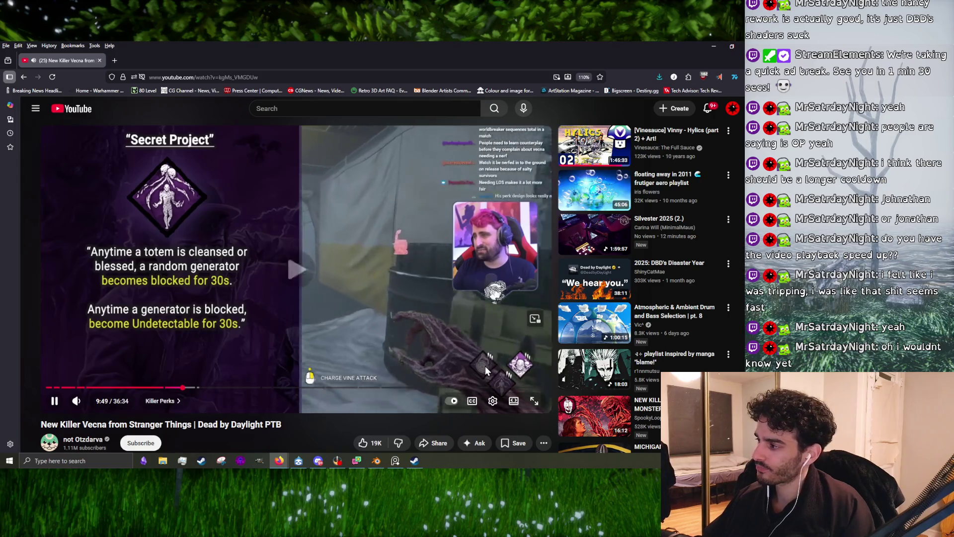
{"action": "left_click", "coordinate": [311, 320]}
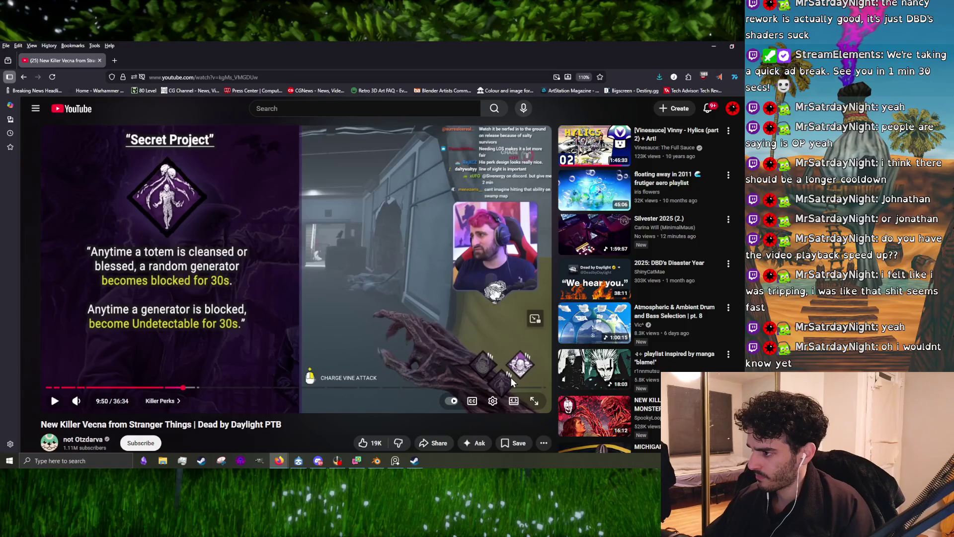
{"action": "left_click", "coordinate": [432, 323]}
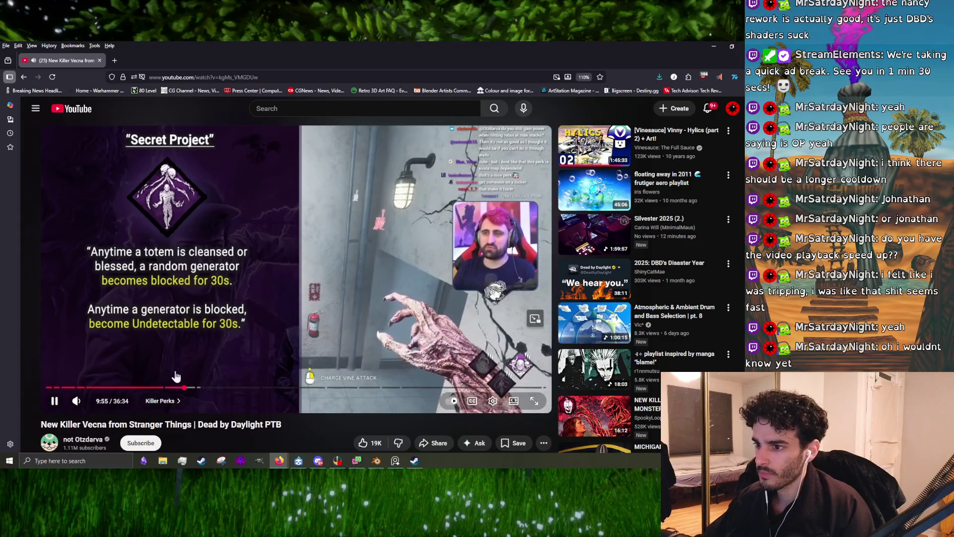
{"action": "left_click", "coordinate": [186, 329]}
{"action": "left_click", "coordinate": [380, 338]}
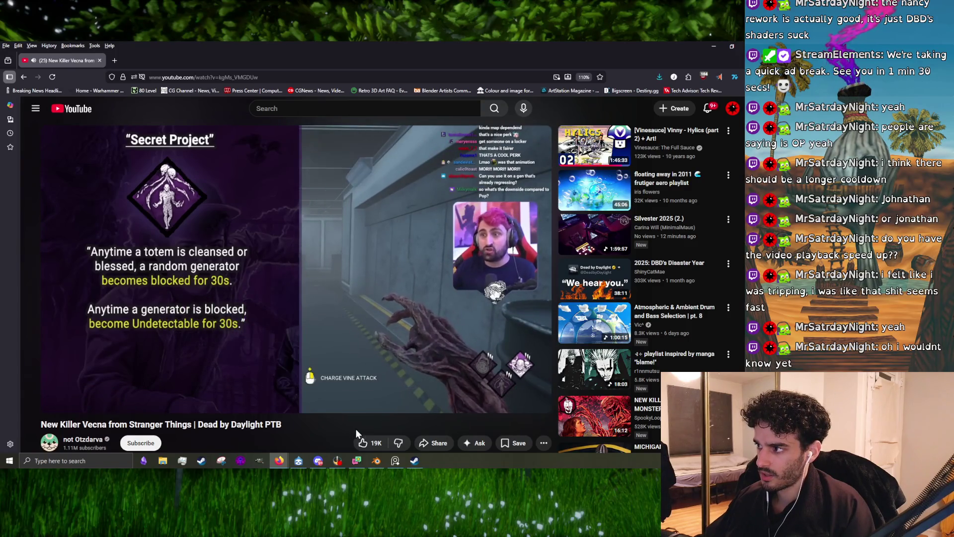
{"action": "left_click", "coordinate": [237, 231]}
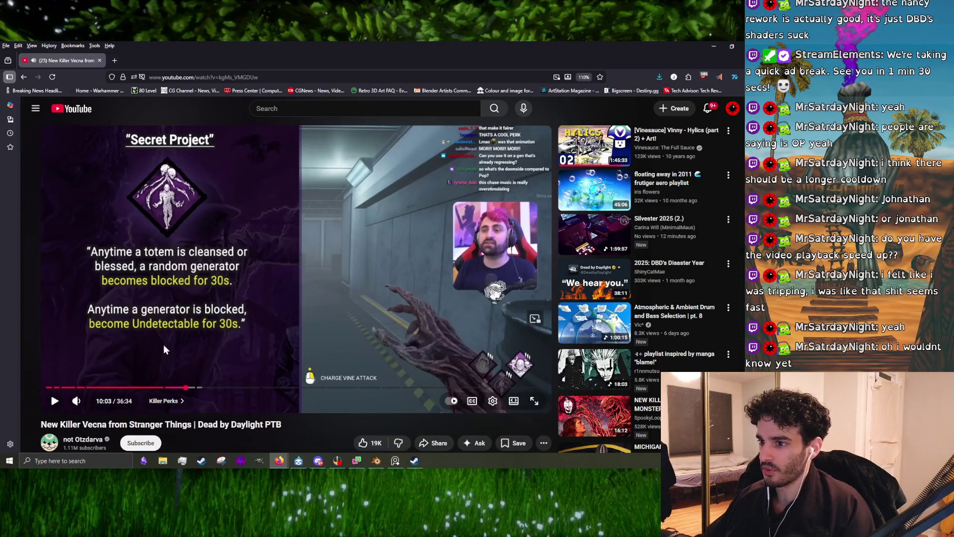
{"action": "left_click", "coordinate": [226, 268]}
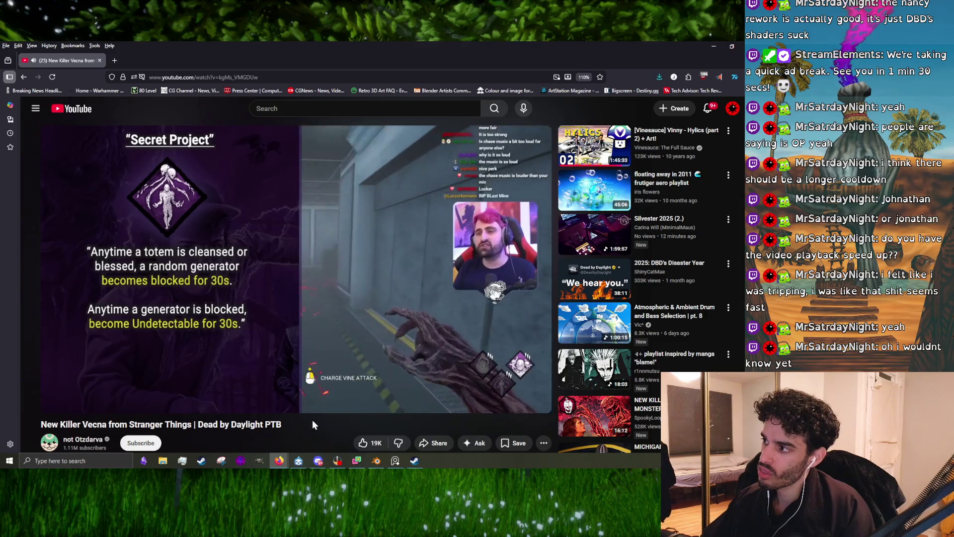
{"action": "left_click", "coordinate": [269, 247]}
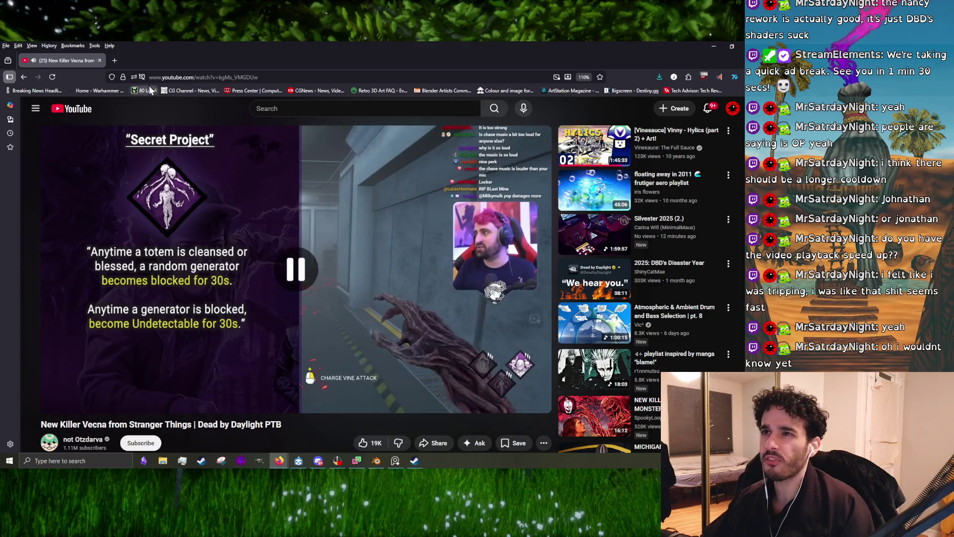
{"action": "left_click", "coordinate": [120, 63]}
Search 'dbd divine intervention', read the Corrupt Intervention wiki page, and go back to the results
{"action": "type", "text": "dbd divine i"}
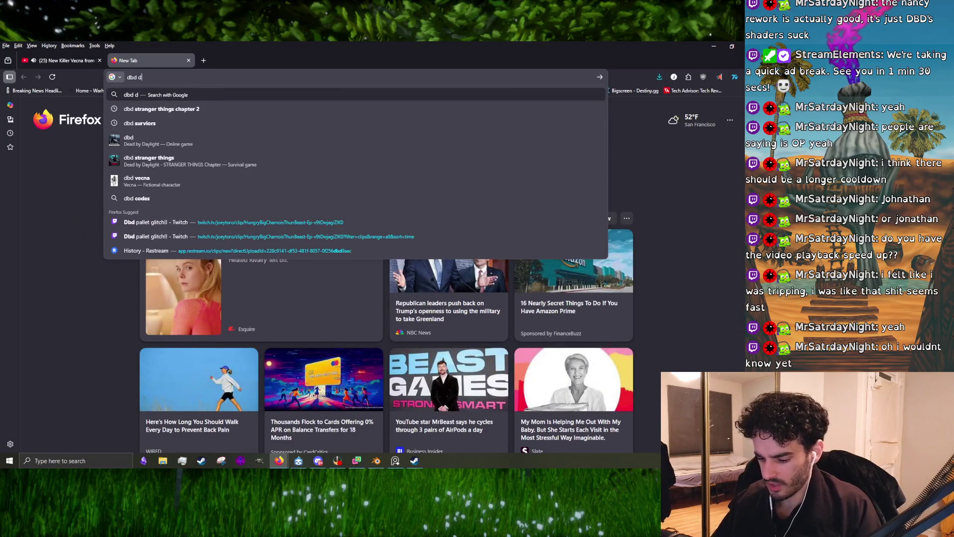
{"action": "type", "text": "nterv"}
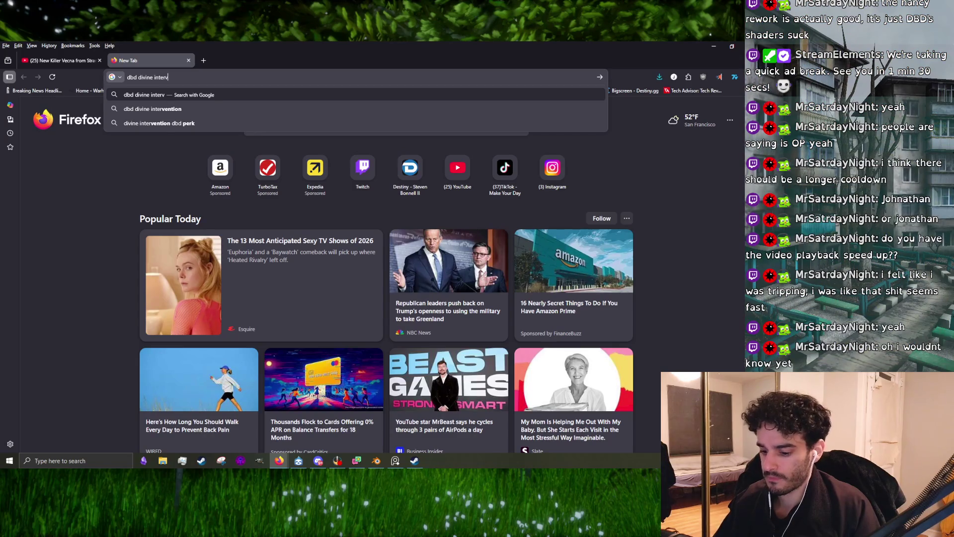
{"action": "type", "text": "ention"}
{"action": "key", "text": "Return"}
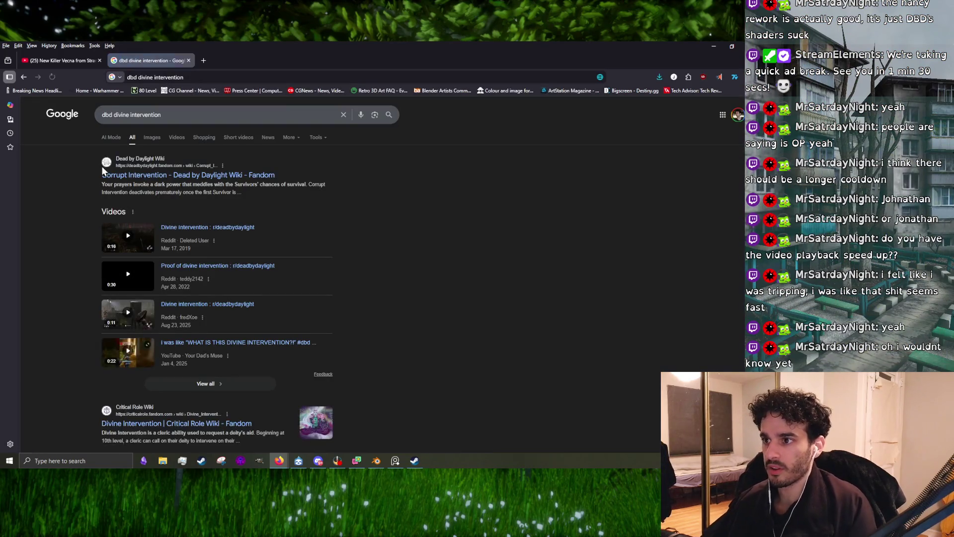
{"action": "left_click", "coordinate": [203, 177]}
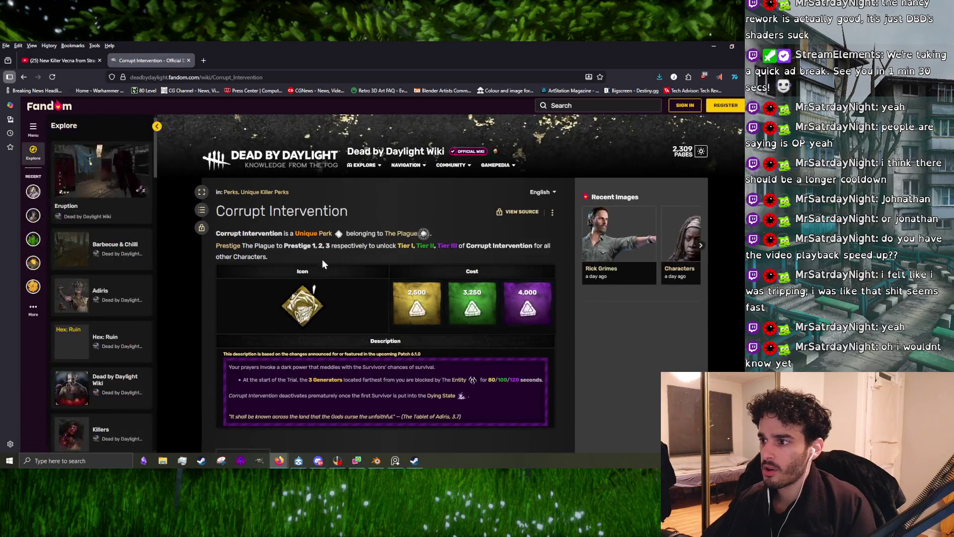
{"action": "scroll", "coordinate": [321, 258], "scroll_direction": "down", "scroll_amount": 7}
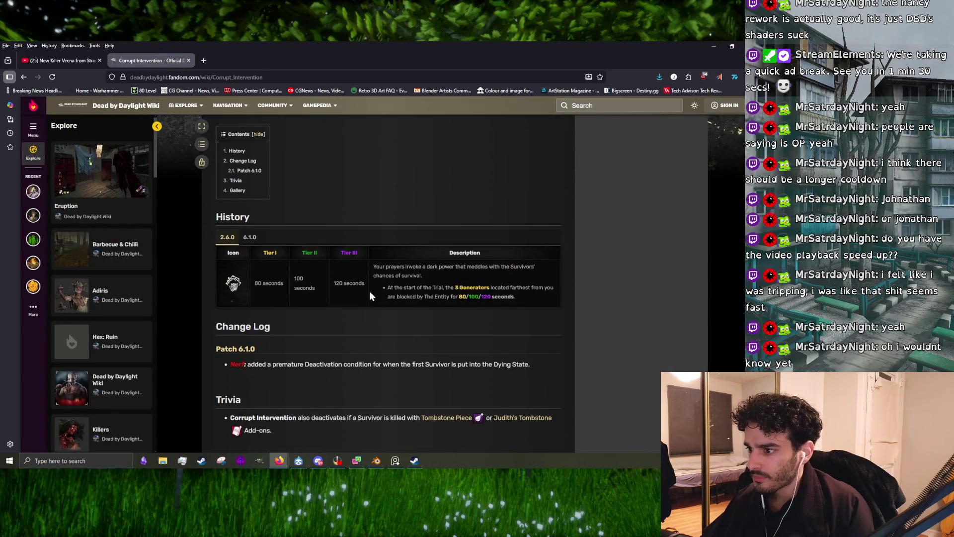
{"action": "scroll", "coordinate": [370, 293], "scroll_direction": "down", "scroll_amount": 2}
{"action": "scroll", "coordinate": [377, 298], "scroll_direction": "up", "scroll_amount": 8}
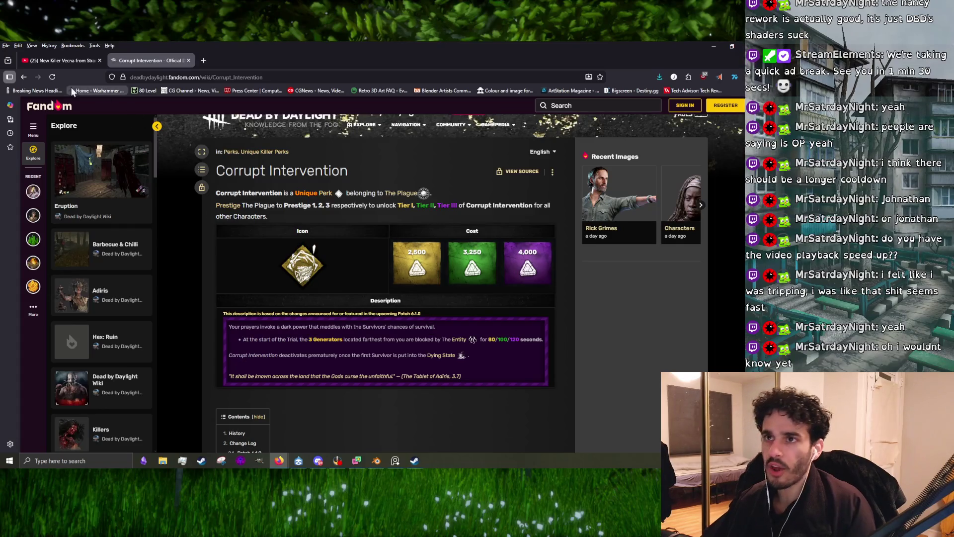
{"action": "left_click", "coordinate": [24, 76]}
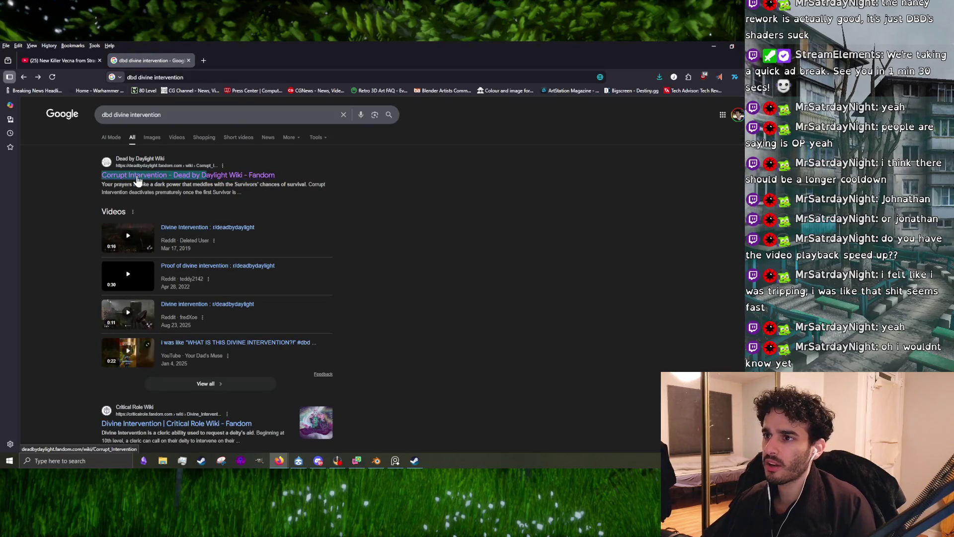
Open the Critical Role Wiki result, then return to the Google results
{"action": "scroll", "coordinate": [198, 234], "scroll_direction": "down", "scroll_amount": 5}
{"action": "left_click", "coordinate": [149, 190]}
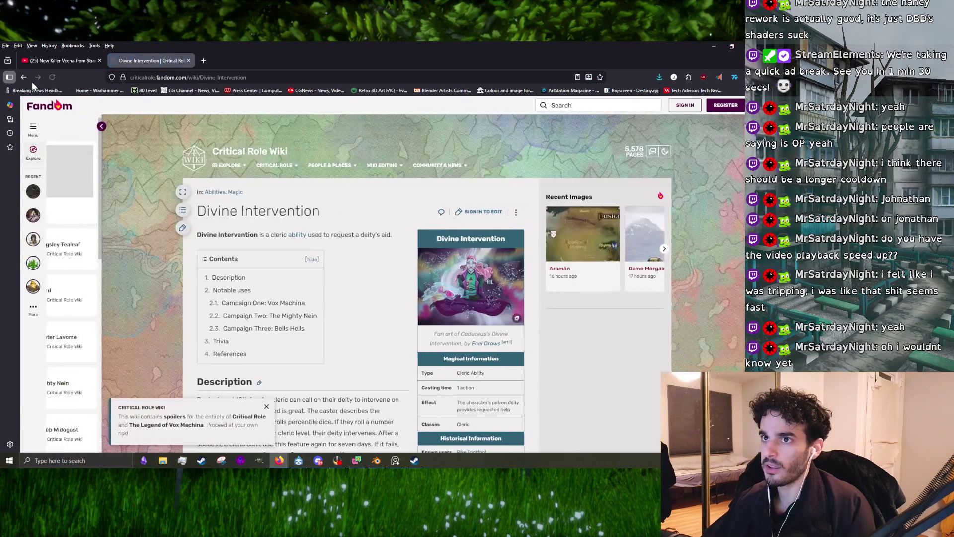
{"action": "left_click", "coordinate": [31, 82]}
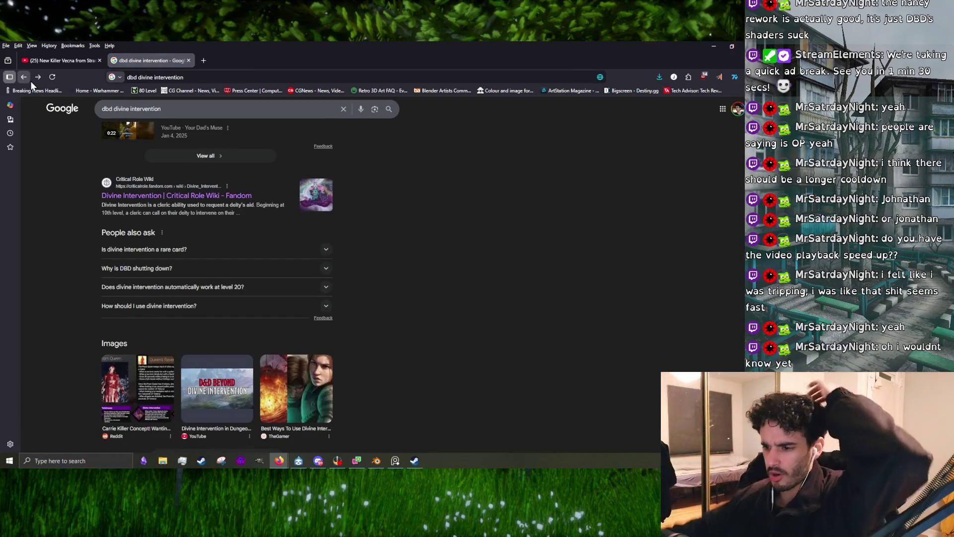
{"action": "scroll", "coordinate": [220, 290], "scroll_direction": "down", "scroll_amount": 3}
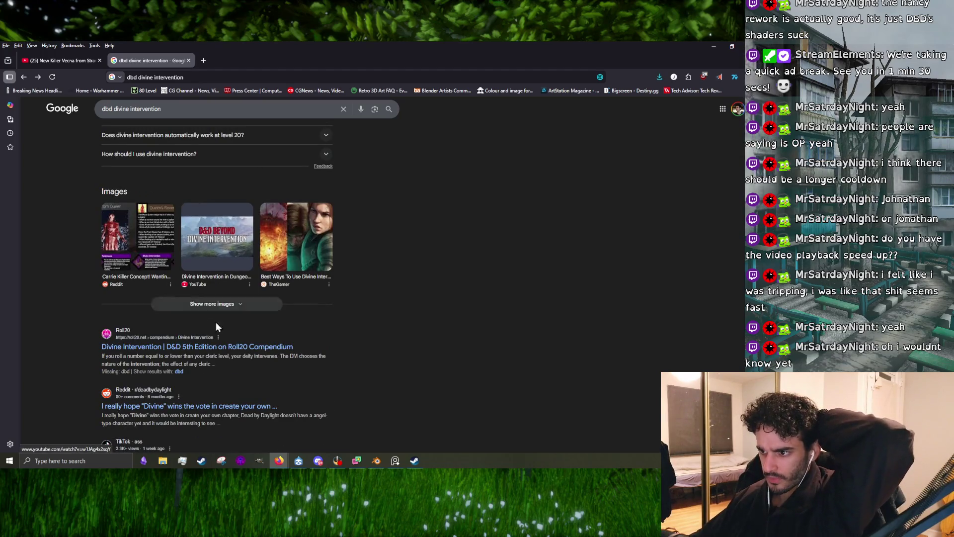
{"action": "scroll", "coordinate": [232, 353], "scroll_direction": "up", "scroll_amount": 6}
{"action": "scroll", "coordinate": [233, 353], "scroll_direction": "up", "scroll_amount": 2}
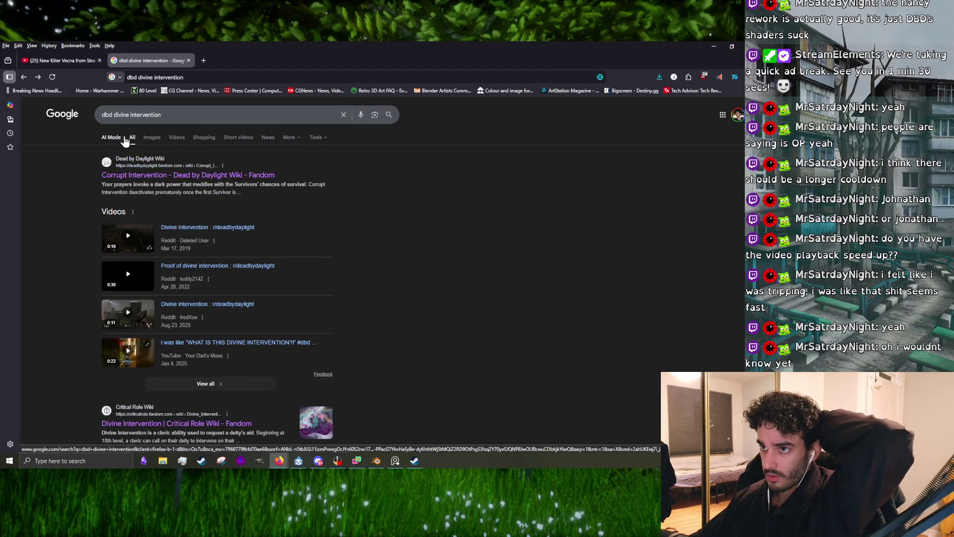
Replace the query with a search for 'dbd survivors' and open the wiki's Survivors page
{"action": "double_click", "coordinate": [152, 114]}
{"action": "key", "text": "ctrl+a"}
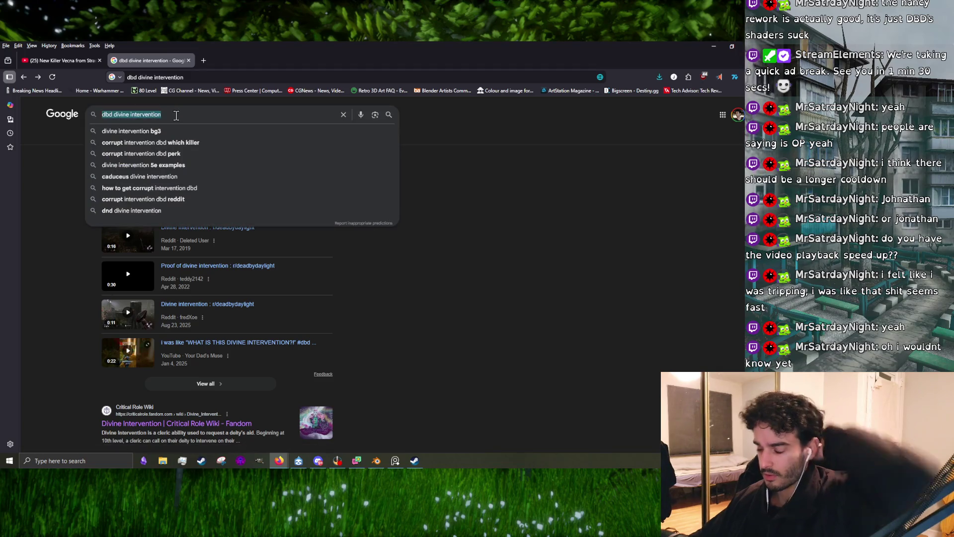
{"action": "type", "text": "dbd "}
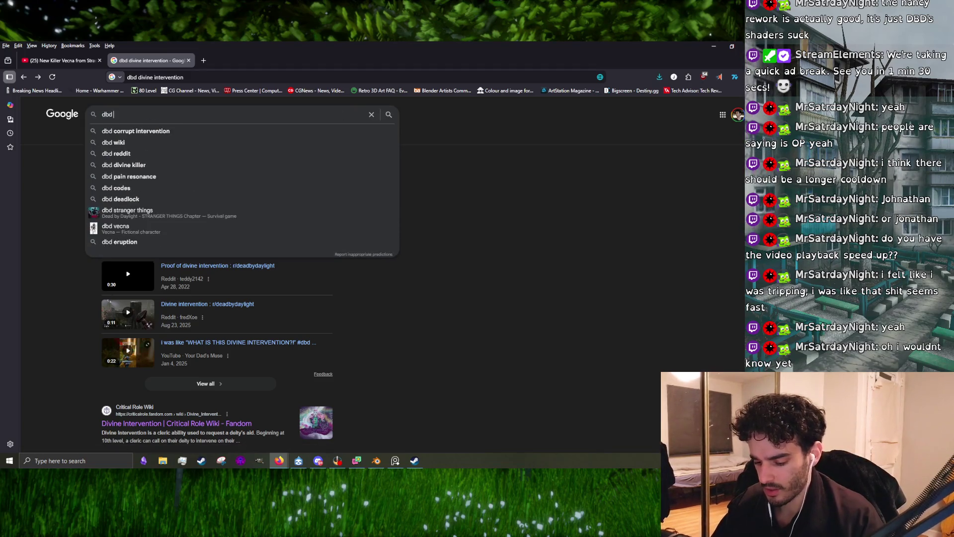
{"action": "type", "text": "survivcors"}
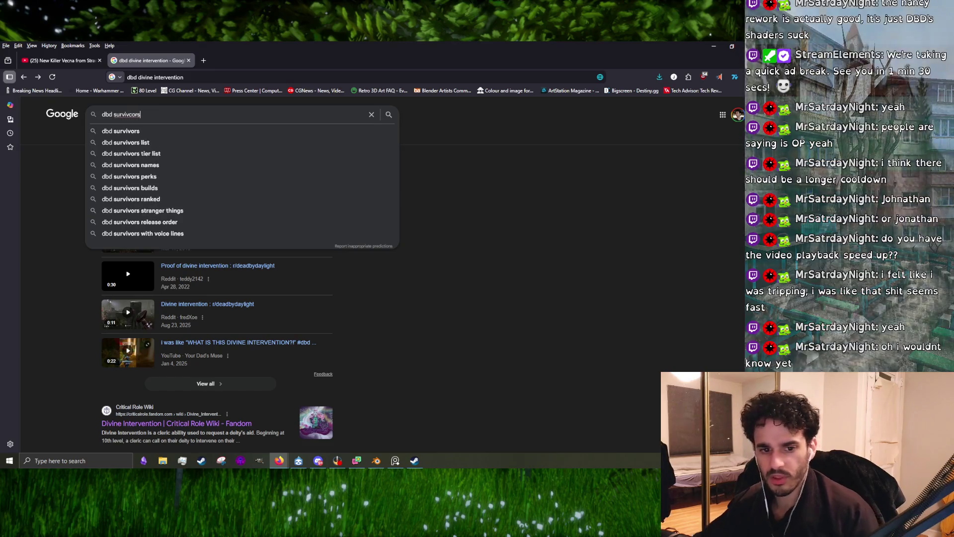
{"action": "key", "text": "Return"}
{"action": "left_click", "coordinate": [141, 198]}
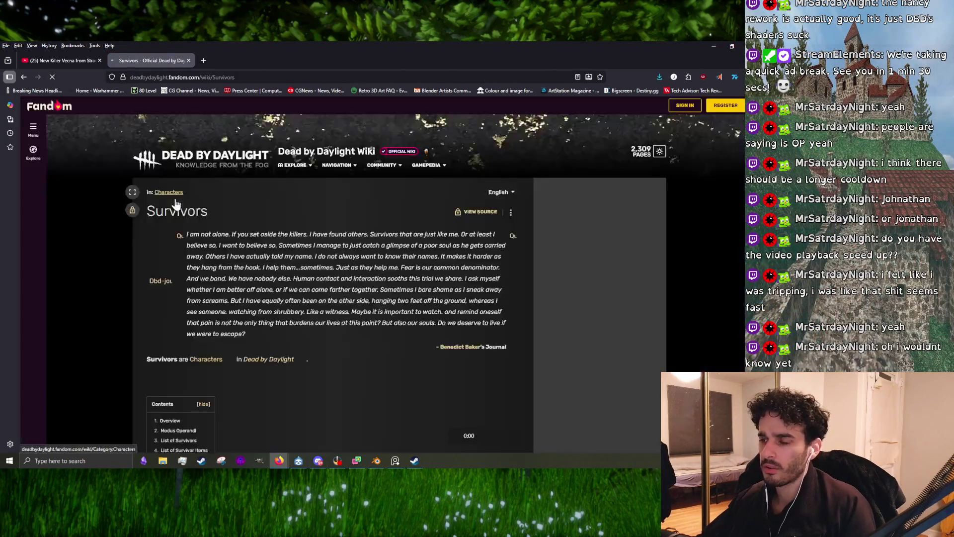
Open Adam Francis's page from the survivor grid and scroll to his Unique Perks
{"action": "scroll", "coordinate": [243, 219], "scroll_direction": "down", "scroll_amount": 10}
{"action": "scroll", "coordinate": [255, 258], "scroll_direction": "down", "scroll_amount": 10}
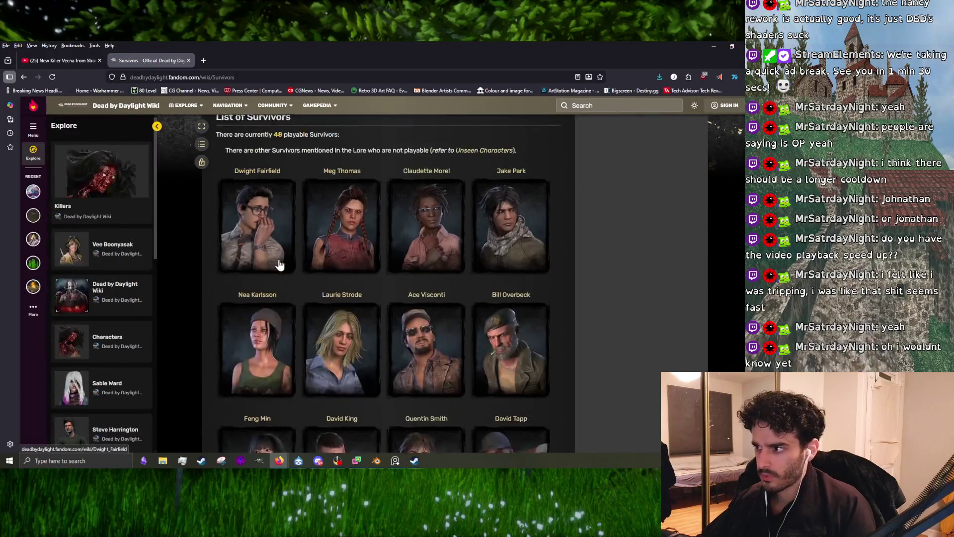
{"action": "left_click", "coordinate": [355, 326]}
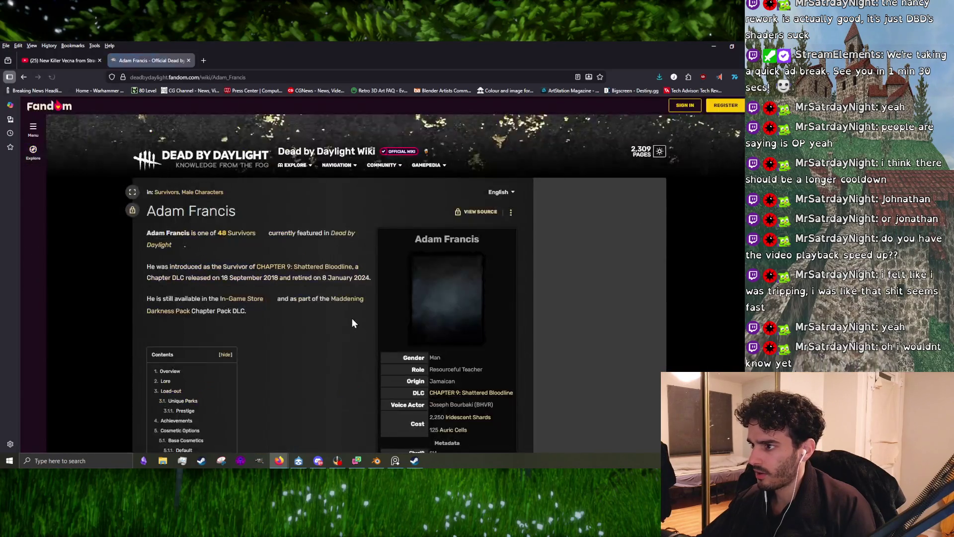
{"action": "scroll", "coordinate": [352, 318], "scroll_direction": "down", "scroll_amount": 5}
{"action": "scroll", "coordinate": [350, 323], "scroll_direction": "down", "scroll_amount": 15}
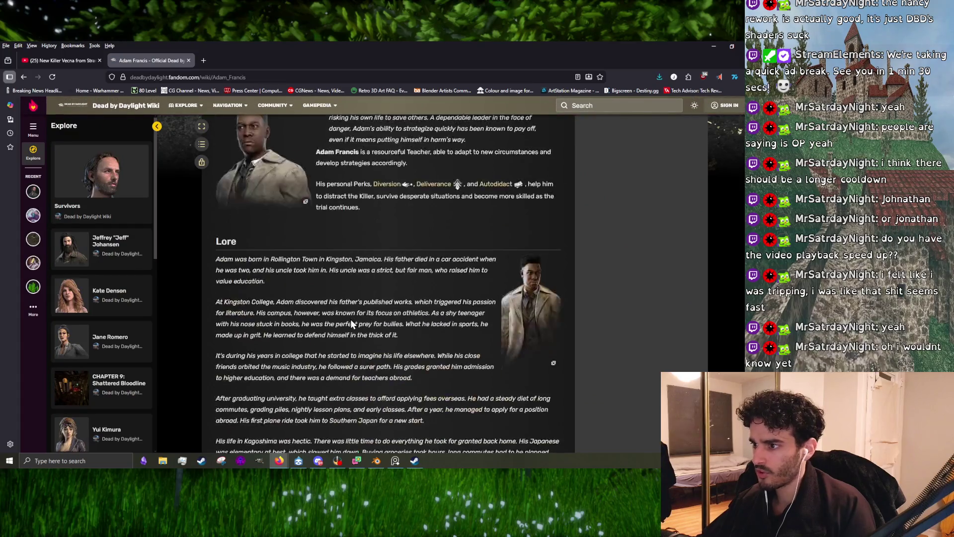
{"action": "scroll", "coordinate": [347, 319], "scroll_direction": "up", "scroll_amount": 1}
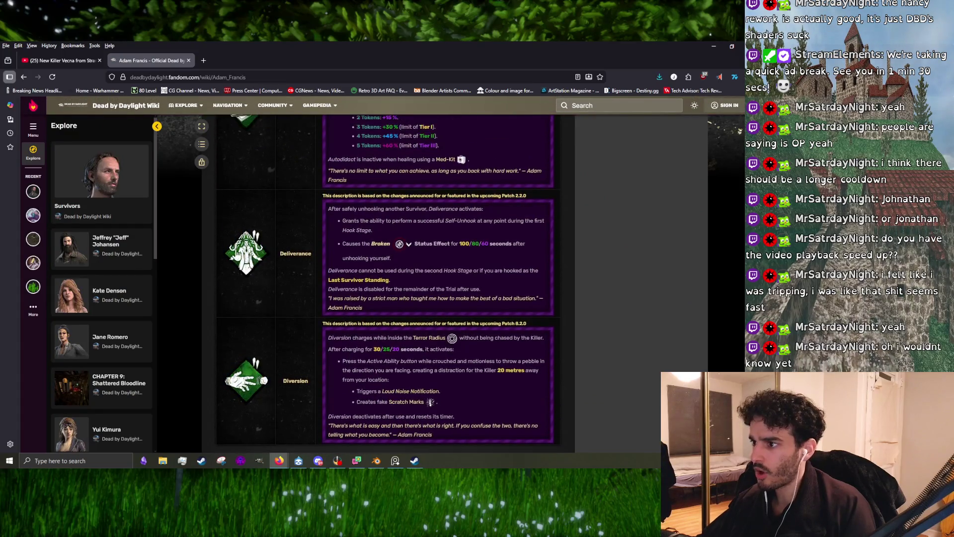
{"action": "mouse_move", "coordinate": [391, 279]}
{"action": "left_mouse_down"}
{"action": "mouse_move", "coordinate": [218, 208]}
{"action": "mouse_move", "coordinate": [502, 323]}
{"action": "left_mouse_up"}
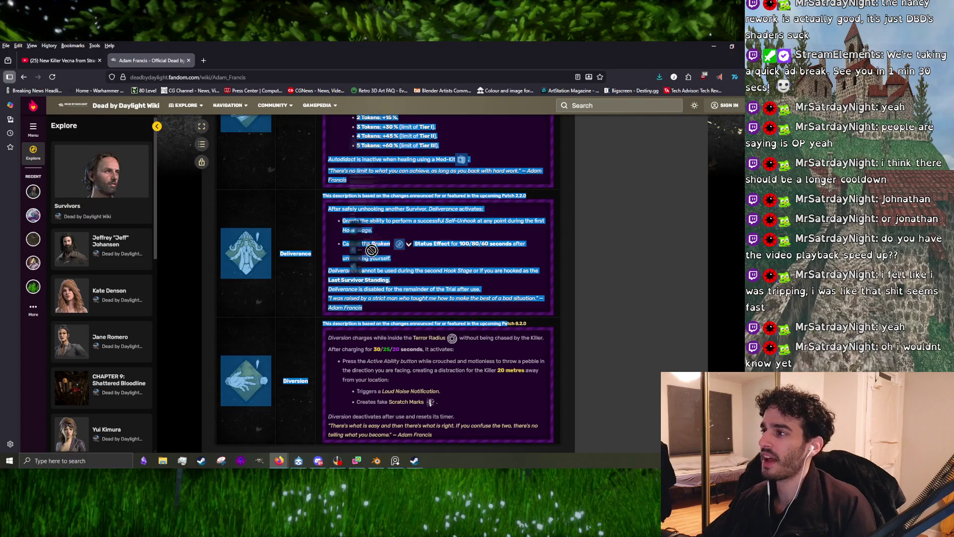
{"action": "left_click", "coordinate": [454, 236]}
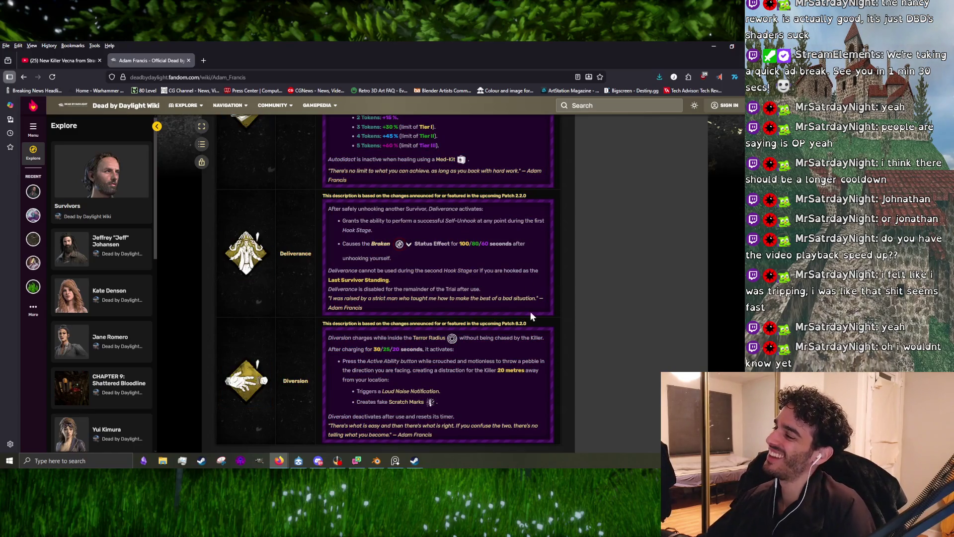
Select the Deliverance and Diversion perk descriptions to read them
{"action": "mouse_move", "coordinate": [530, 311]}
{"action": "left_mouse_down"}
{"action": "mouse_move", "coordinate": [278, 197]}
{"action": "mouse_move", "coordinate": [217, 238]}
{"action": "mouse_move", "coordinate": [392, 288]}
{"action": "mouse_move", "coordinate": [218, 234]}
{"action": "left_mouse_up"}
{"action": "left_click_drag", "start_coordinate": [392, 270], "coordinate": [288, 254]}
{"action": "scroll", "coordinate": [281, 334], "scroll_direction": "up", "scroll_amount": 3}
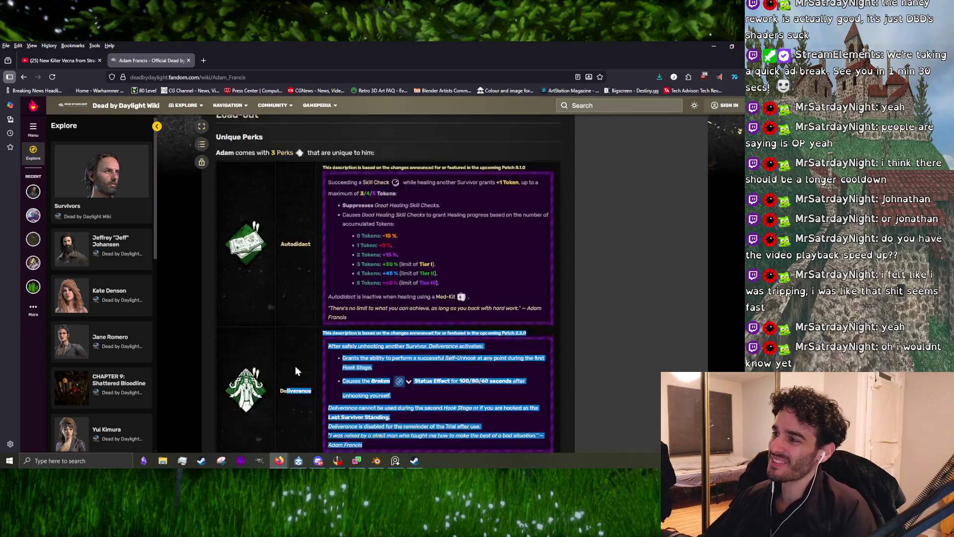
{"action": "scroll", "coordinate": [295, 365], "scroll_direction": "down", "scroll_amount": 3}
{"action": "scroll", "coordinate": [536, 396], "scroll_direction": "down", "scroll_amount": 3}
{"action": "mouse_move", "coordinate": [442, 310]}
{"action": "left_mouse_down"}
{"action": "mouse_move", "coordinate": [313, 323]}
{"action": "mouse_move", "coordinate": [279, 300]}
{"action": "mouse_move", "coordinate": [372, 347]}
{"action": "mouse_move", "coordinate": [499, 359]}
{"action": "mouse_move", "coordinate": [241, 291]}
{"action": "left_mouse_up"}
{"action": "left_click", "coordinate": [448, 356]}
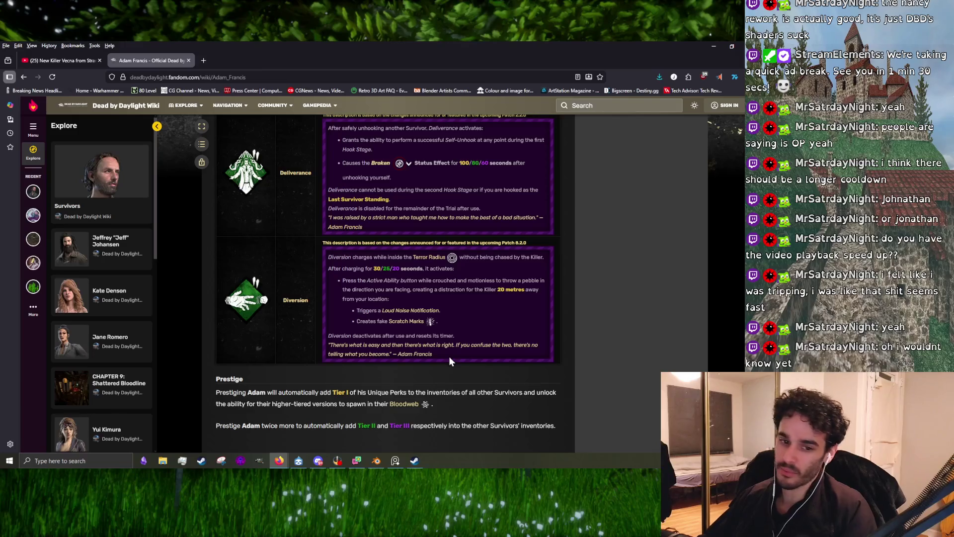
{"action": "scroll", "coordinate": [449, 356], "scroll_direction": "up", "scroll_amount": 5}
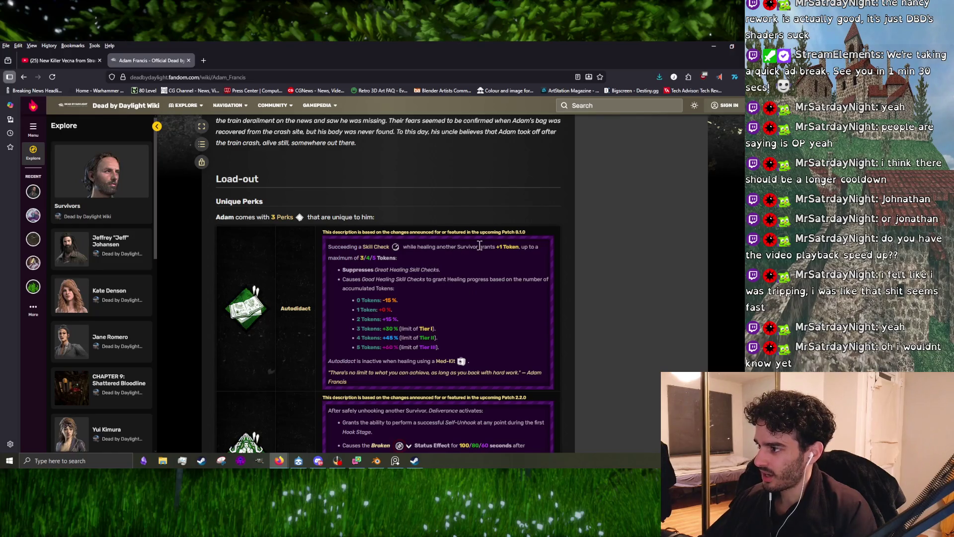
{"action": "scroll", "coordinate": [400, 276], "scroll_direction": "down", "scroll_amount": 1}
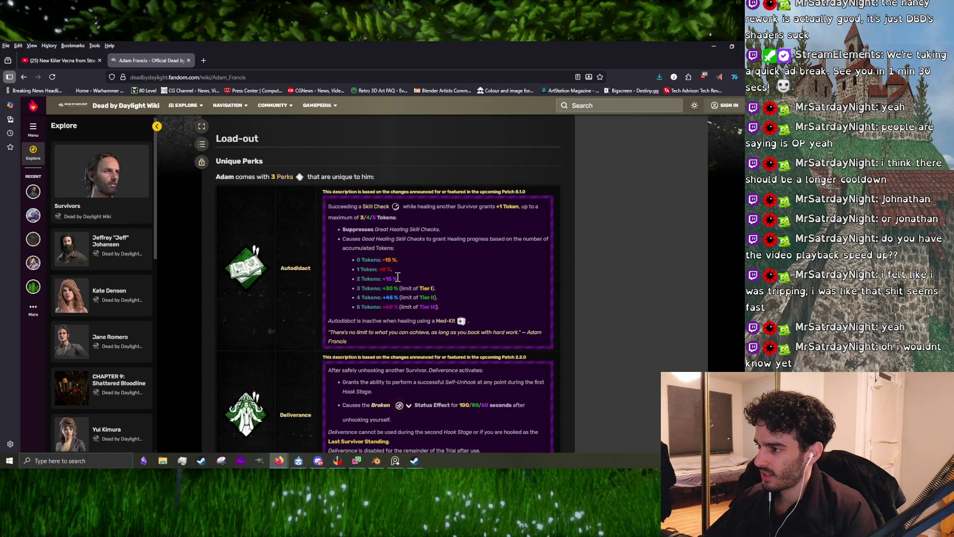
{"action": "scroll", "coordinate": [398, 277], "scroll_direction": "down", "scroll_amount": 3}
{"action": "triple_click", "coordinate": [352, 288]}
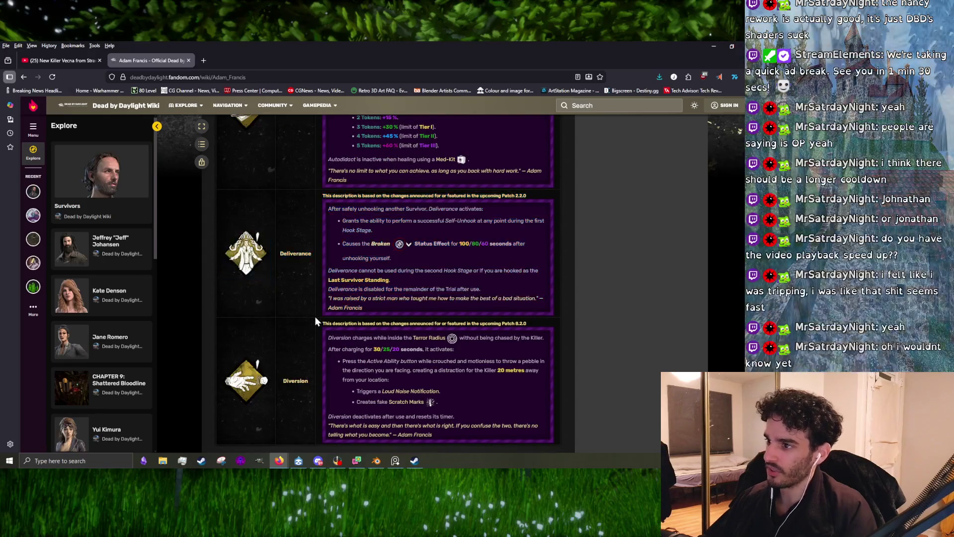
Return to the Vecna video tab, play it, and pause again
{"action": "left_click", "coordinate": [62, 60]}
{"action": "left_click", "coordinate": [299, 254]}
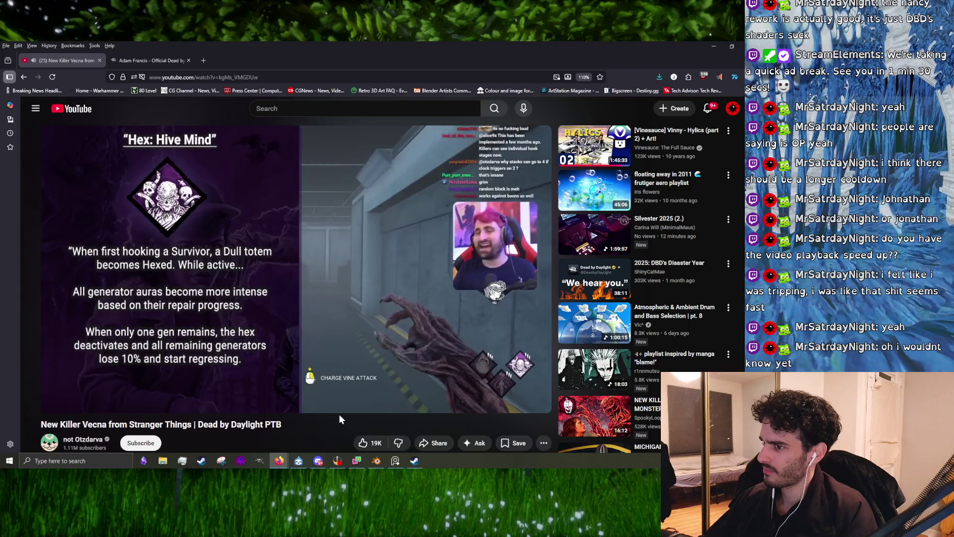
{"action": "left_click", "coordinate": [317, 292]}
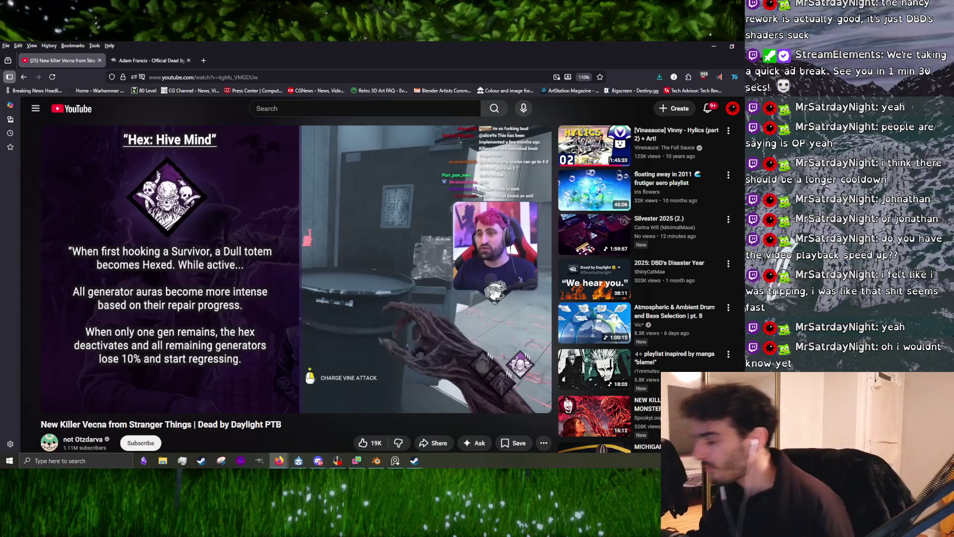
{"action": "mouse_move", "coordinate": [375, 255]}
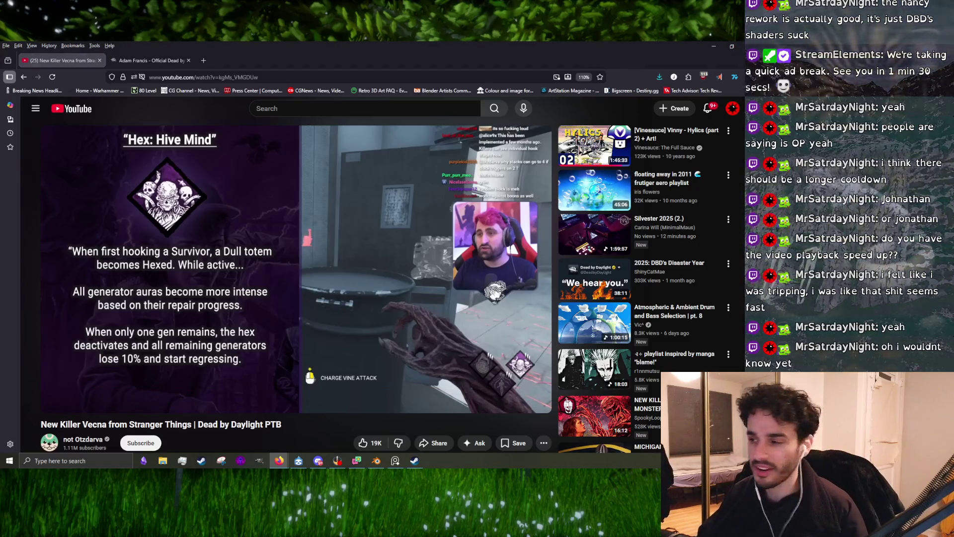
{"action": "mouse_move", "coordinate": [463, 156]}
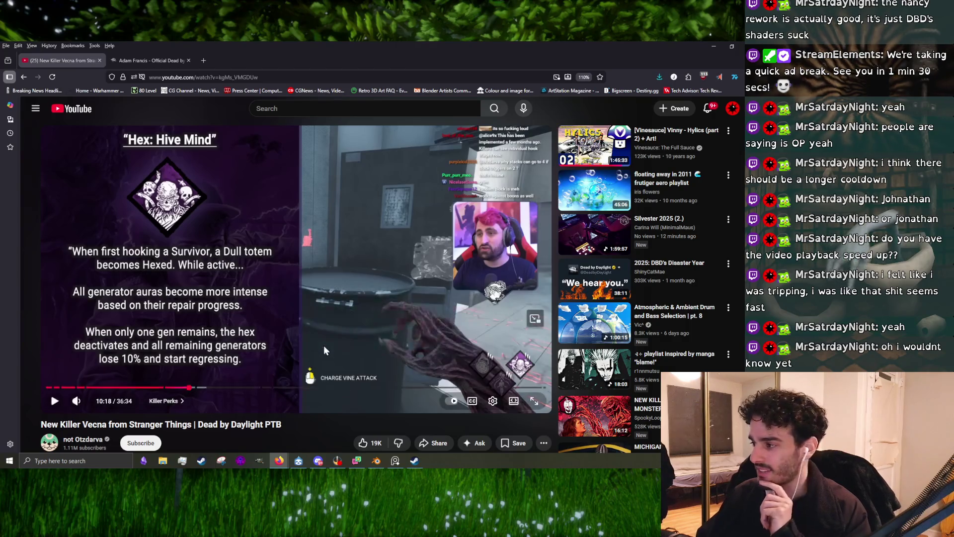
{"action": "left_click", "coordinate": [251, 253]}
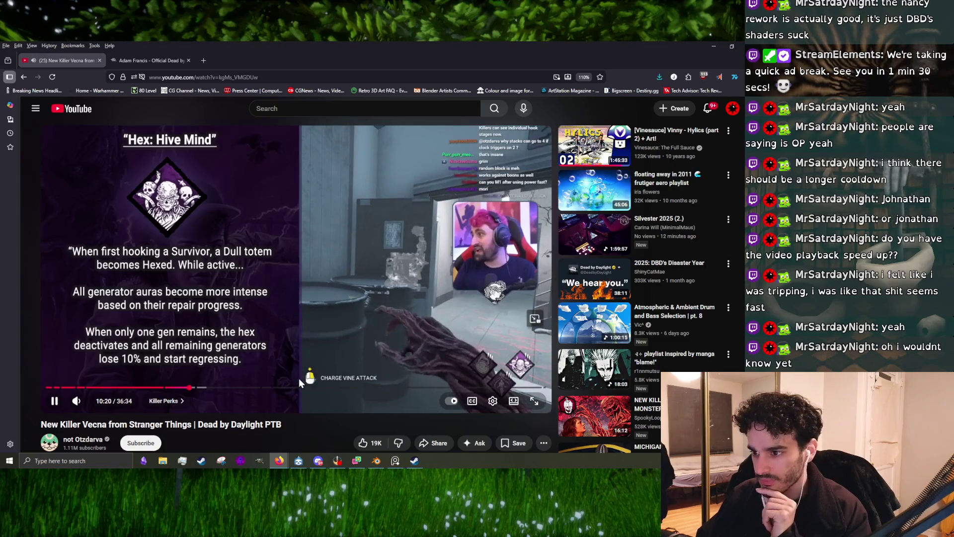
{"action": "left_click", "coordinate": [228, 300]}
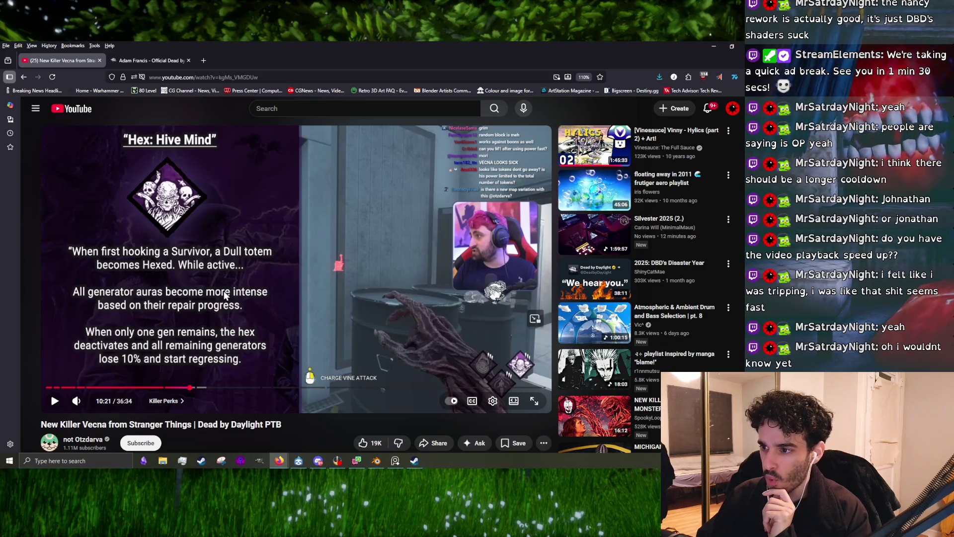
{"action": "left_click", "coordinate": [113, 313]}
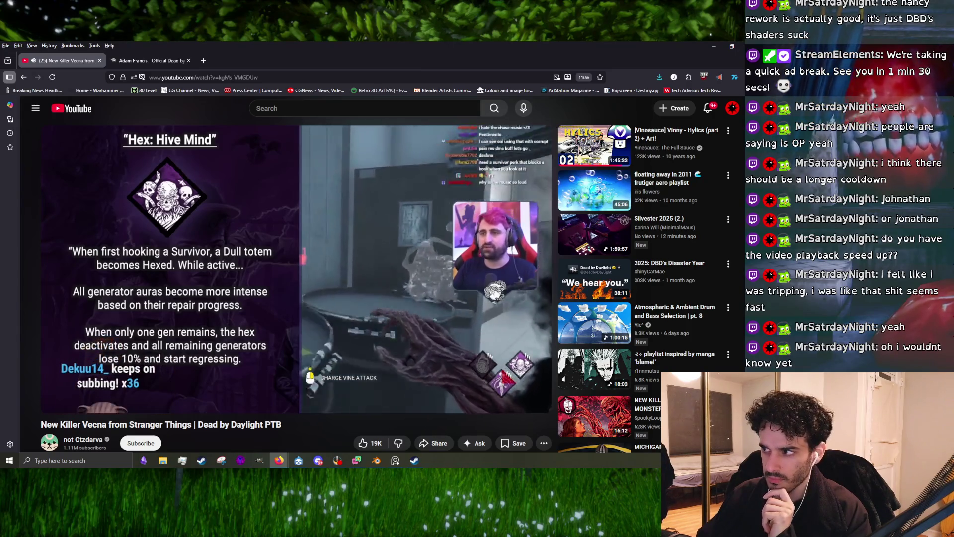
{"action": "left_click", "coordinate": [265, 307]}
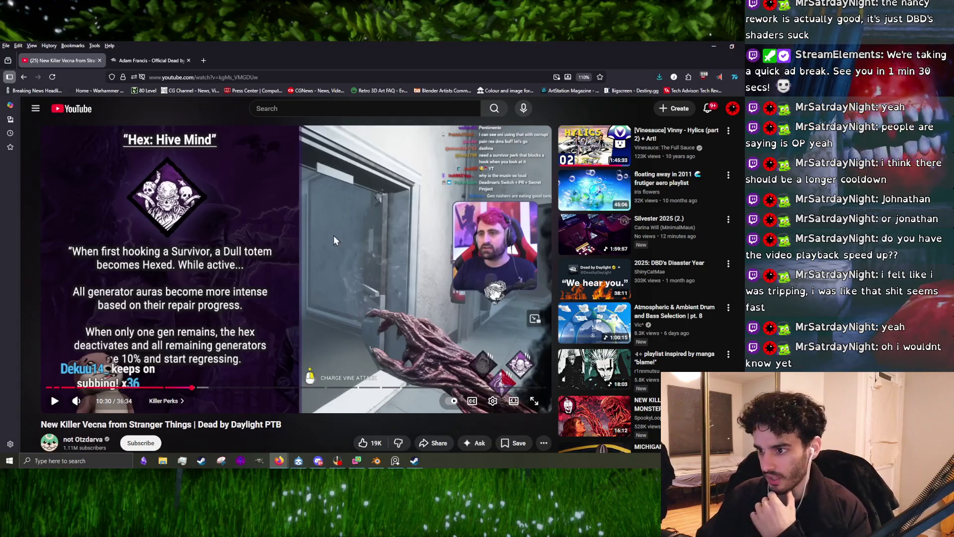
{"action": "left_click", "coordinate": [303, 236]}
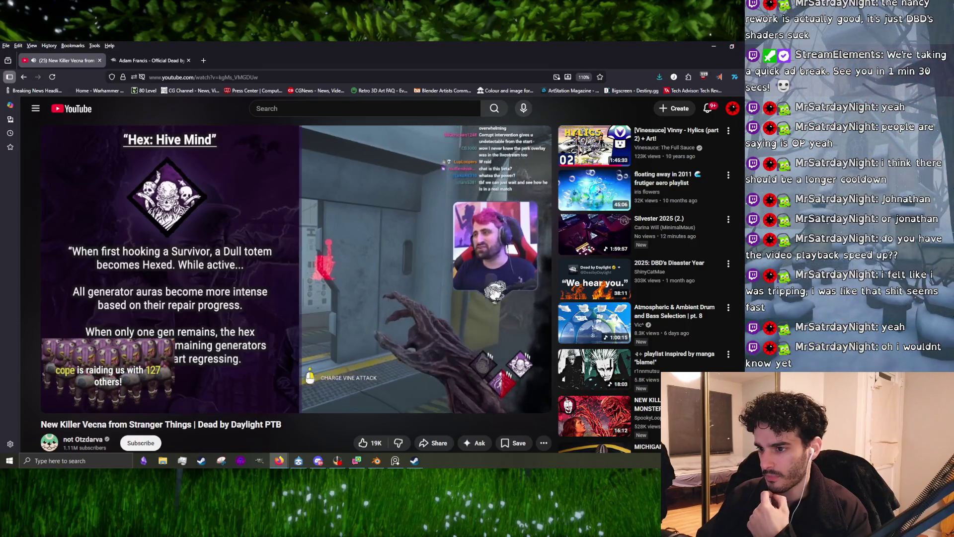
{"action": "left_click", "coordinate": [114, 371]}
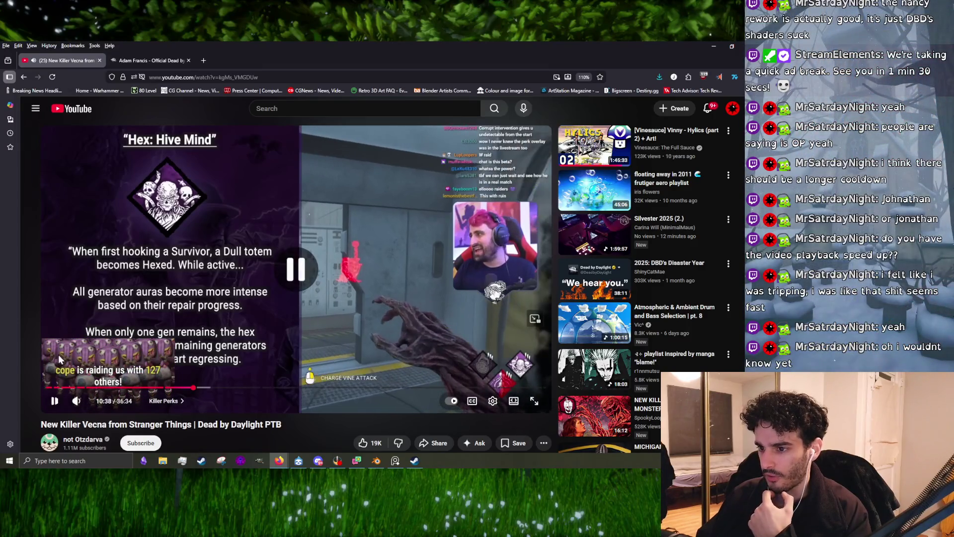
{"action": "left_click", "coordinate": [93, 358]}
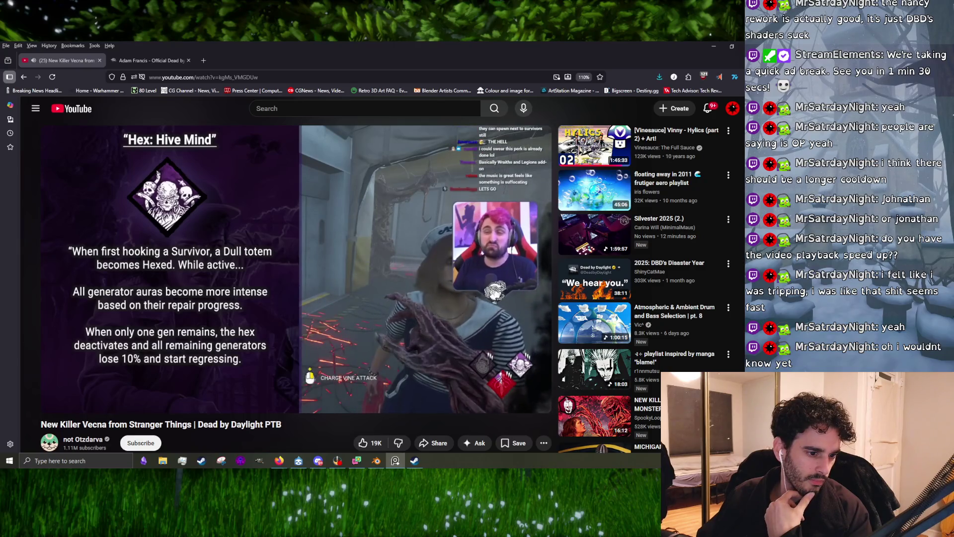
{"action": "mouse_move", "coordinate": [242, 347]}
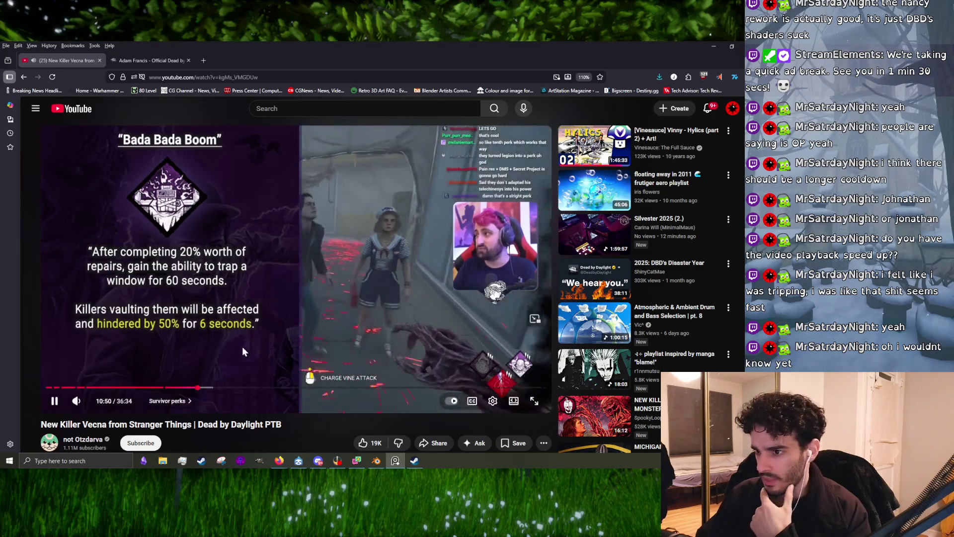
Pause and resume the video at the Bada Bada Boom perk, then scroll down to the comments
{"action": "left_click", "coordinate": [222, 233]}
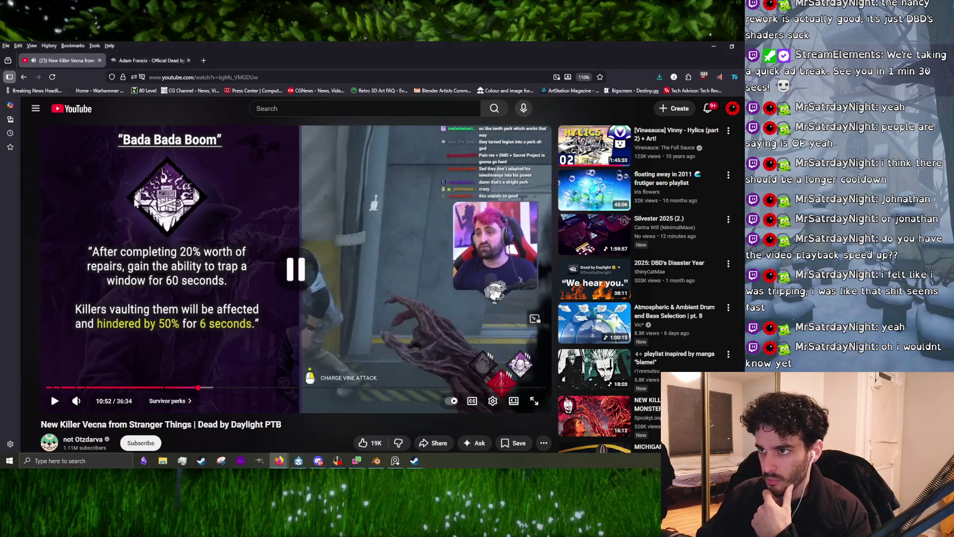
{"action": "left_click", "coordinate": [232, 314]}
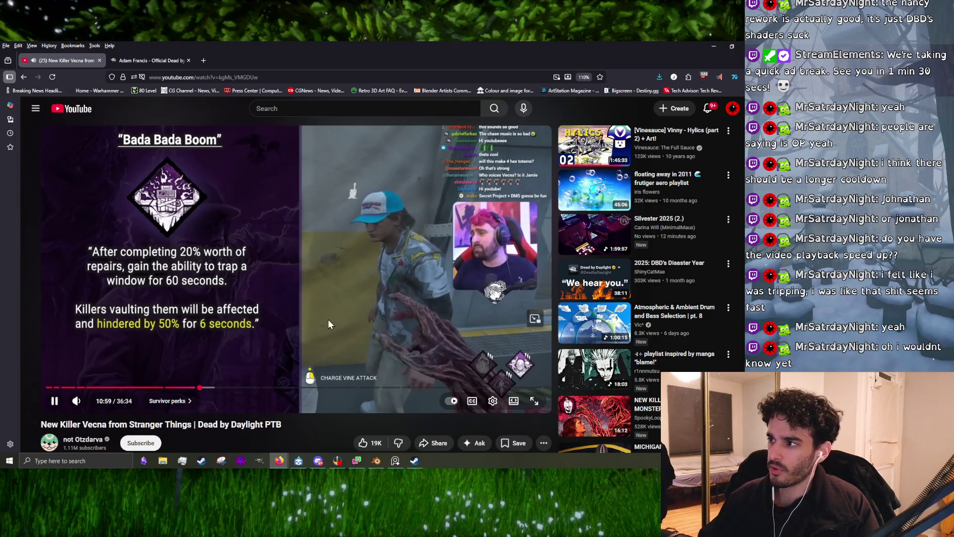
{"action": "scroll", "coordinate": [328, 319], "scroll_direction": "down", "scroll_amount": 10}
{"action": "scroll", "coordinate": [250, 340], "scroll_direction": "down", "scroll_amount": 10}
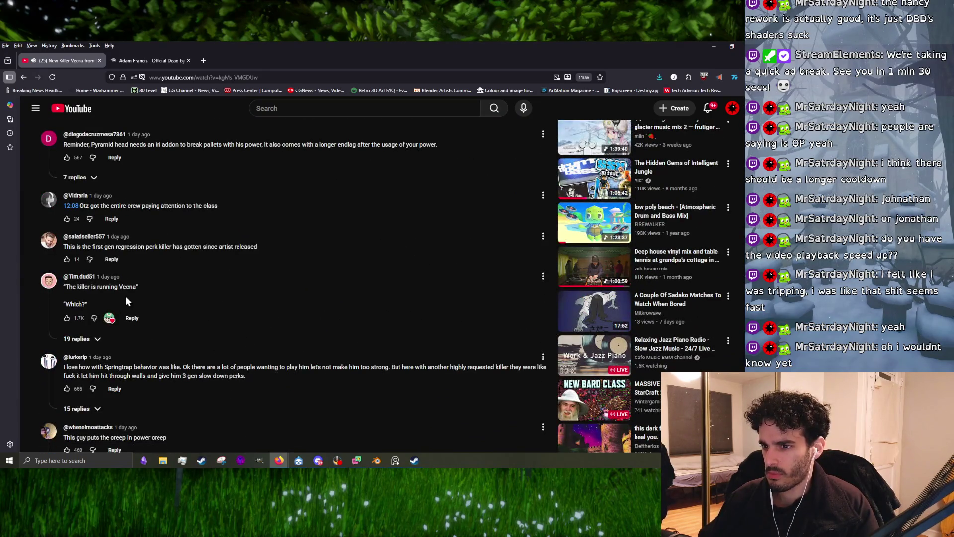
Pause the Vecna video at the top of the YouTube page
{"action": "scroll", "coordinate": [258, 399], "scroll_direction": "down", "scroll_amount": 5}
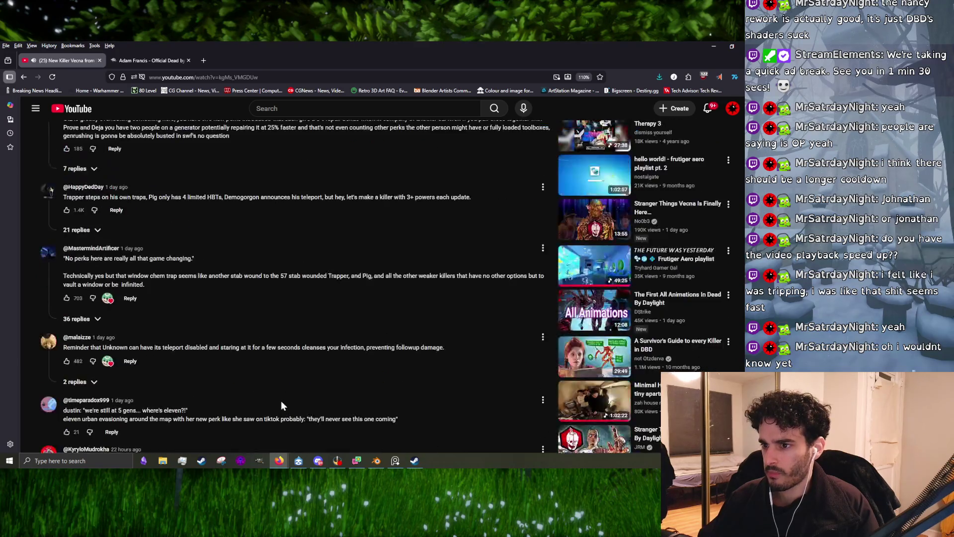
{"action": "scroll", "coordinate": [281, 401], "scroll_direction": "up", "scroll_amount": 20}
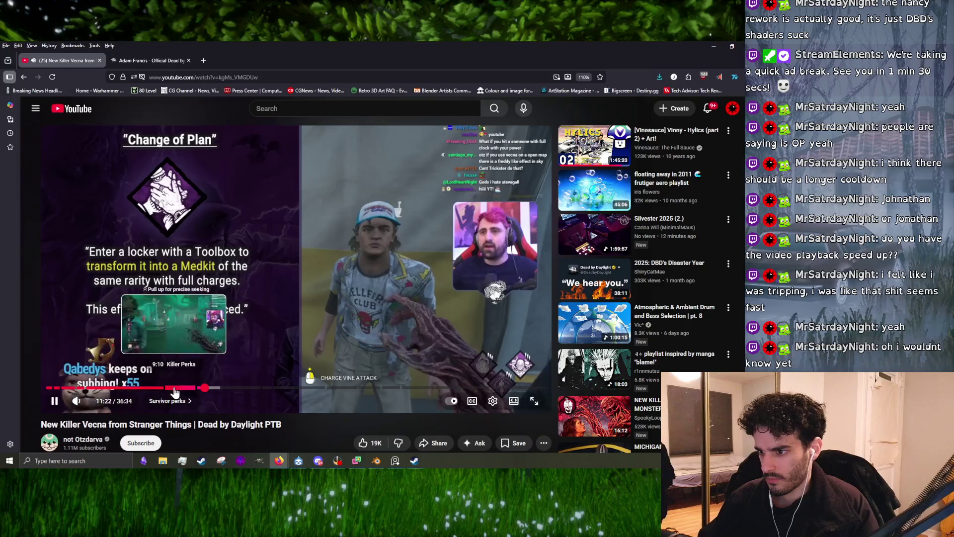
{"action": "left_click", "coordinate": [270, 377]}
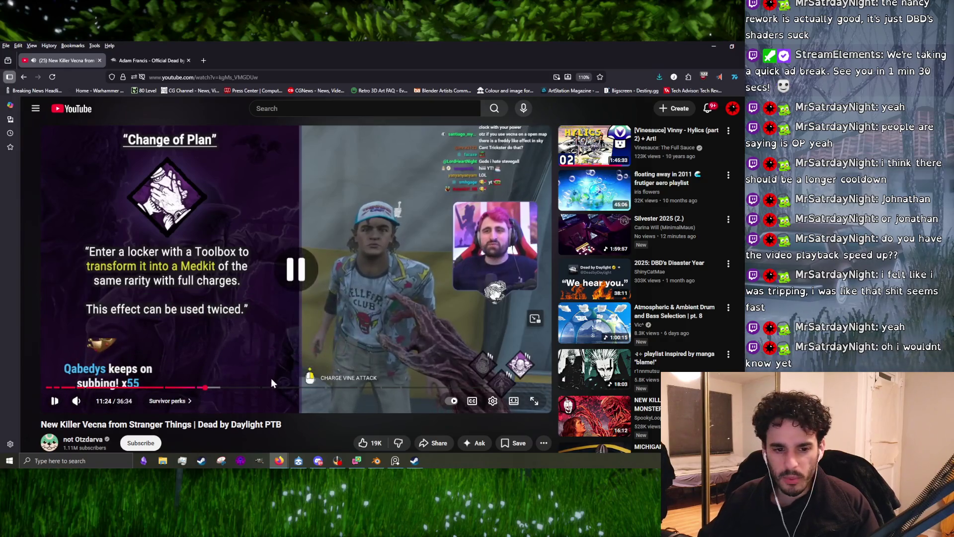
Read down through the comments, highlighting the number 3000, then scroll back to the player
{"action": "scroll", "coordinate": [282, 366], "scroll_direction": "down", "scroll_amount": 15}
{"action": "scroll", "coordinate": [180, 352], "scroll_direction": "down", "scroll_amount": 5}
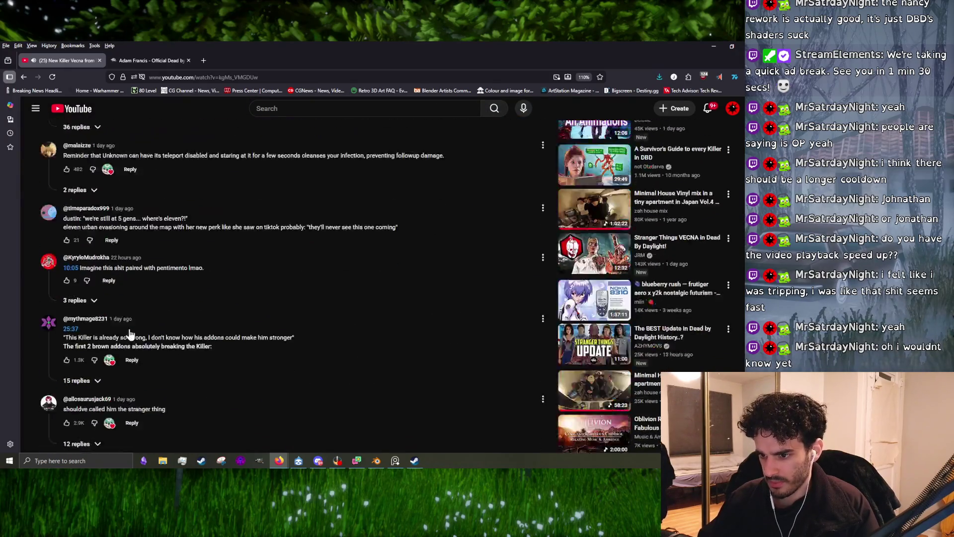
{"action": "scroll", "coordinate": [149, 390], "scroll_direction": "down", "scroll_amount": 9}
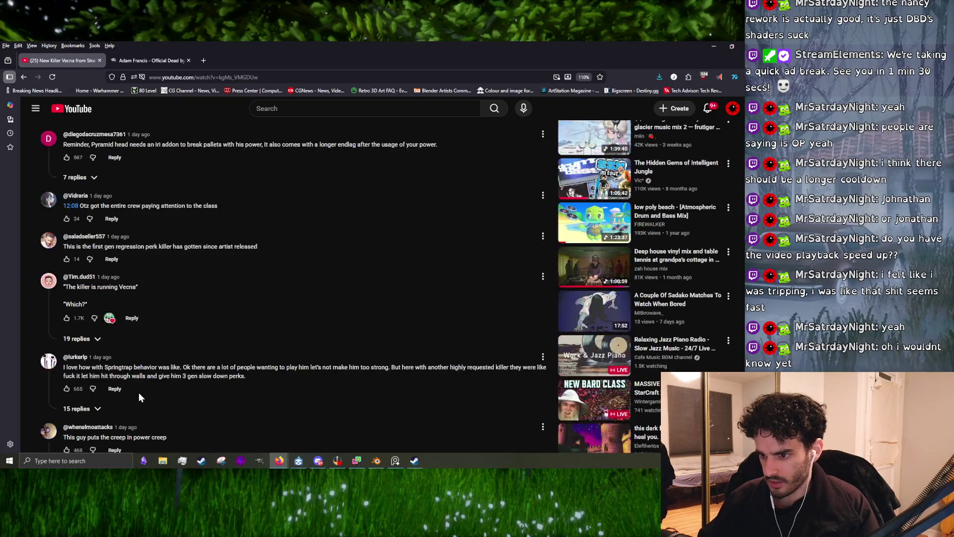
{"action": "scroll", "coordinate": [165, 414], "scroll_direction": "down", "scroll_amount": 3}
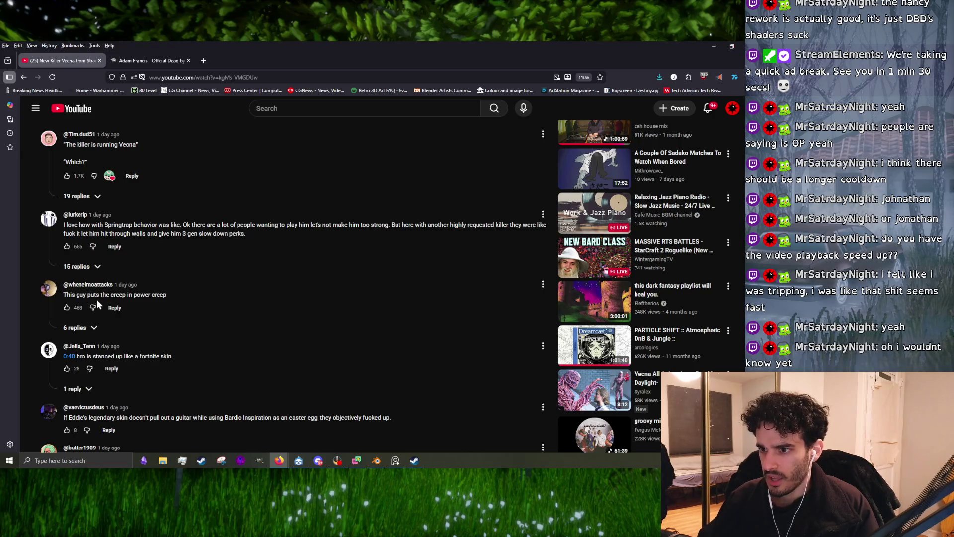
{"action": "left_click_drag", "start_coordinate": [97, 301], "coordinate": [145, 301]}
{"action": "left_click", "coordinate": [145, 301]}
{"action": "scroll", "coordinate": [230, 353], "scroll_direction": "down", "scroll_amount": 6}
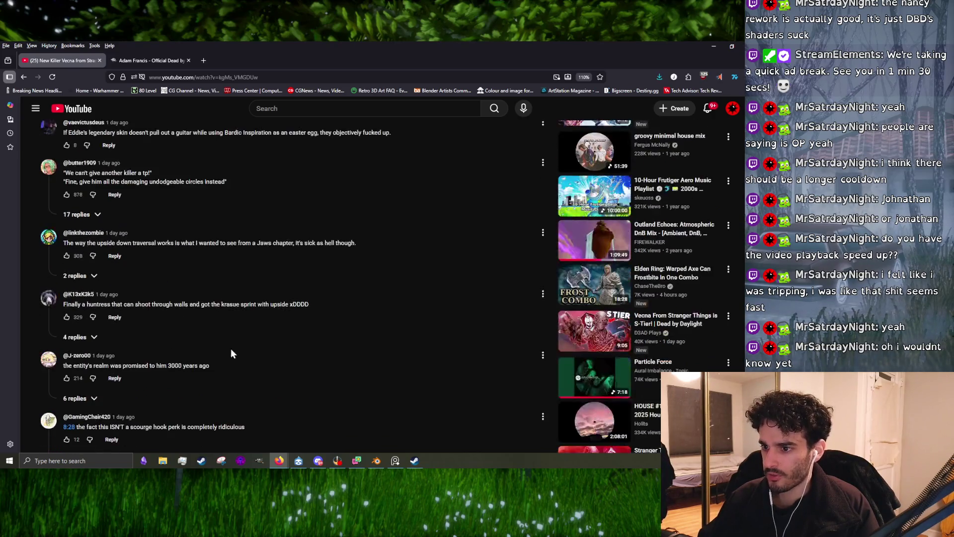
{"action": "scroll", "coordinate": [196, 374], "scroll_direction": "down", "scroll_amount": 1}
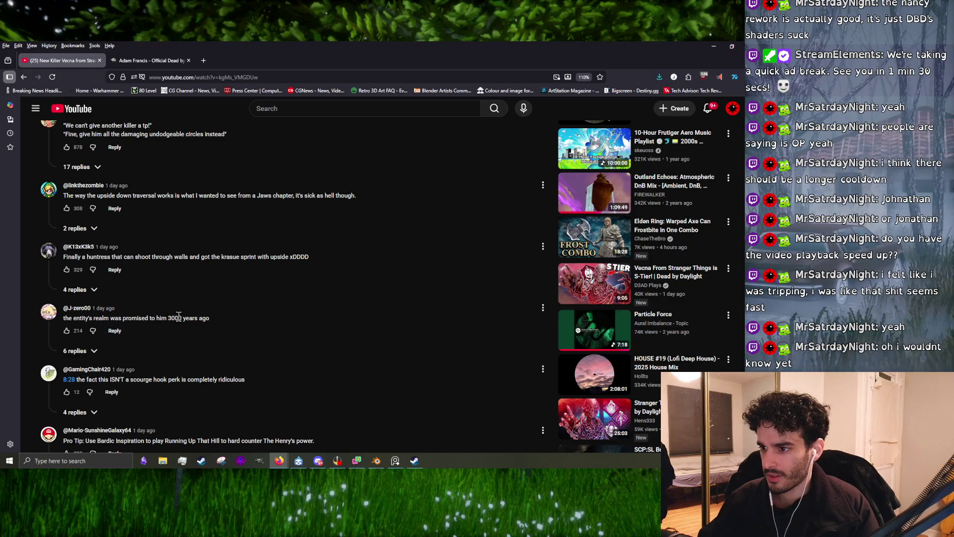
{"action": "left_click_drag", "start_coordinate": [167, 318], "coordinate": [185, 319]}
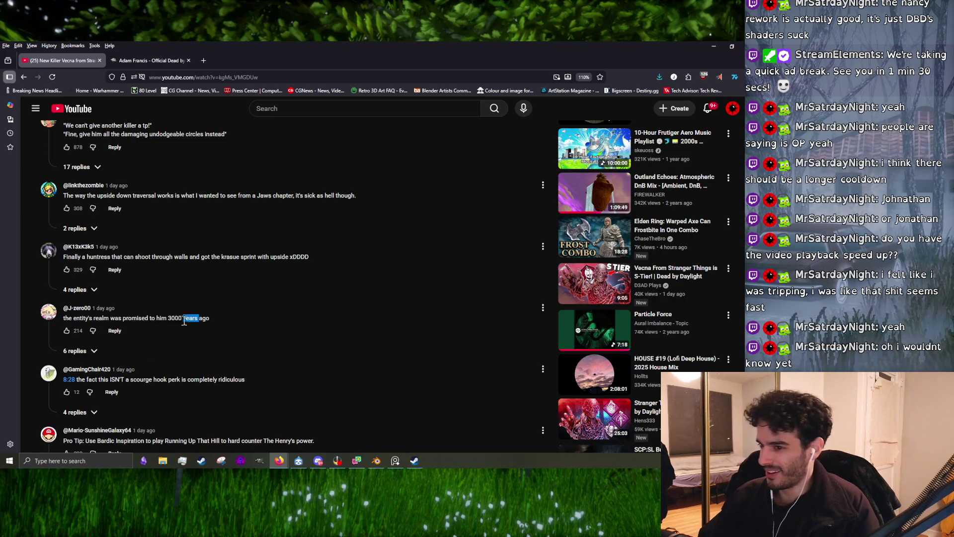
{"action": "scroll", "coordinate": [189, 370], "scroll_direction": "up", "scroll_amount": 20}
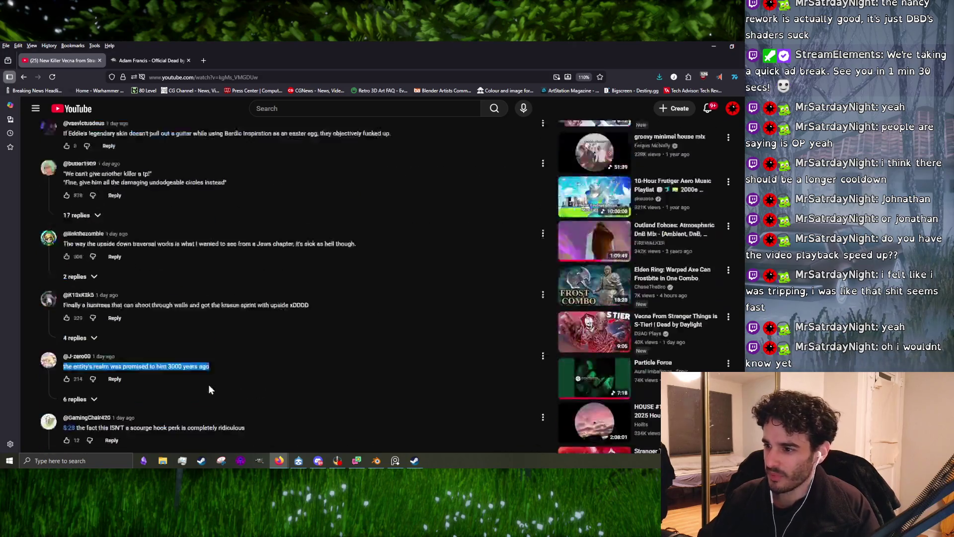
{"action": "scroll", "coordinate": [249, 439], "scroll_direction": "up", "scroll_amount": 10}
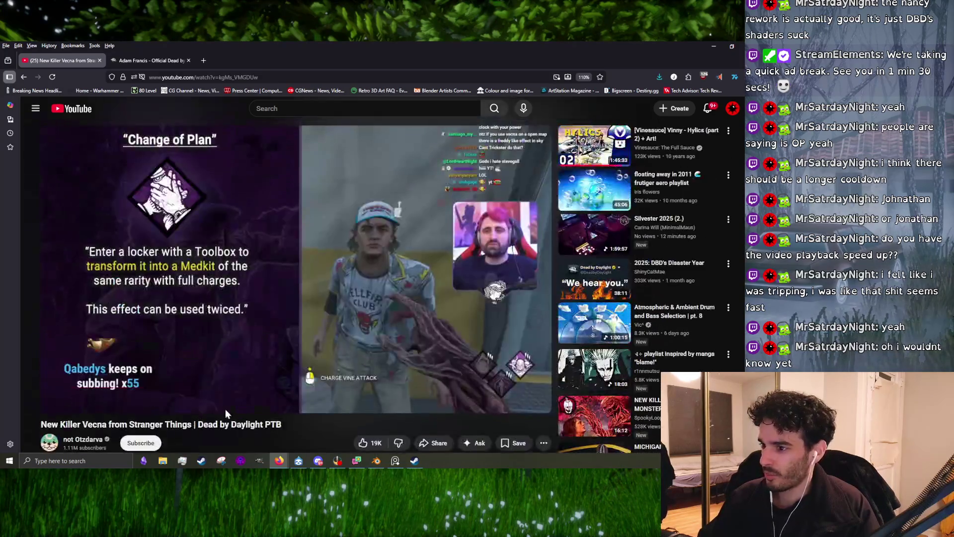
{"action": "left_click", "coordinate": [342, 359]}
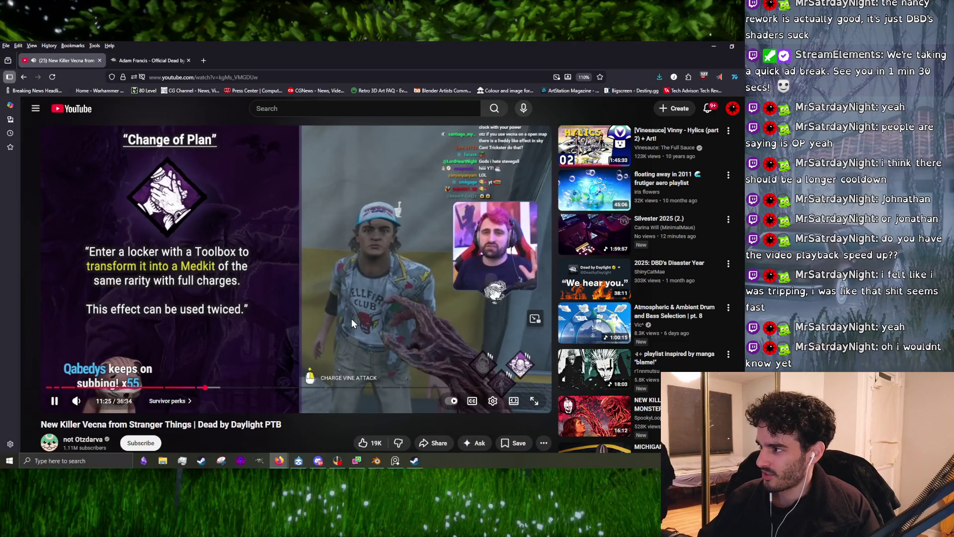
{"action": "left_click", "coordinate": [400, 283]}
{"action": "left_click", "coordinate": [389, 287]}
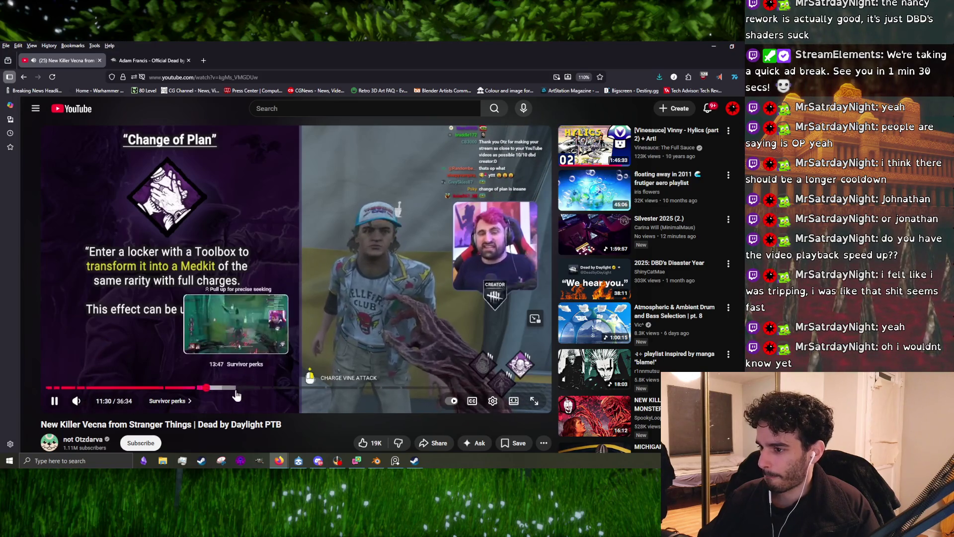
{"action": "left_click", "coordinate": [372, 306]}
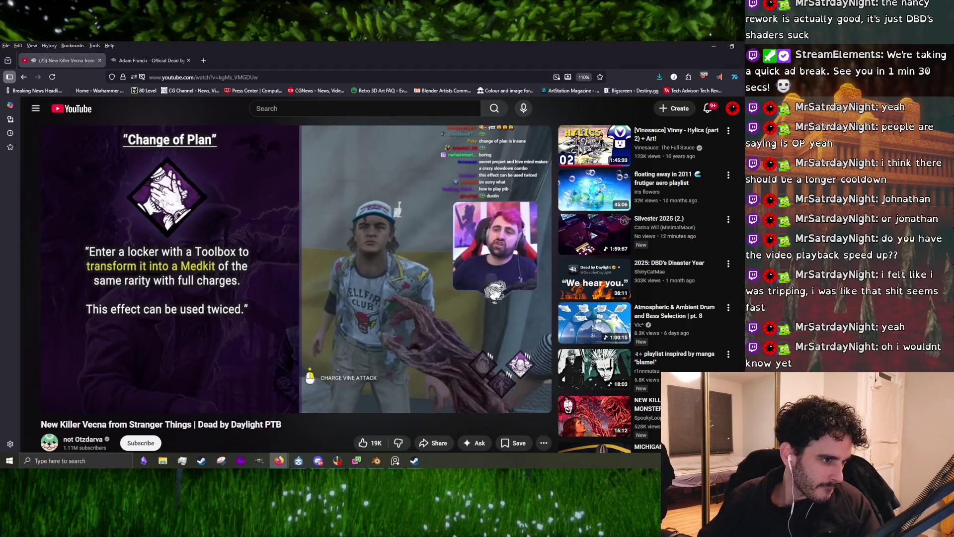
{"action": "left_click", "coordinate": [211, 266]}
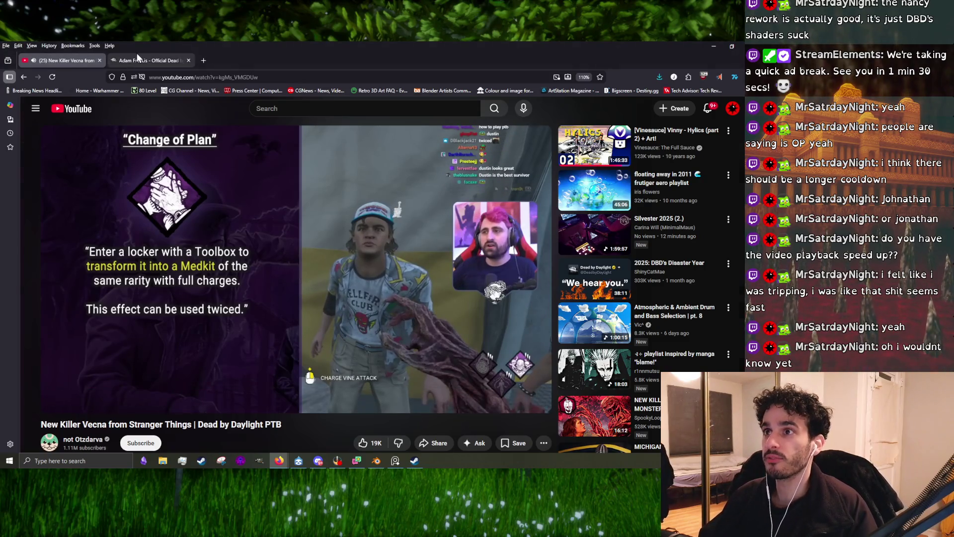
{"action": "left_click", "coordinate": [144, 60]}
{"action": "left_click", "coordinate": [59, 60]}
{"action": "scroll", "coordinate": [266, 326], "scroll_direction": "down", "scroll_amount": 15}
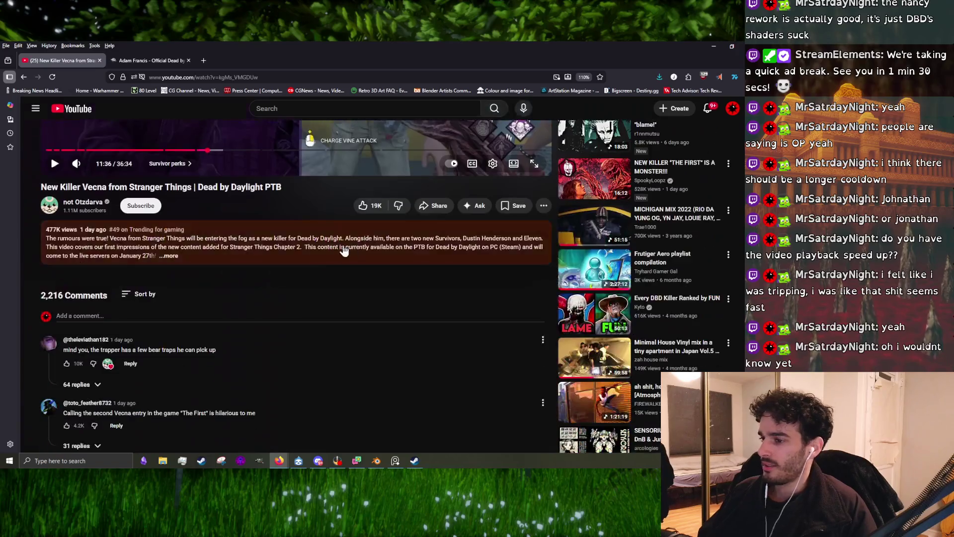
{"action": "scroll", "coordinate": [299, 332], "scroll_direction": "up", "scroll_amount": 15}
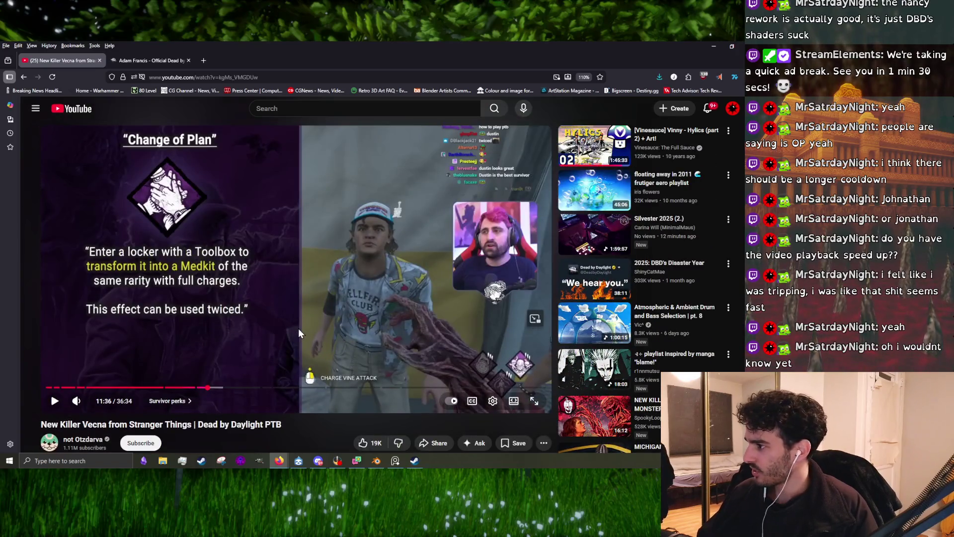
{"action": "scroll", "coordinate": [270, 341], "scroll_direction": "down", "scroll_amount": 10}
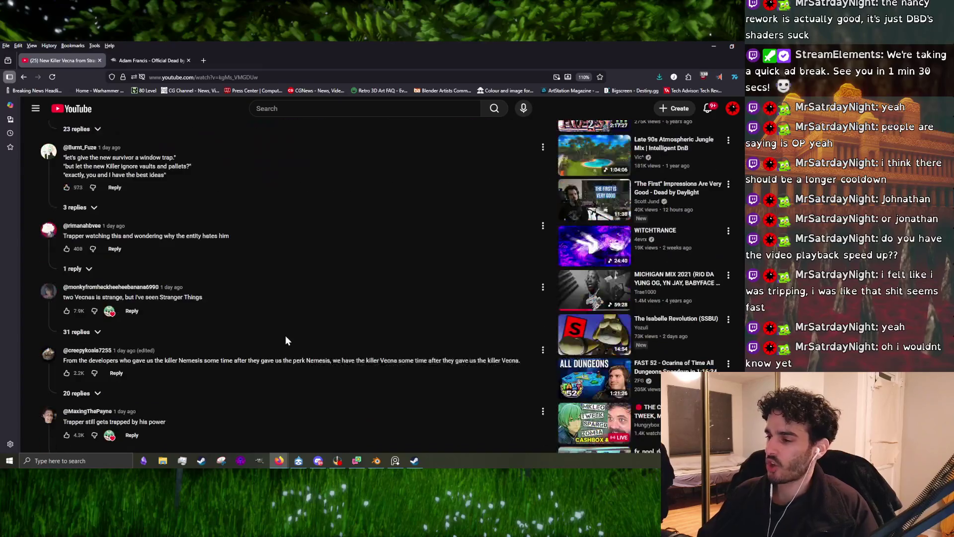
{"action": "scroll", "coordinate": [285, 335], "scroll_direction": "up", "scroll_amount": 10}
{"action": "scroll", "coordinate": [247, 348], "scroll_direction": "down", "scroll_amount": 10}
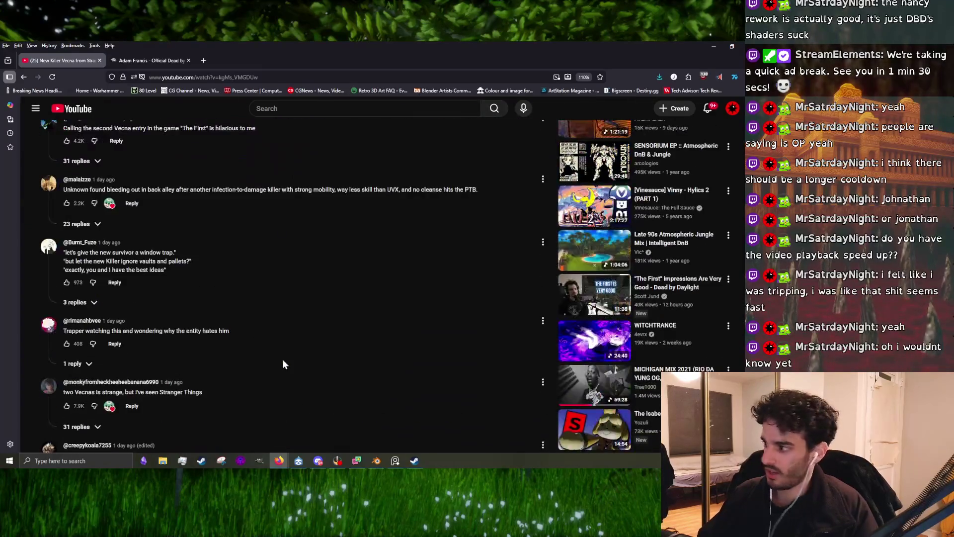
{"action": "scroll", "coordinate": [276, 358], "scroll_direction": "up", "scroll_amount": 10}
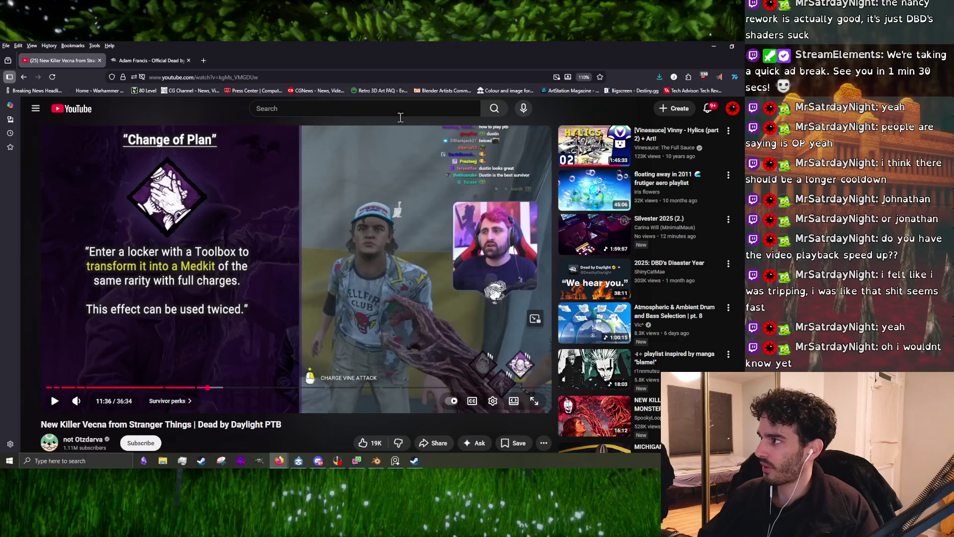
{"action": "scroll", "coordinate": [296, 335], "scroll_direction": "down", "scroll_amount": 10}
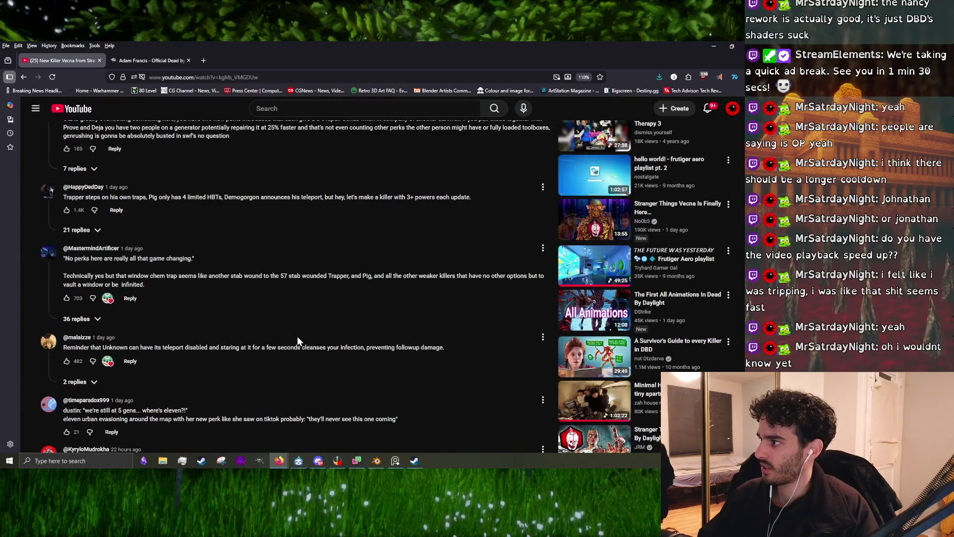
{"action": "scroll", "coordinate": [303, 330], "scroll_direction": "down", "scroll_amount": 3}
{"action": "scroll", "coordinate": [342, 344], "scroll_direction": "up", "scroll_amount": 6}
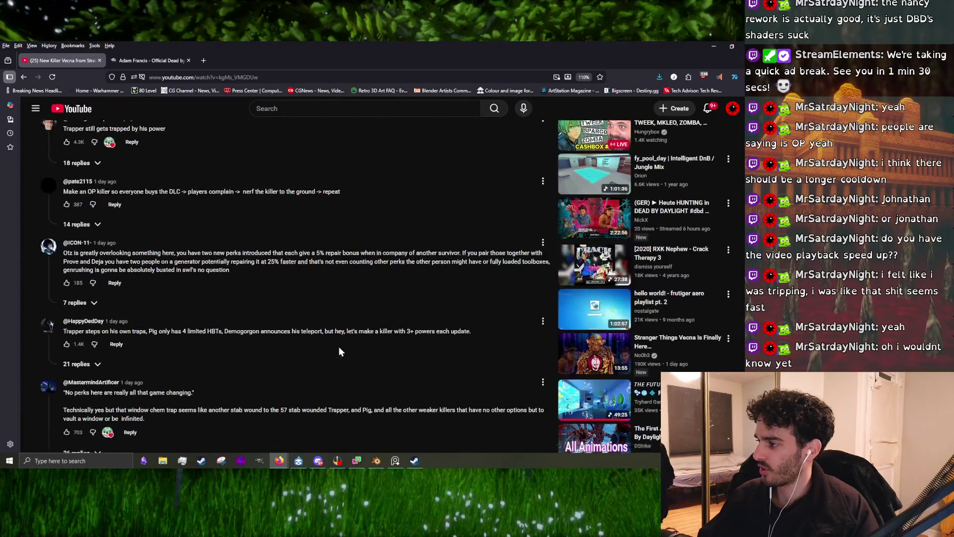
Resume the Vecna video and let it play to 11:47, the Teamwork: Full Circuit perk
{"action": "scroll", "coordinate": [337, 348], "scroll_direction": "down", "scroll_amount": 5}
{"action": "scroll", "coordinate": [338, 353], "scroll_direction": "down", "scroll_amount": 5}
{"action": "scroll", "coordinate": [340, 352], "scroll_direction": "up", "scroll_amount": 15}
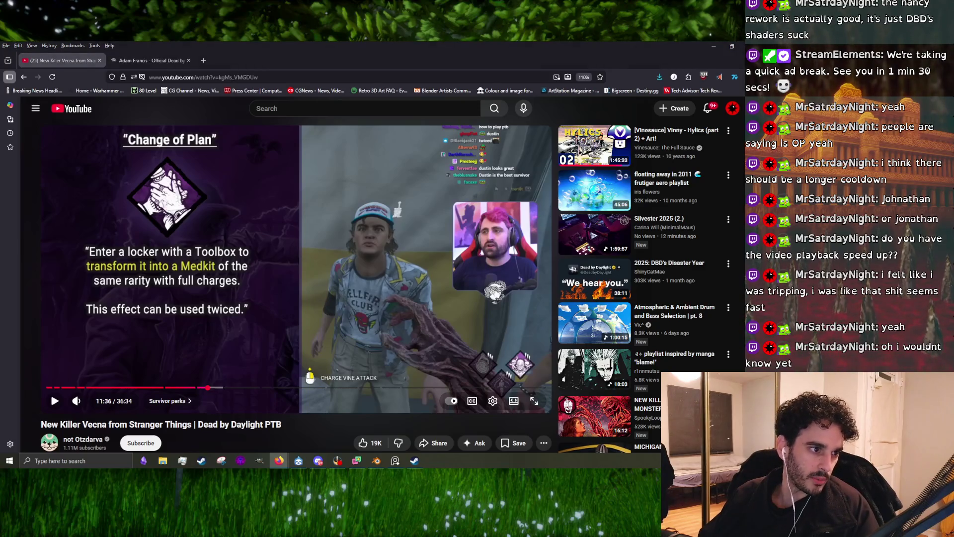
{"action": "scroll", "coordinate": [282, 268], "scroll_direction": "down", "scroll_amount": 10}
{"action": "scroll", "coordinate": [278, 263], "scroll_direction": "up", "scroll_amount": 10}
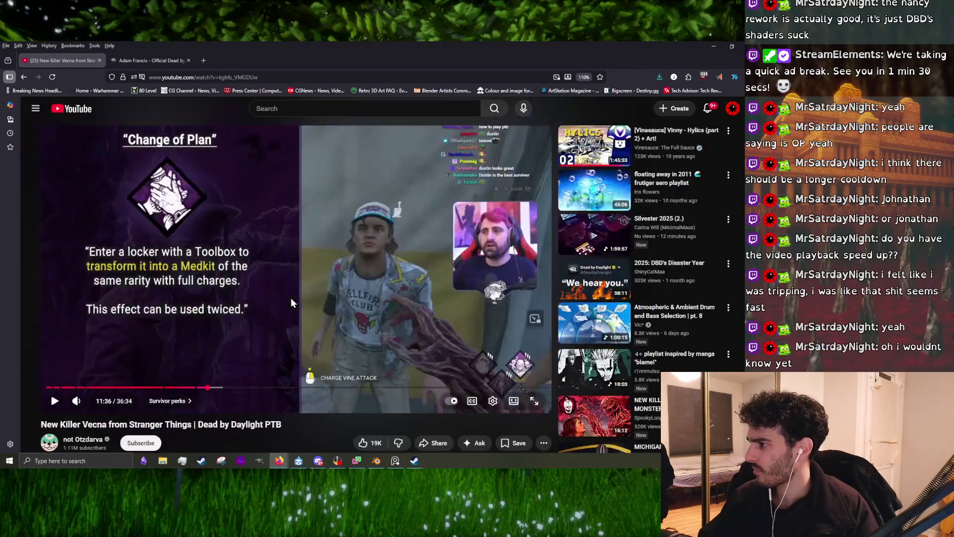
{"action": "left_click", "coordinate": [359, 374]}
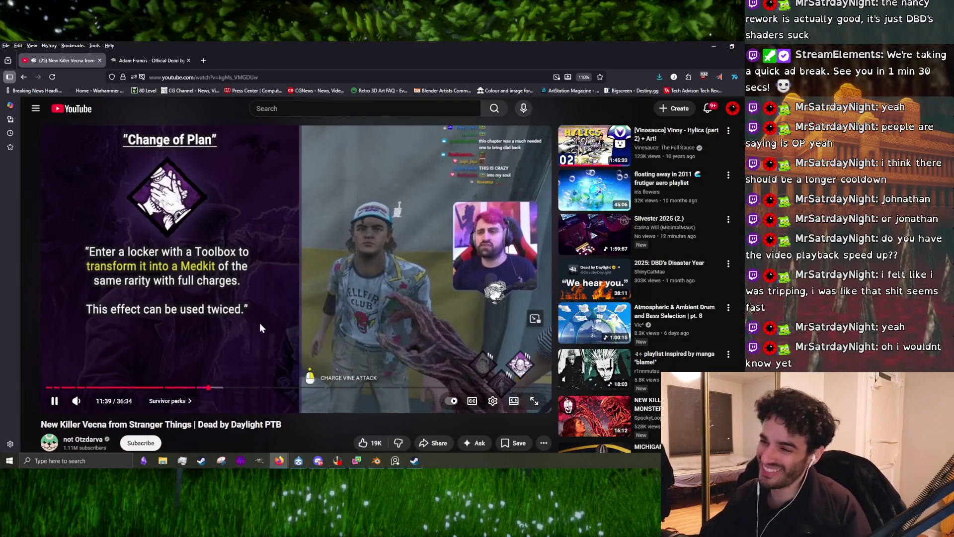
{"action": "left_click", "coordinate": [360, 358]}
{"action": "scroll", "coordinate": [269, 335], "scroll_direction": "down", "scroll_amount": 5}
{"action": "scroll", "coordinate": [330, 392], "scroll_direction": "up", "scroll_amount": 5}
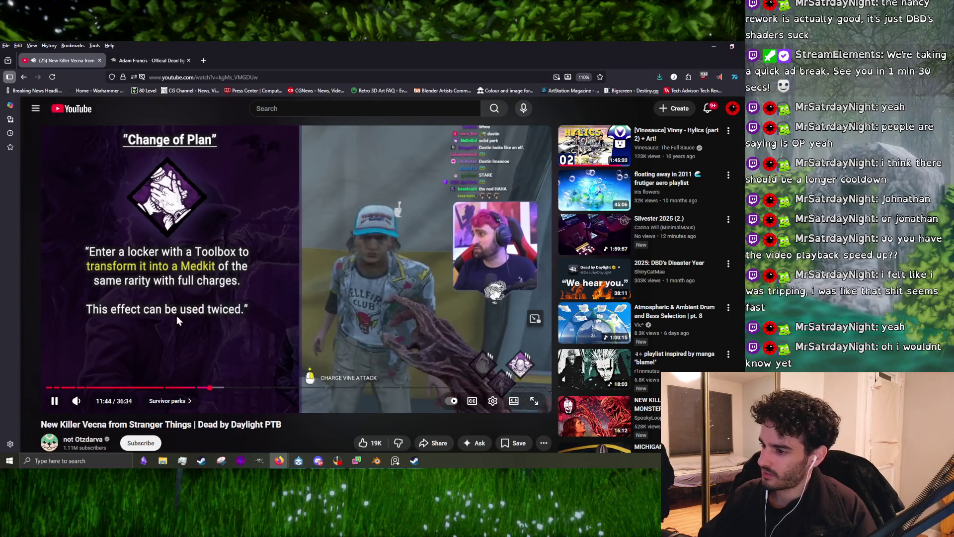
{"action": "left_click", "coordinate": [182, 253]}
{"action": "left_click", "coordinate": [183, 254]}
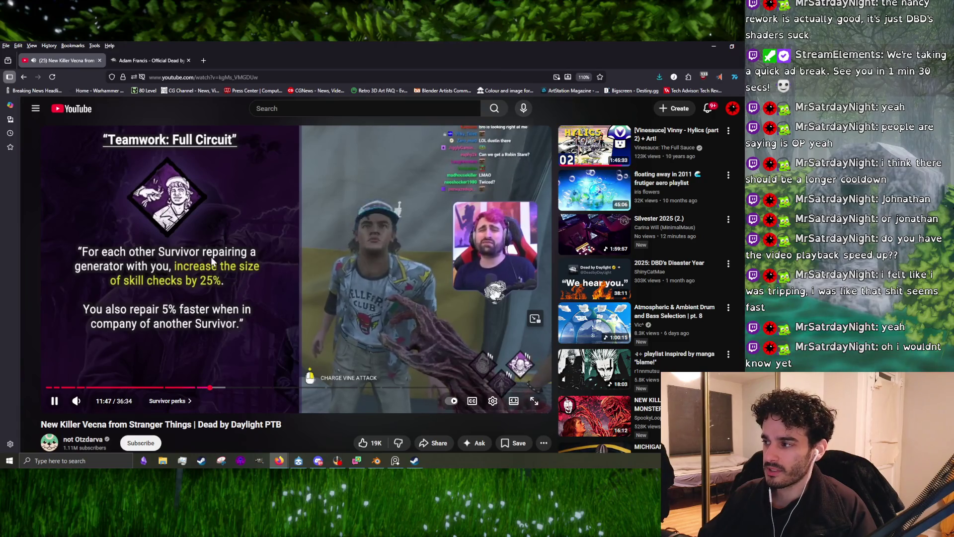
Pause and resume the video around 11:49 during the Teamwork: Full Circuit perk
{"action": "left_click", "coordinate": [250, 318]}
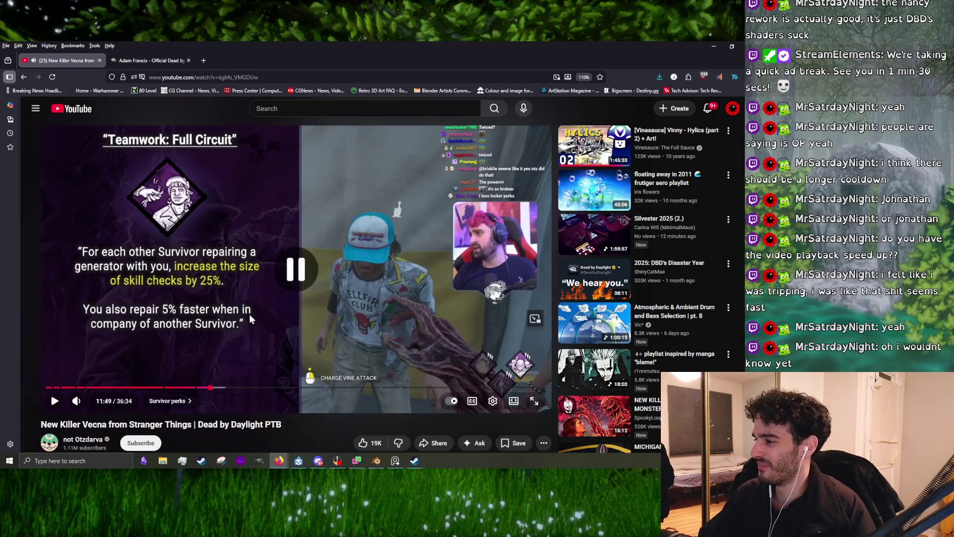
{"action": "scroll", "coordinate": [366, 269], "scroll_direction": "down", "scroll_amount": 6}
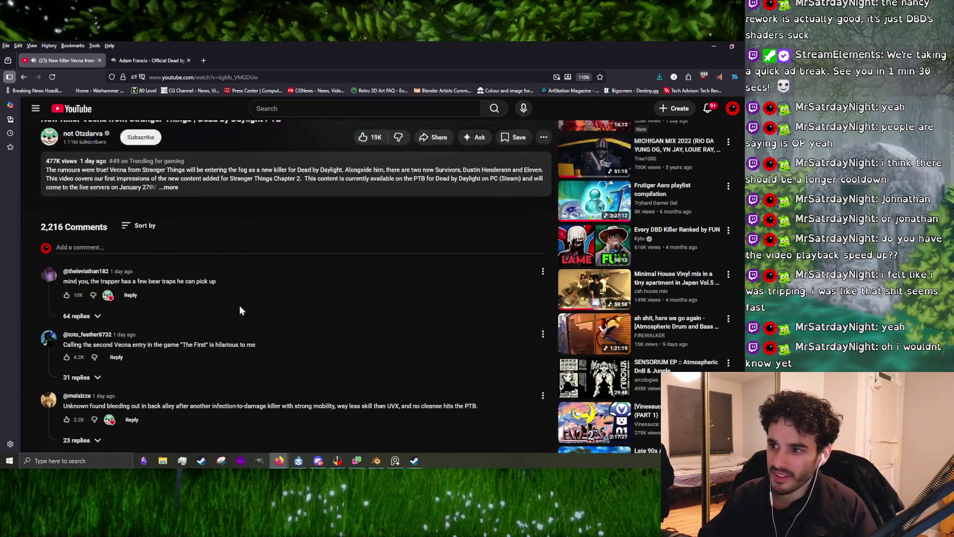
{"action": "scroll", "coordinate": [239, 305], "scroll_direction": "up", "scroll_amount": 6}
{"action": "left_click", "coordinate": [156, 274]}
{"action": "left_click", "coordinate": [215, 281]}
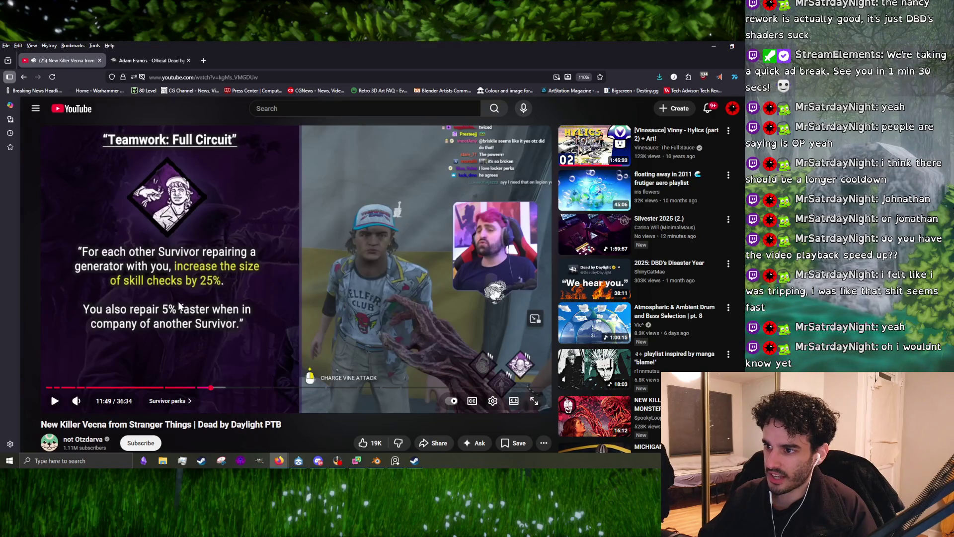
{"action": "left_click", "coordinate": [245, 321]}
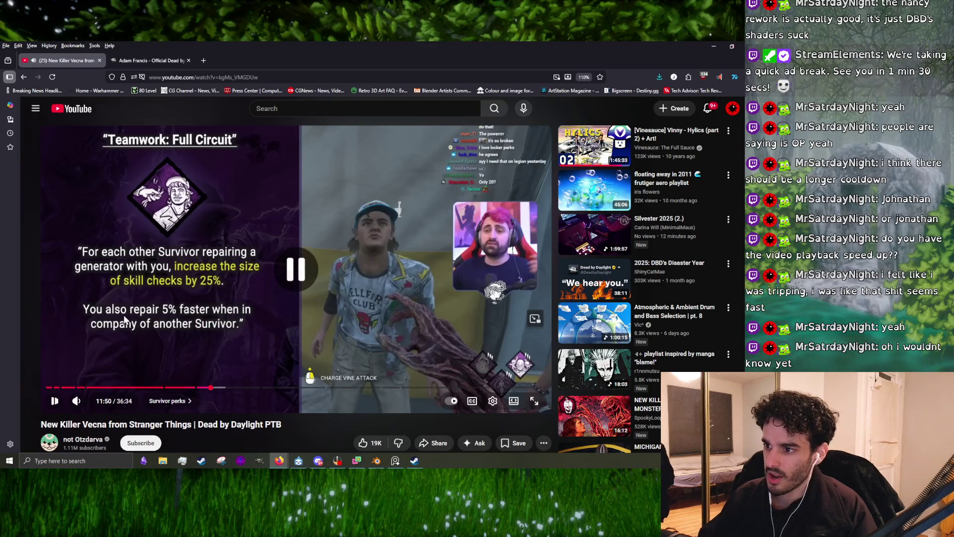
Watch past 12:05, leave the video paused at 12:12, and switch to the Adam Francis wiki tab
{"action": "left_click", "coordinate": [195, 352]}
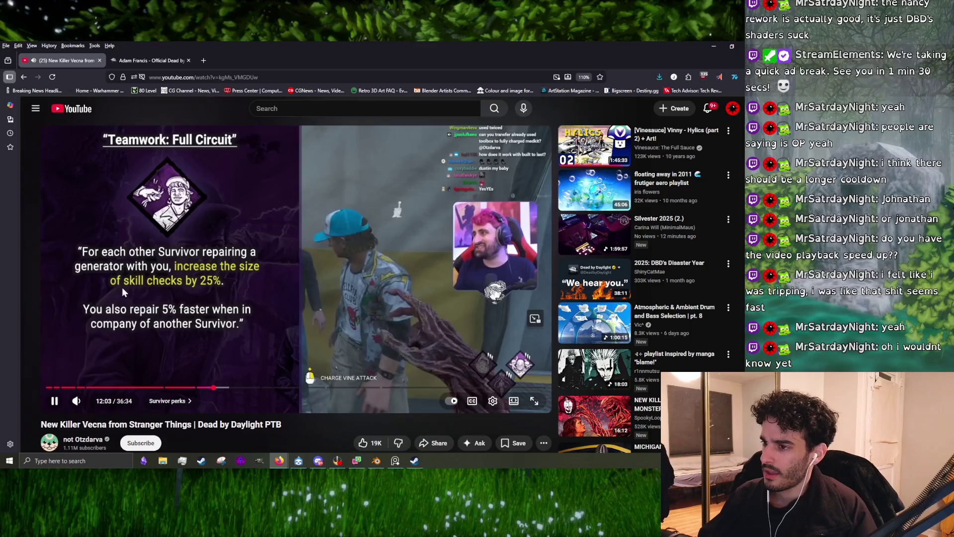
{"action": "left_click", "coordinate": [206, 289]}
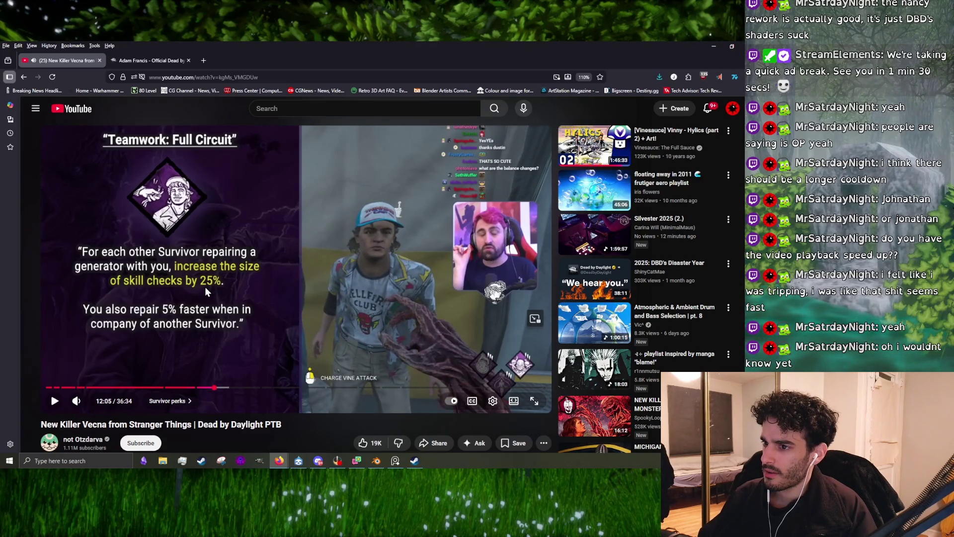
{"action": "left_click", "coordinate": [205, 289]}
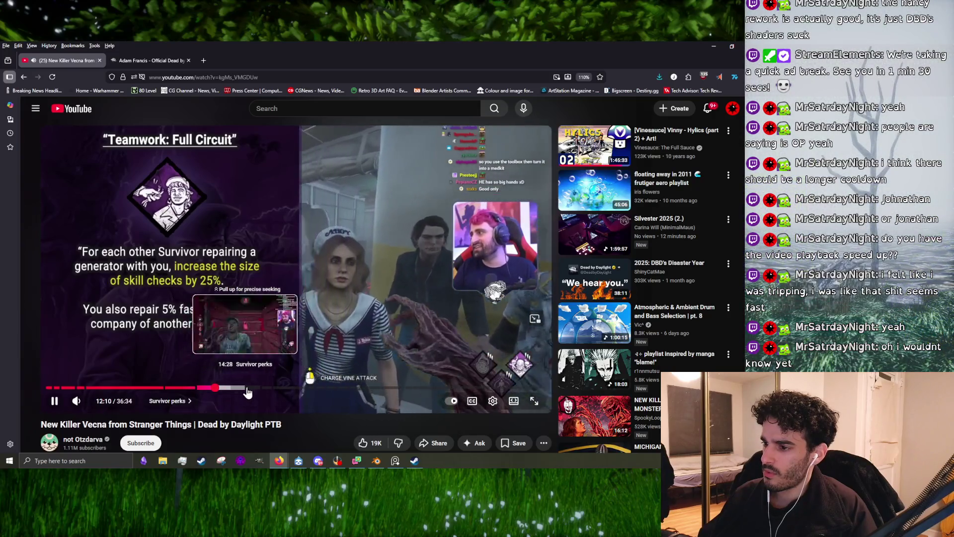
{"action": "left_click", "coordinate": [276, 393]}
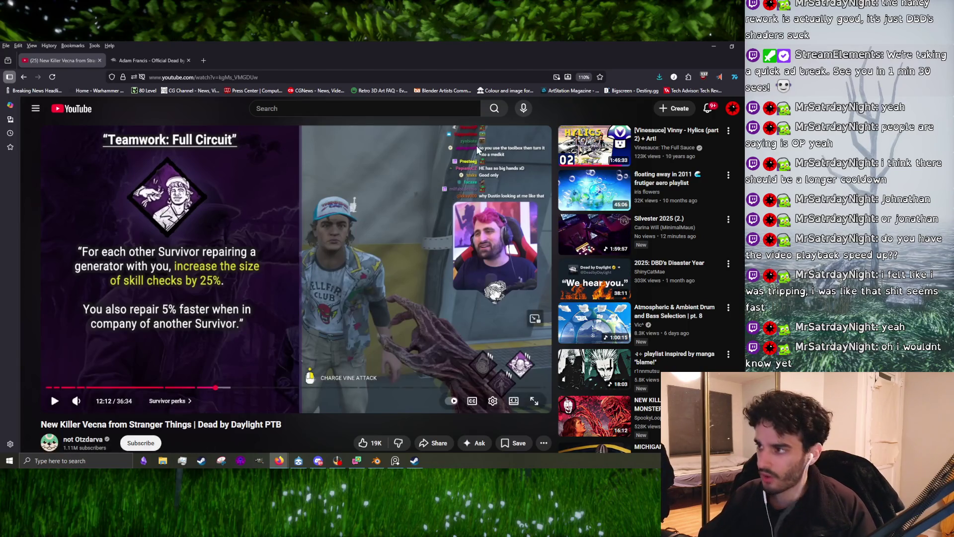
{"action": "left_click", "coordinate": [152, 60]}
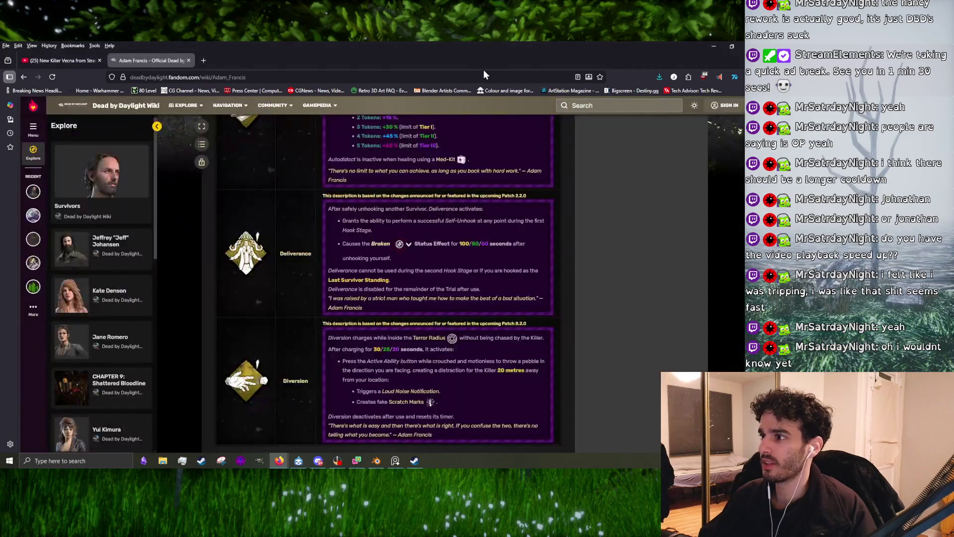
Open Jeff Johansen's wiki page and scroll to his Aftercare, Breakdown and Distortion perks
{"action": "scroll", "coordinate": [286, 292], "scroll_direction": "up", "scroll_amount": 10}
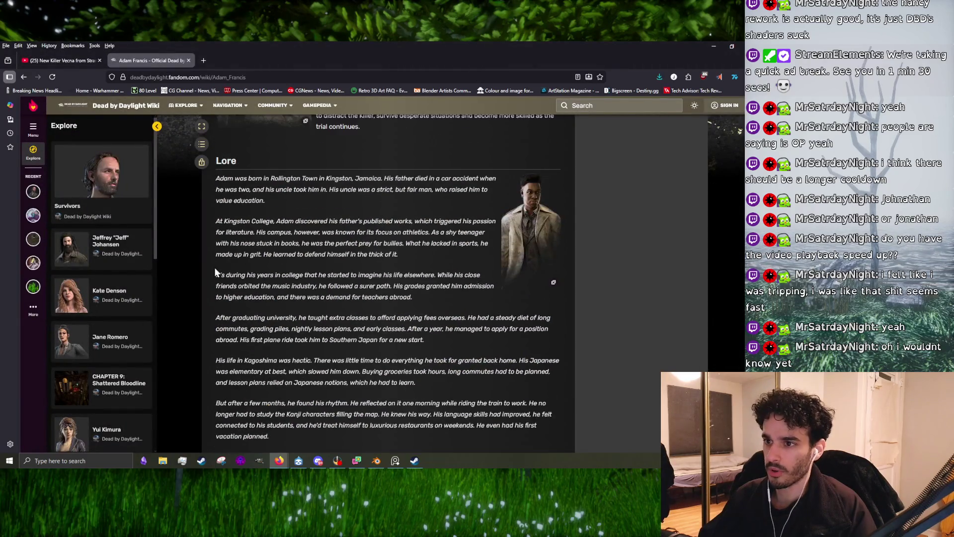
{"action": "left_click", "coordinate": [87, 263]}
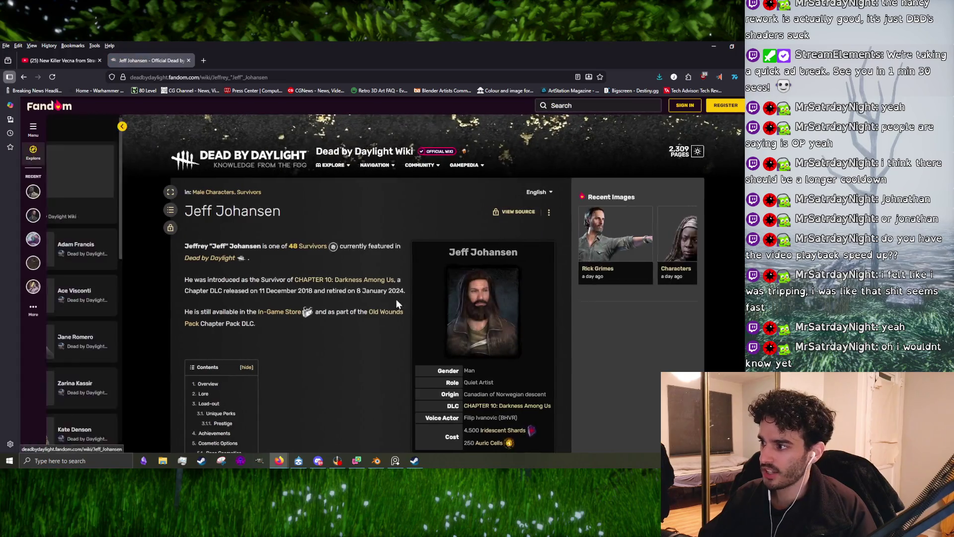
{"action": "scroll", "coordinate": [370, 302], "scroll_direction": "down", "scroll_amount": 10}
{"action": "scroll", "coordinate": [358, 306], "scroll_direction": "up", "scroll_amount": 15}
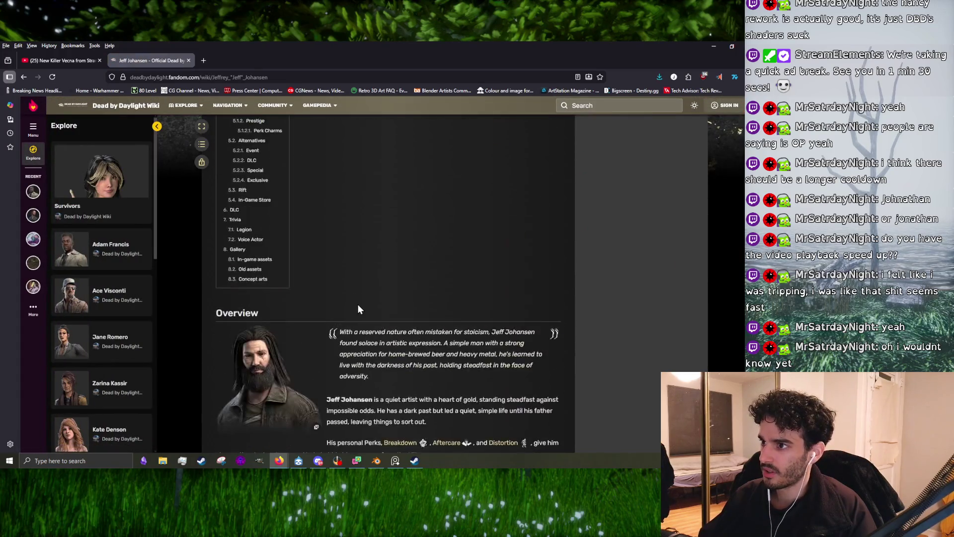
{"action": "scroll", "coordinate": [356, 305], "scroll_direction": "down", "scroll_amount": 20}
{"action": "scroll", "coordinate": [347, 305], "scroll_direction": "down", "scroll_amount": 10}
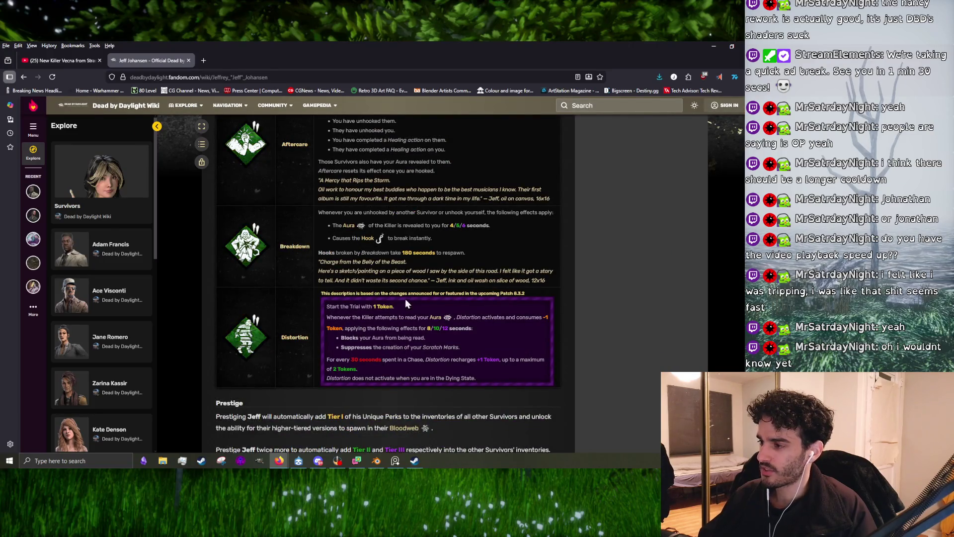
{"action": "scroll", "coordinate": [405, 301], "scroll_direction": "up", "scroll_amount": 2}
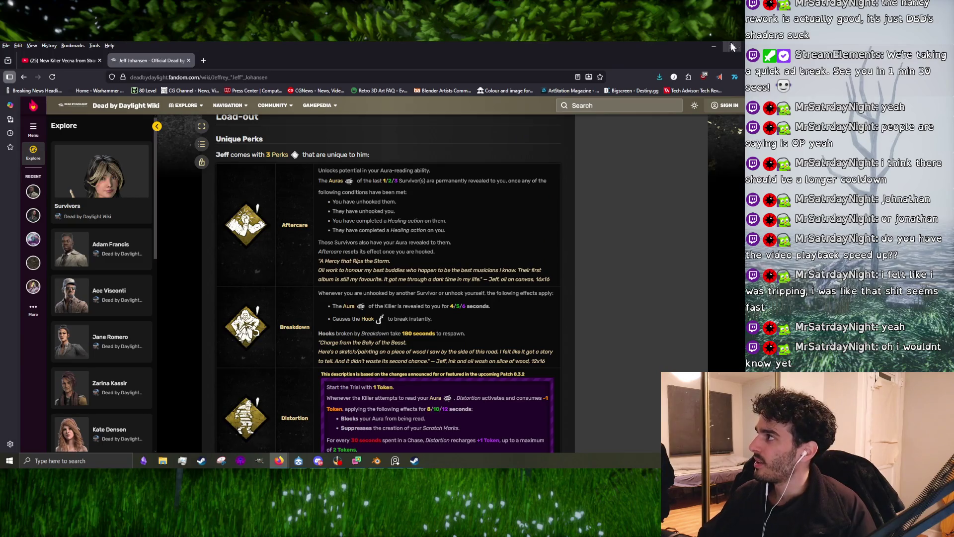
{"action": "key", "text": "alt+Tab"}
Nudge vertices on the hand and arm into better positions
{"action": "scroll", "coordinate": [477, 232], "scroll_direction": "down", "scroll_amount": 3}
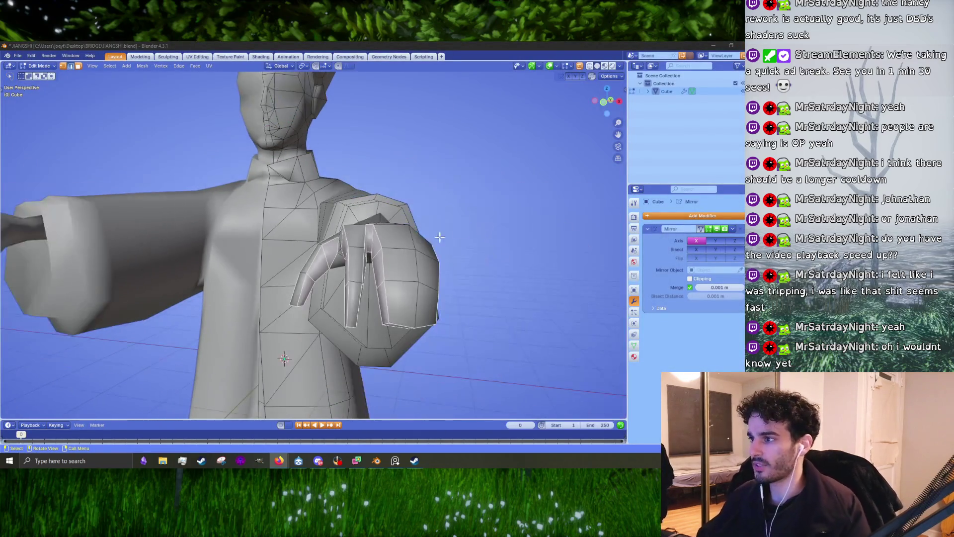
{"action": "scroll", "coordinate": [448, 233], "scroll_direction": "up", "scroll_amount": 3}
{"action": "mouse_move", "coordinate": [447, 234]}
{"action": "middle_mouse_down"}
{"action": "mouse_move", "coordinate": [308, 246]}
{"action": "mouse_move", "coordinate": [351, 255]}
{"action": "mouse_move", "coordinate": [326, 258]}
{"action": "mouse_move", "coordinate": [367, 193]}
{"action": "mouse_move", "coordinate": [362, 222]}
{"action": "mouse_move", "coordinate": [315, 287]}
{"action": "mouse_move", "coordinate": [312, 261]}
{"action": "mouse_move", "coordinate": [379, 259]}
{"action": "mouse_move", "coordinate": [349, 273]}
{"action": "mouse_move", "coordinate": [307, 219]}
{"action": "mouse_move", "coordinate": [379, 230]}
{"action": "mouse_move", "coordinate": [451, 259]}
{"action": "middle_mouse_up"}
{"action": "left_click", "coordinate": [363, 222]}
{"action": "key", "text": "g"}
{"action": "left_click", "coordinate": [341, 266]}
{"action": "scroll", "coordinate": [341, 267], "scroll_direction": "up", "scroll_amount": 3}
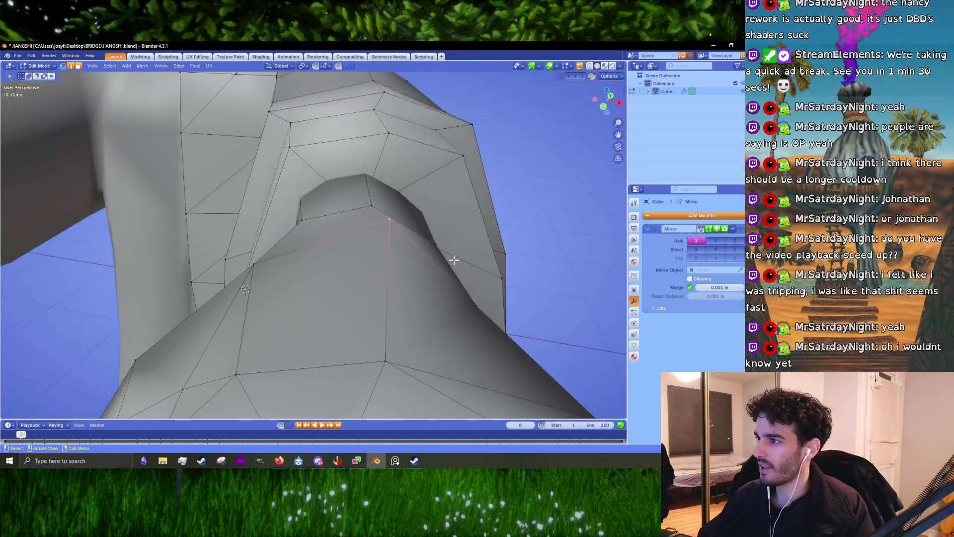
{"action": "key", "text": "h"}
{"action": "key", "text": "ctrl+z"}
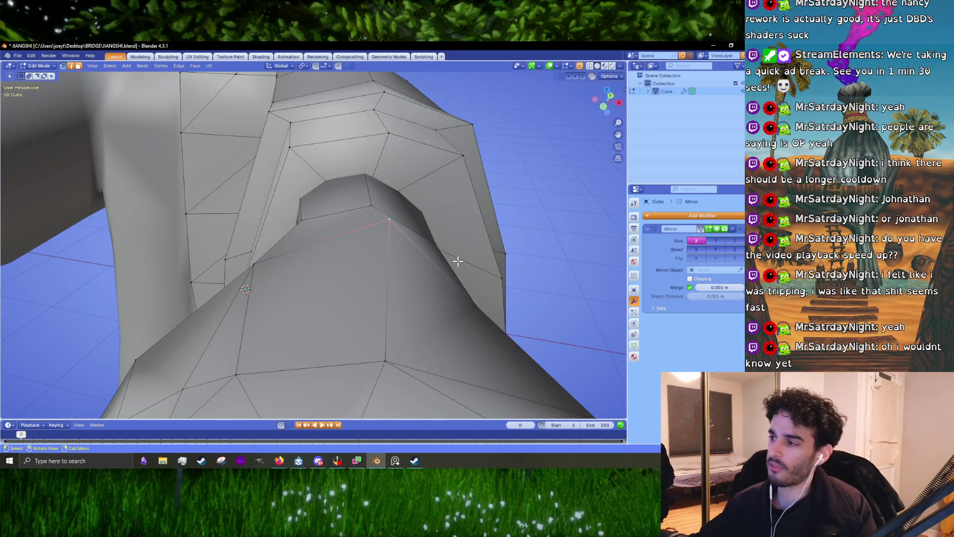
{"action": "key", "text": "g"}
{"action": "left_click", "coordinate": [427, 266]}
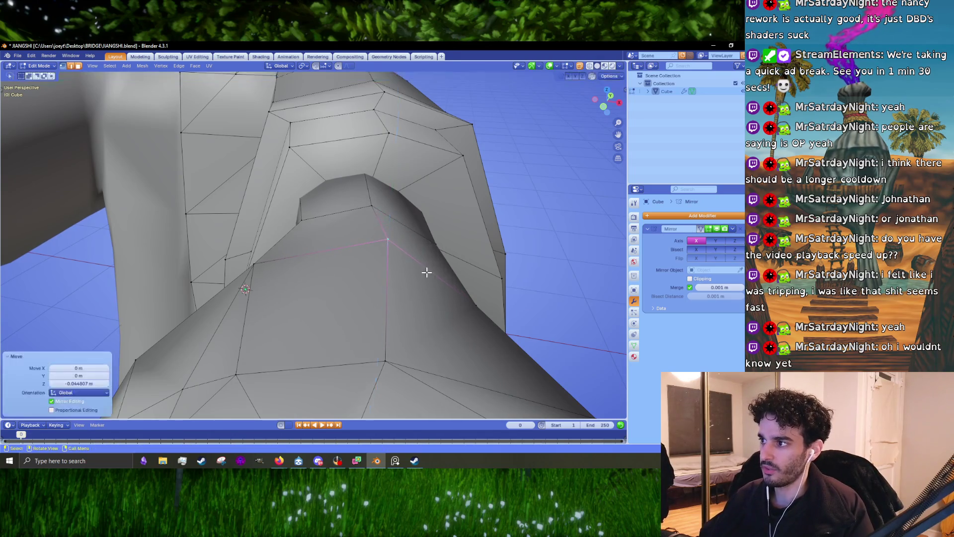
{"action": "mouse_move", "coordinate": [425, 270]}
{"action": "middle_mouse_down"}
{"action": "mouse_move", "coordinate": [395, 260]}
{"action": "mouse_move", "coordinate": [385, 234]}
{"action": "mouse_move", "coordinate": [398, 224]}
{"action": "mouse_move", "coordinate": [368, 226]}
{"action": "mouse_move", "coordinate": [398, 239]}
{"action": "mouse_move", "coordinate": [476, 228]}
{"action": "mouse_move", "coordinate": [375, 219]}
{"action": "middle_mouse_up"}
{"action": "scroll", "coordinate": [376, 258], "scroll_direction": "up", "scroll_amount": 5}
In X-ray view, shift the sleeve-edge vertices at the arm joint
{"action": "key", "text": "ctrl+r"}
{"action": "key", "text": "Escape"}
{"action": "left_click", "coordinate": [580, 66]}
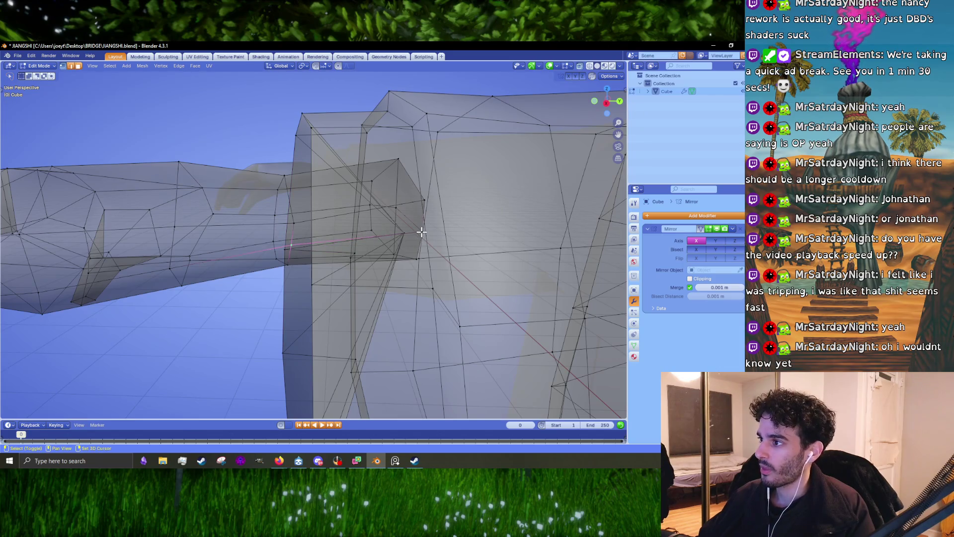
{"action": "mouse_move", "coordinate": [421, 232]}
{"action": "middle_mouse_down"}
{"action": "mouse_move", "coordinate": [412, 252]}
{"action": "mouse_move", "coordinate": [371, 234]}
{"action": "middle_mouse_up"}
{"action": "key", "text": "g"}
{"action": "left_click", "coordinate": [419, 255]}
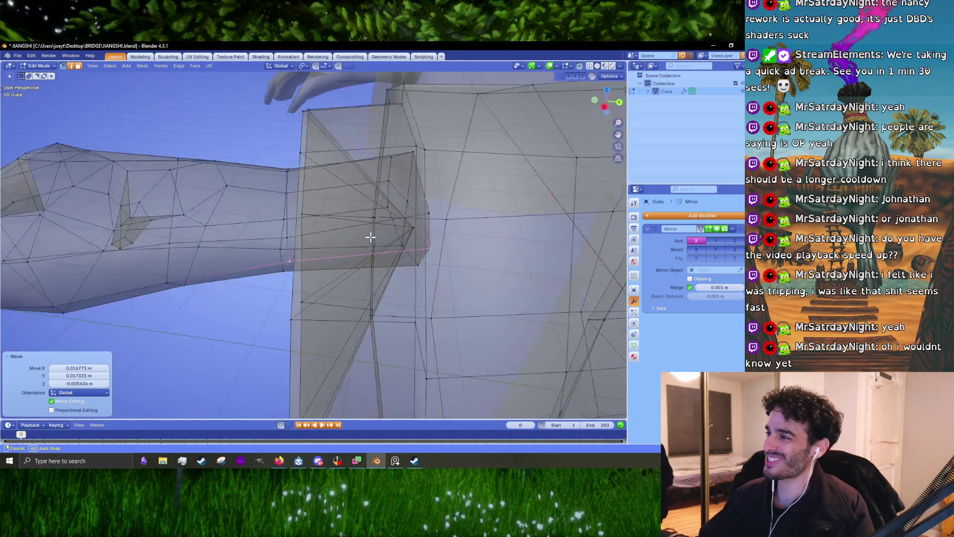
{"action": "left_click", "coordinate": [580, 66]}
{"action": "mouse_move", "coordinate": [423, 249]}
{"action": "middle_mouse_down"}
{"action": "mouse_move", "coordinate": [392, 252]}
{"action": "mouse_move", "coordinate": [436, 264]}
{"action": "mouse_move", "coordinate": [409, 260]}
{"action": "mouse_move", "coordinate": [423, 263]}
{"action": "middle_mouse_up"}
{"action": "key", "text": "g"}
{"action": "left_click", "coordinate": [424, 263]}
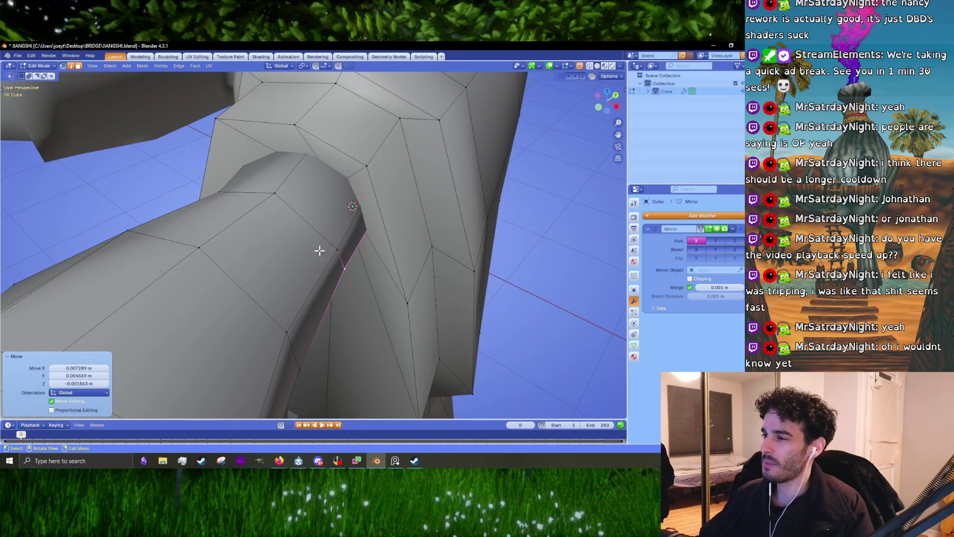
{"action": "mouse_move", "coordinate": [319, 249]}
{"action": "middle_mouse_down"}
{"action": "mouse_move", "coordinate": [316, 212]}
{"action": "mouse_move", "coordinate": [249, 294]}
{"action": "middle_mouse_up"}
Select the faces under the sleeve cuff and move them along Z
{"action": "left_click", "coordinate": [262, 297]}
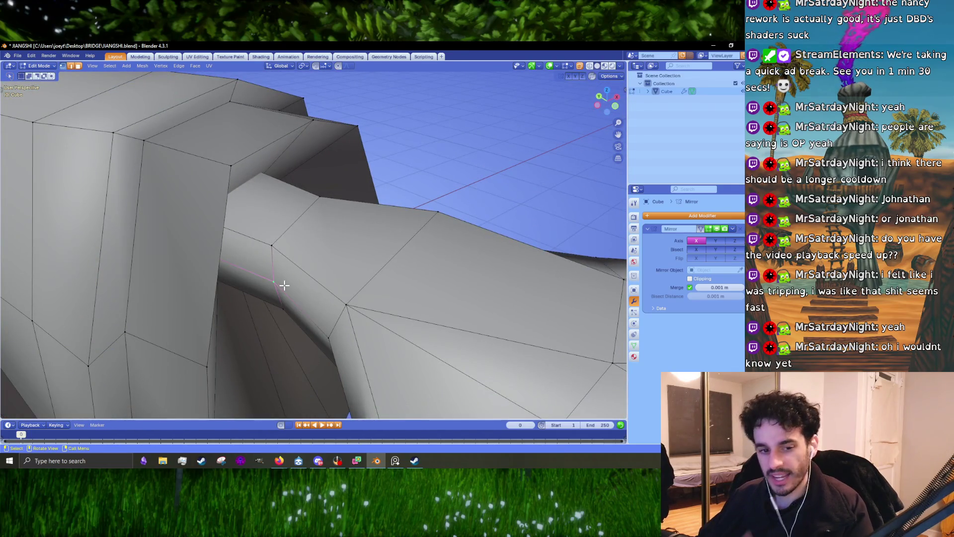
{"action": "mouse_move", "coordinate": [426, 280]}
{"action": "middle_mouse_down"}
{"action": "mouse_move", "coordinate": [454, 283]}
{"action": "mouse_move", "coordinate": [401, 224]}
{"action": "mouse_move", "coordinate": [305, 268]}
{"action": "mouse_move", "coordinate": [400, 289]}
{"action": "middle_mouse_up"}
{"action": "left_click", "coordinate": [306, 268], "text": "shift"}
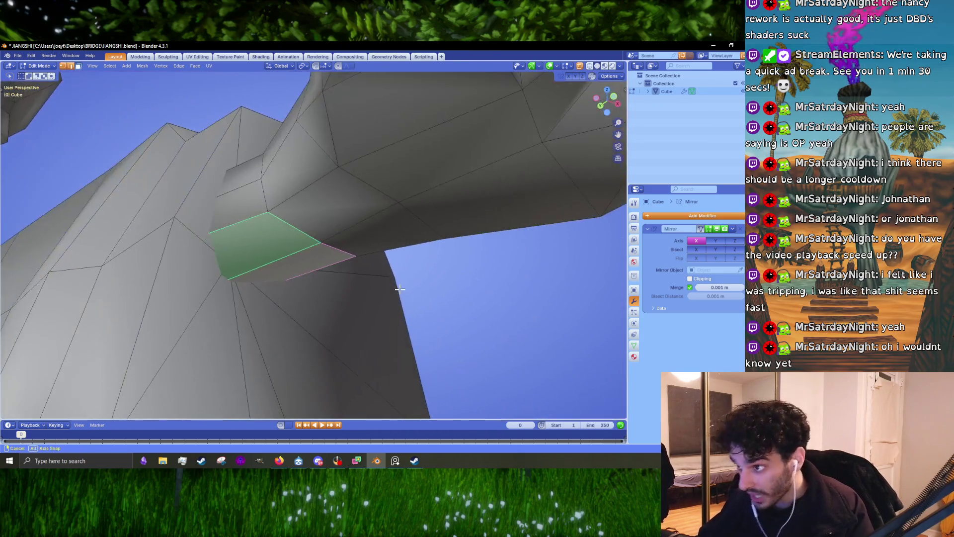
{"action": "key", "text": "z"}
{"action": "left_click", "coordinate": [311, 283]}
{"action": "mouse_move", "coordinate": [311, 282]}
{"action": "middle_mouse_down"}
{"action": "mouse_move", "coordinate": [359, 294]}
{"action": "mouse_move", "coordinate": [357, 307]}
{"action": "mouse_move", "coordinate": [447, 329]}
{"action": "middle_mouse_up"}
Narrow the cuff faces slightly along X to a scale of 0.998
{"action": "key", "text": "s"}
{"action": "key", "text": "x"}
{"action": "left_click", "coordinate": [462, 333]}
{"action": "key", "text": "s"}
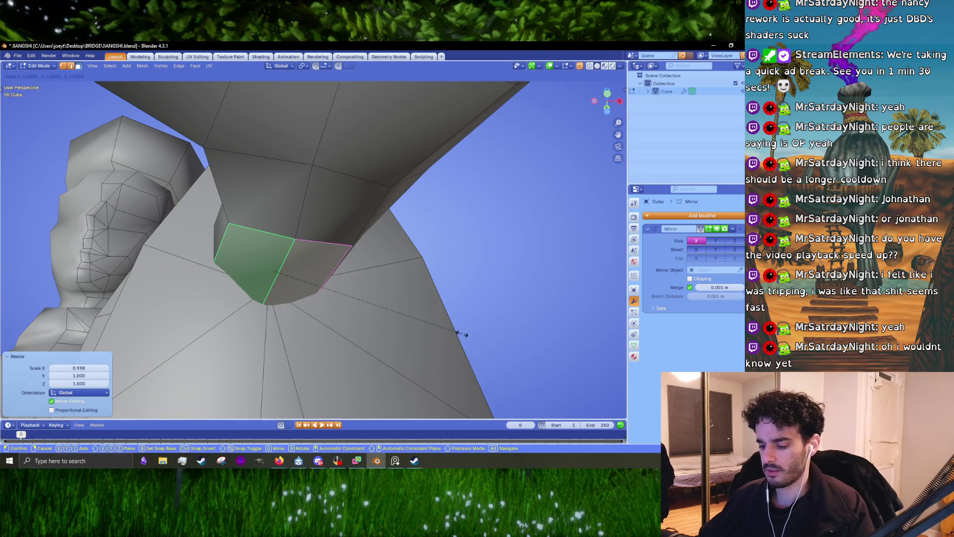
{"action": "key", "text": "x"}
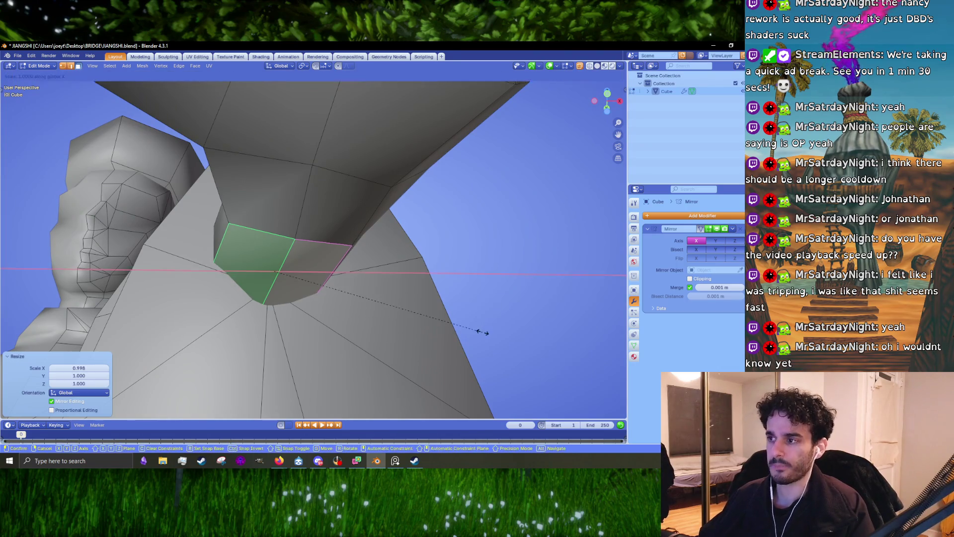
{"action": "left_click", "coordinate": [465, 329]}
{"action": "mouse_move", "coordinate": [466, 328]}
{"action": "middle_mouse_down"}
{"action": "mouse_move", "coordinate": [350, 272]}
{"action": "mouse_move", "coordinate": [296, 336]}
{"action": "middle_mouse_up"}
Review the whole figure in Object Mode, then return to editing the hand mesh
{"action": "key", "text": "Tab"}
{"action": "mouse_move", "coordinate": [309, 327]}
{"action": "middle_mouse_down"}
{"action": "mouse_move", "coordinate": [406, 337]}
{"action": "mouse_move", "coordinate": [377, 345]}
{"action": "mouse_move", "coordinate": [412, 294]}
{"action": "mouse_move", "coordinate": [244, 264]}
{"action": "mouse_move", "coordinate": [277, 313]}
{"action": "mouse_move", "coordinate": [286, 272]}
{"action": "middle_mouse_up"}
{"action": "scroll", "coordinate": [349, 326], "scroll_direction": "down", "scroll_amount": 5}
{"action": "scroll", "coordinate": [344, 283], "scroll_direction": "up", "scroll_amount": 5}
{"action": "key", "text": "Tab"}
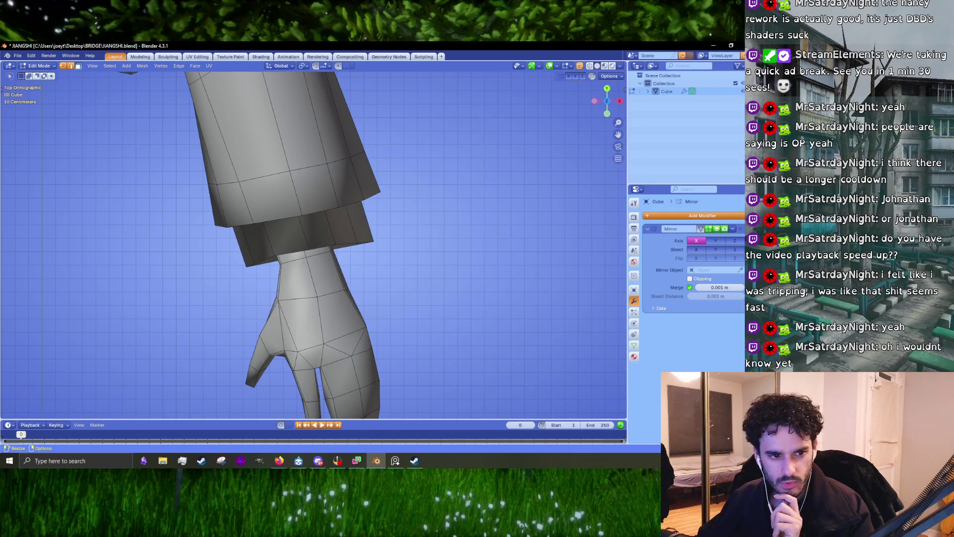
{"action": "left_click", "coordinate": [395, 460]}
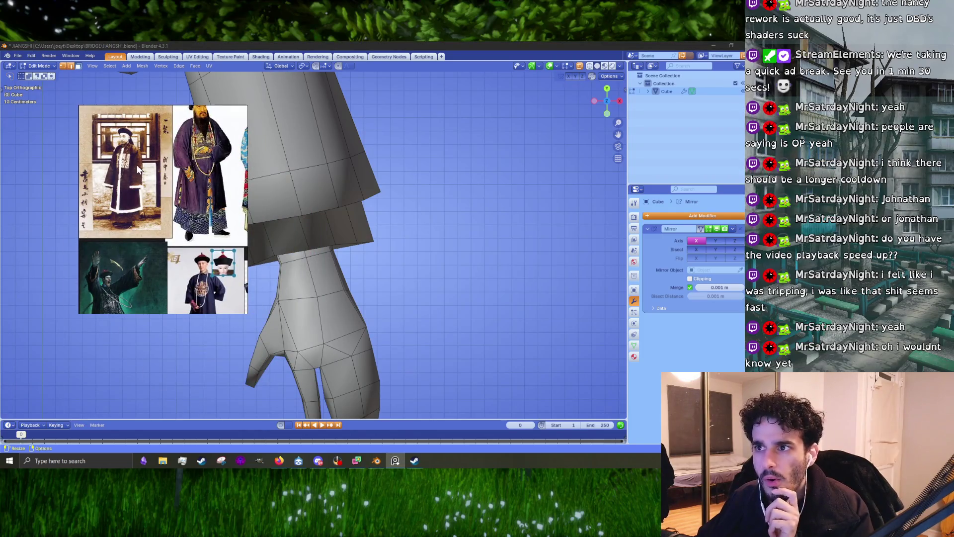
Zoom across the PureRef collage to inspect the jiangshi illustration and Qing robe photos
{"action": "scroll", "coordinate": [144, 201], "scroll_direction": "up", "scroll_amount": 5}
{"action": "scroll", "coordinate": [193, 251], "scroll_direction": "down", "scroll_amount": 5}
{"action": "scroll", "coordinate": [170, 298], "scroll_direction": "up", "scroll_amount": 3}
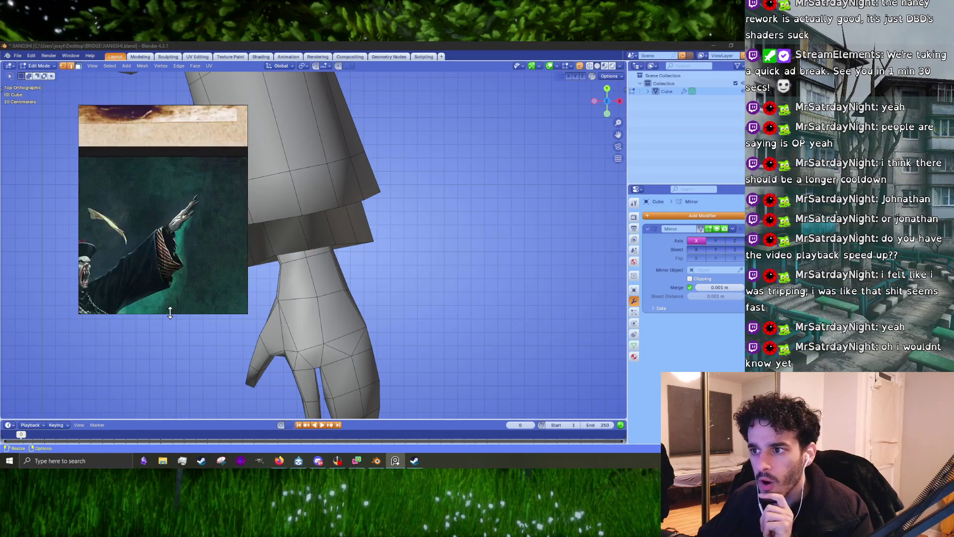
{"action": "scroll", "coordinate": [150, 257], "scroll_direction": "down", "scroll_amount": 4}
{"action": "scroll", "coordinate": [124, 261], "scroll_direction": "up", "scroll_amount": 4}
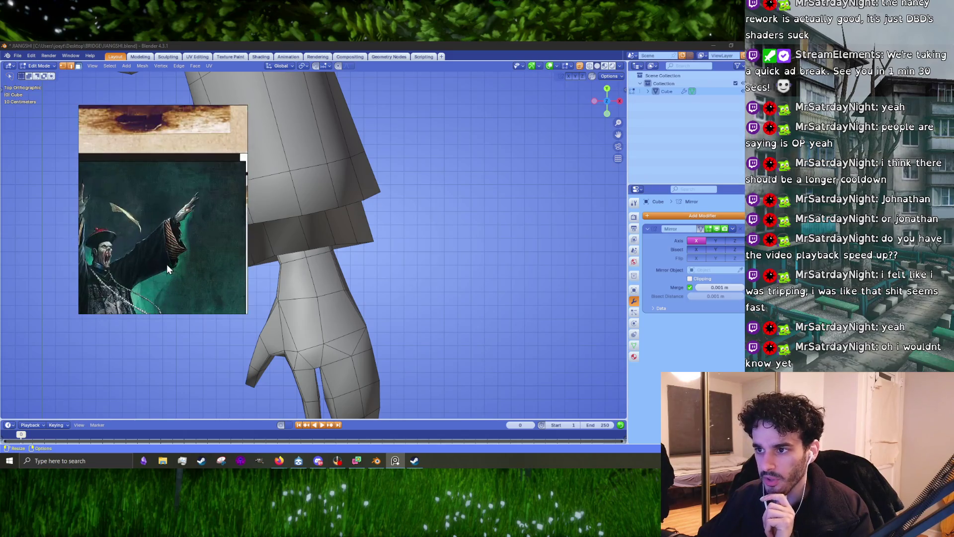
{"action": "scroll", "coordinate": [172, 270], "scroll_direction": "up", "scroll_amount": 2}
{"action": "scroll", "coordinate": [156, 162], "scroll_direction": "down", "scroll_amount": 4}
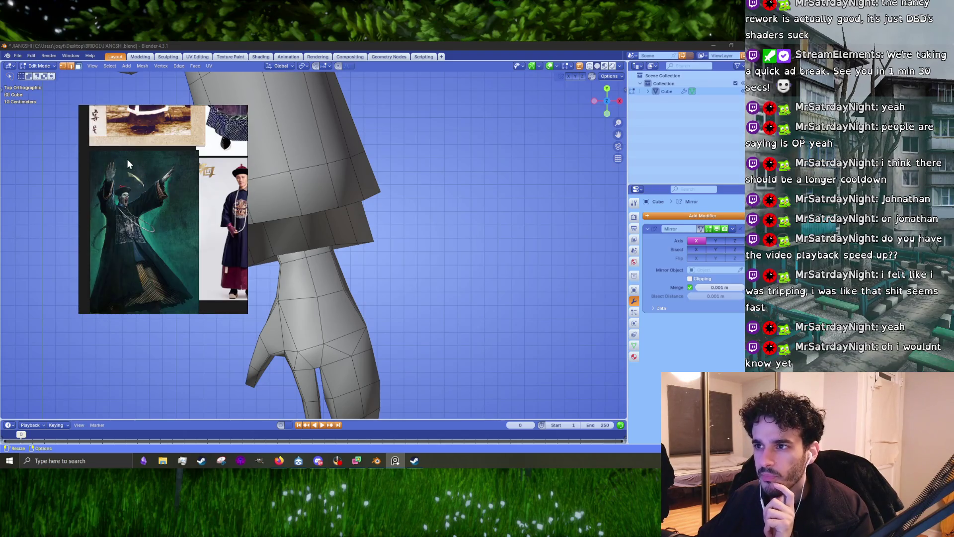
{"action": "scroll", "coordinate": [141, 190], "scroll_direction": "up", "scroll_amount": 4}
{"action": "scroll", "coordinate": [148, 196], "scroll_direction": "down", "scroll_amount": 2}
{"action": "scroll", "coordinate": [189, 225], "scroll_direction": "down", "scroll_amount": 2}
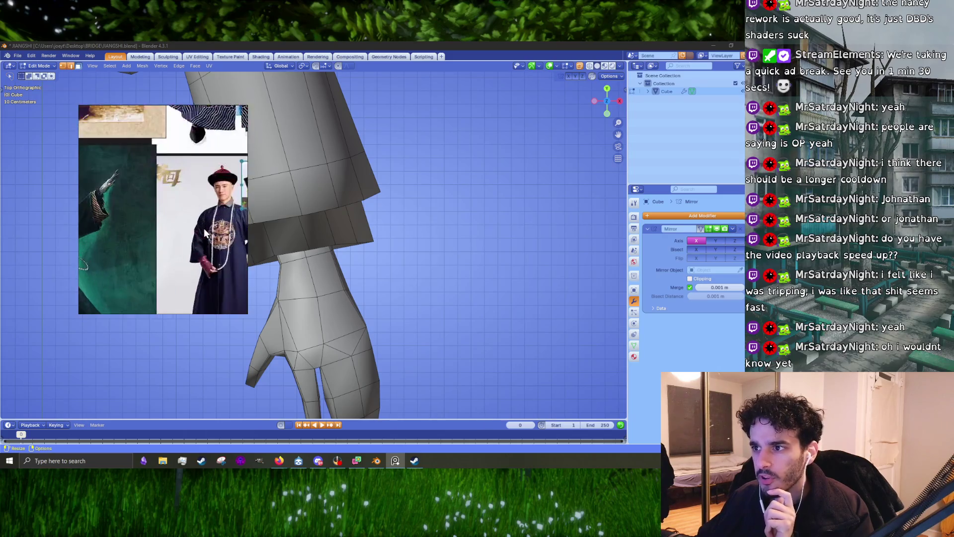
{"action": "scroll", "coordinate": [141, 210], "scroll_direction": "down", "scroll_amount": 2}
{"action": "scroll", "coordinate": [208, 211], "scroll_direction": "up", "scroll_amount": 4}
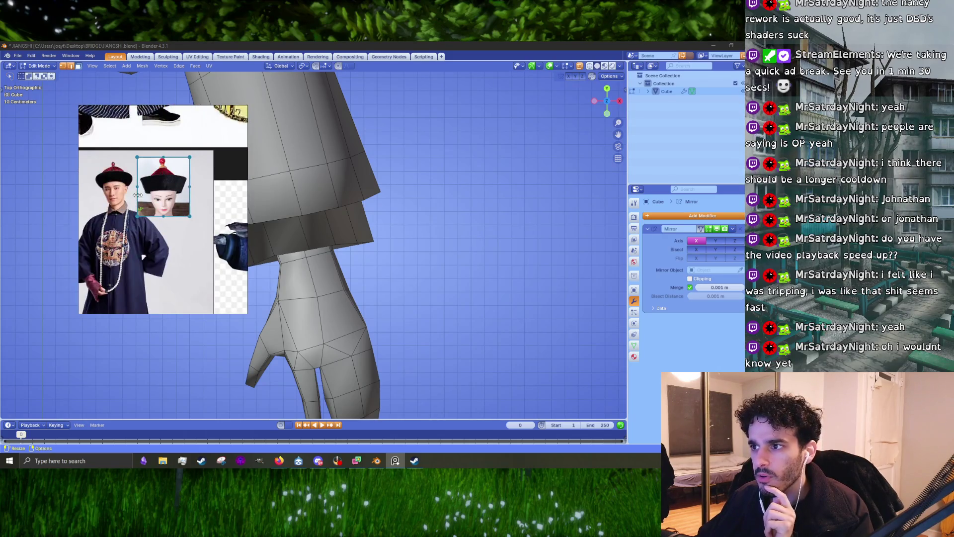
{"action": "scroll", "coordinate": [138, 194], "scroll_direction": "down", "scroll_amount": 2}
{"action": "scroll", "coordinate": [215, 218], "scroll_direction": "up", "scroll_amount": 4}
{"action": "scroll", "coordinate": [168, 246], "scroll_direction": "down", "scroll_amount": 3}
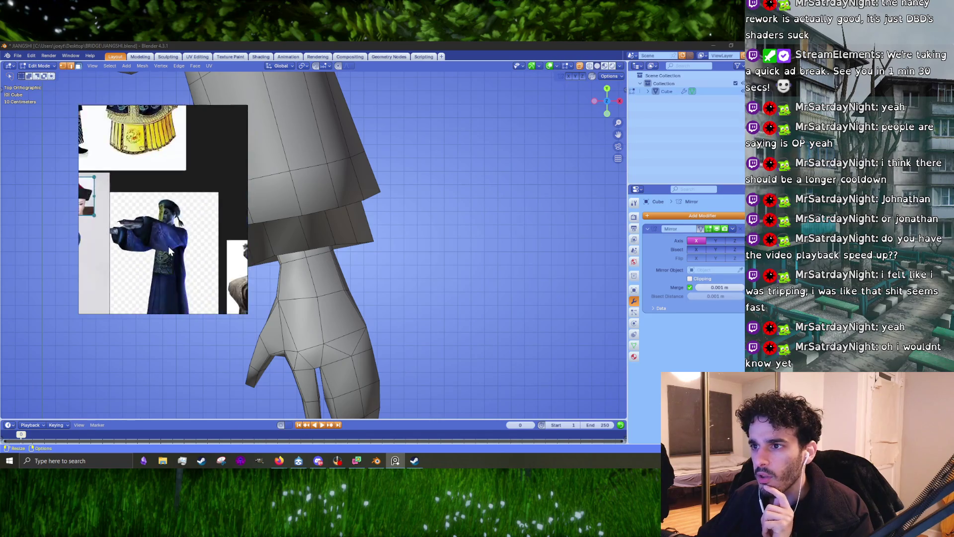
{"action": "scroll", "coordinate": [187, 198], "scroll_direction": "up", "scroll_amount": 3}
{"action": "scroll", "coordinate": [200, 240], "scroll_direction": "down", "scroll_amount": 1}
{"action": "scroll", "coordinate": [190, 243], "scroll_direction": "up", "scroll_amount": 3}
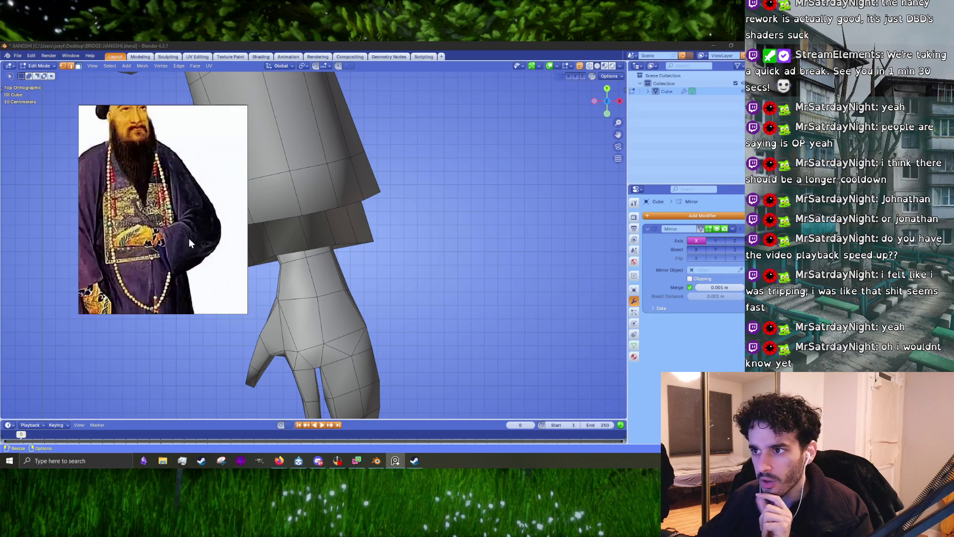
Move the reference image aside and select the whole hand mesh with Ctrl+L
{"action": "scroll", "coordinate": [177, 236], "scroll_direction": "down", "scroll_amount": 3}
{"action": "scroll", "coordinate": [191, 239], "scroll_direction": "up", "scroll_amount": 4}
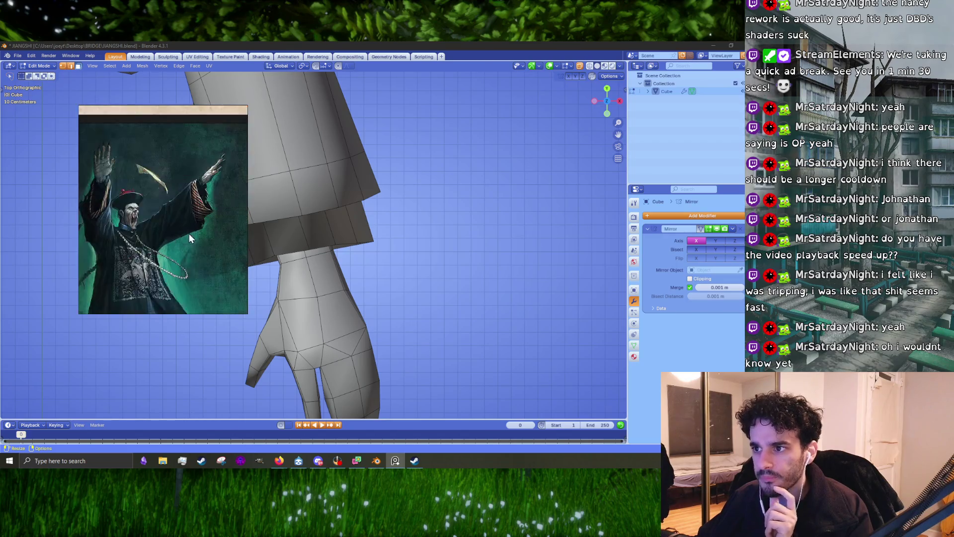
{"action": "left_click", "coordinate": [329, 321]}
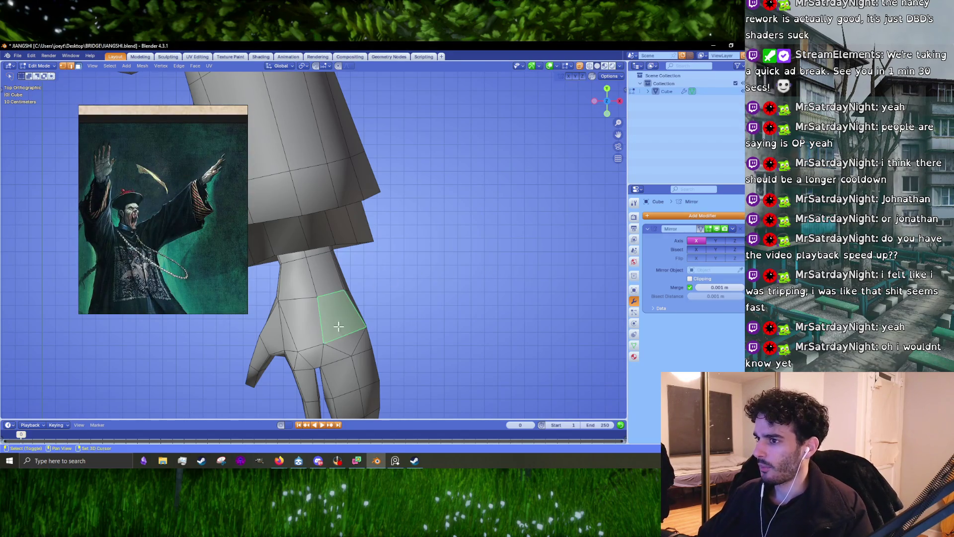
{"action": "left_click_drag", "start_coordinate": [177, 234], "coordinate": [118, 220]}
{"action": "mouse_move", "coordinate": [329, 277]}
{"action": "middle_mouse_down", "text": "shift"}
{"action": "mouse_move", "coordinate": [454, 196]}
{"action": "mouse_move", "coordinate": [515, 176]}
{"action": "mouse_move", "coordinate": [423, 260]}
{"action": "mouse_move", "coordinate": [443, 270]}
{"action": "mouse_move", "coordinate": [411, 300]}
{"action": "mouse_move", "coordinate": [274, 300]}
{"action": "middle_mouse_up", "text": "shift"}
{"action": "key", "text": "ctrl+l"}
Lengthen the hand along Z to a scale of 1.045
{"action": "key", "text": "s"}
{"action": "key", "text": "z"}
{"action": "left_click", "coordinate": [405, 307]}
{"action": "scroll", "coordinate": [380, 289], "scroll_direction": "up", "scroll_amount": 2}
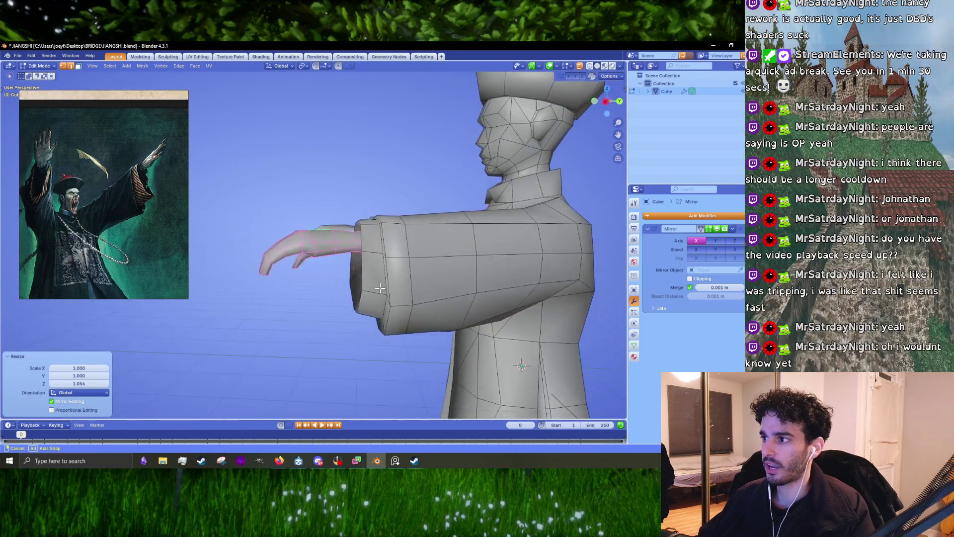
{"action": "key", "text": "s"}
{"action": "left_click", "coordinate": [344, 305]}
Adjust the hand's width along X and return to Object Mode
{"action": "mouse_move", "coordinate": [344, 305]}
{"action": "middle_mouse_down"}
{"action": "mouse_move", "coordinate": [426, 298]}
{"action": "mouse_move", "coordinate": [407, 267]}
{"action": "mouse_move", "coordinate": [371, 245]}
{"action": "mouse_move", "coordinate": [356, 215]}
{"action": "mouse_move", "coordinate": [353, 231]}
{"action": "middle_mouse_up"}
{"action": "key", "text": "s"}
{"action": "key", "text": "x"}
{"action": "left_click", "coordinate": [437, 305]}
{"action": "key", "text": "Tab"}
{"action": "scroll", "coordinate": [425, 302], "scroll_direction": "down", "scroll_amount": 3}
{"action": "scroll", "coordinate": [360, 268], "scroll_direction": "up", "scroll_amount": 5}
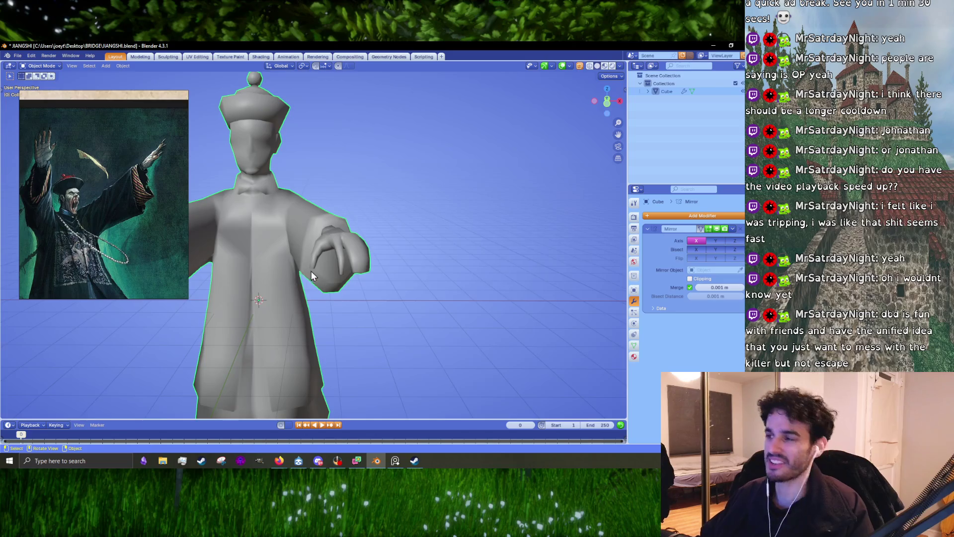
In Edit Mode, shrink the finger-gap vertices to scale 0.824, then 0.764
{"action": "scroll", "coordinate": [347, 269], "scroll_direction": "up", "scroll_amount": 5}
{"action": "key", "text": "Tab"}
{"action": "mouse_move", "coordinate": [348, 264]}
{"action": "middle_mouse_down"}
{"action": "mouse_move", "coordinate": [351, 237]}
{"action": "mouse_move", "coordinate": [338, 224]}
{"action": "mouse_move", "coordinate": [295, 278]}
{"action": "mouse_move", "coordinate": [328, 258]}
{"action": "mouse_move", "coordinate": [327, 206]}
{"action": "middle_mouse_up"}
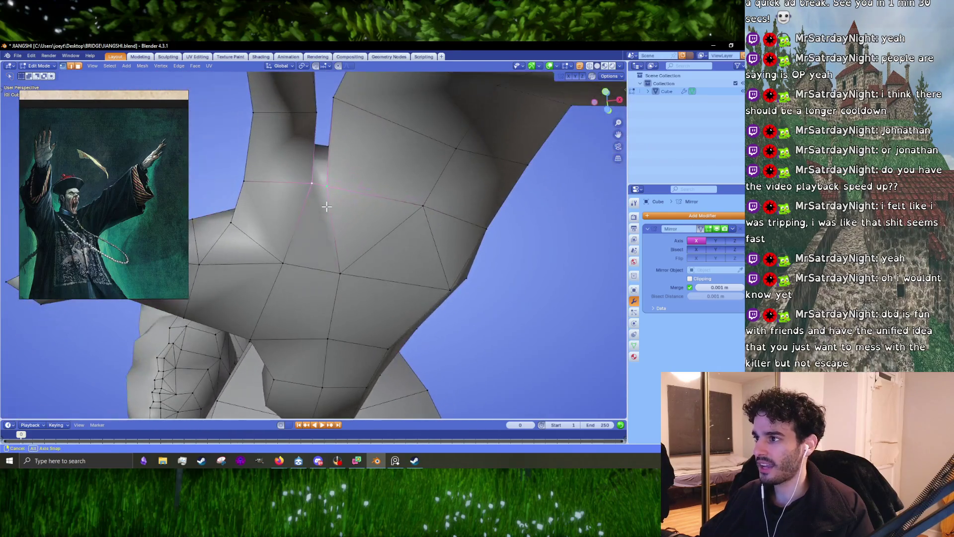
{"action": "key", "text": "s"}
{"action": "left_click", "coordinate": [367, 226]}
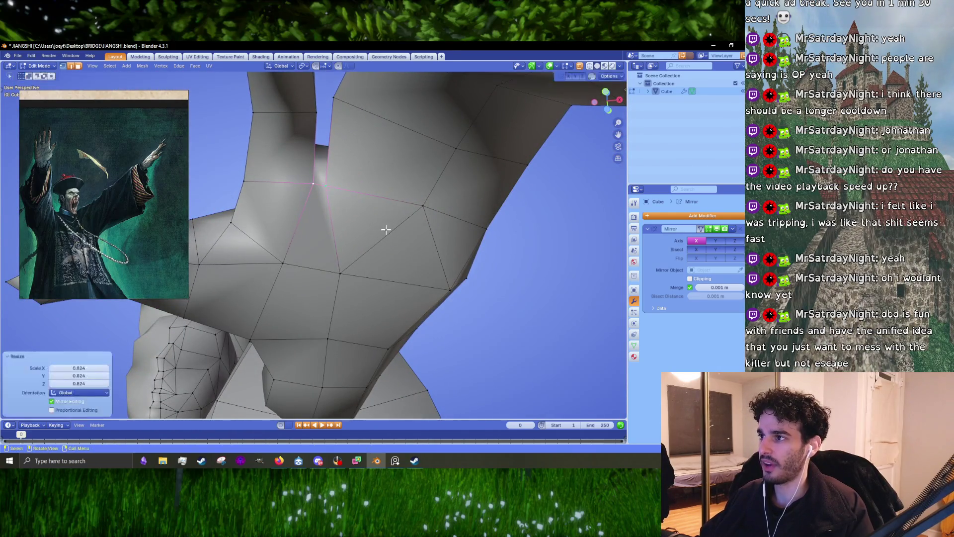
{"action": "middle_click_drag", "start_coordinate": [385, 228], "coordinate": [356, 212]}
{"action": "key", "text": "ctrl+z"}
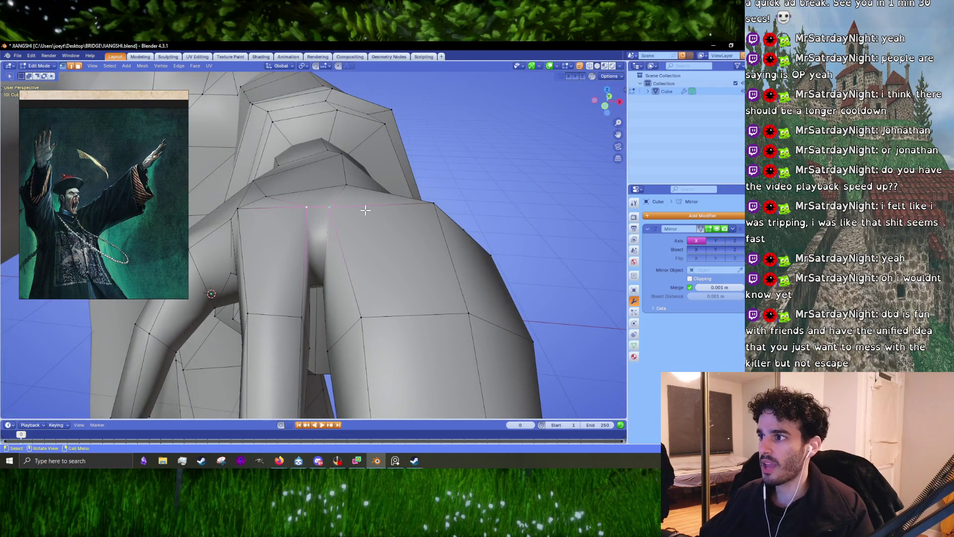
{"action": "key", "text": "s"}
{"action": "left_click", "coordinate": [354, 207]}
Lower the finger-gap vertices along Z by about 0.04 m, then return to Object Mode
{"action": "key", "text": "g"}
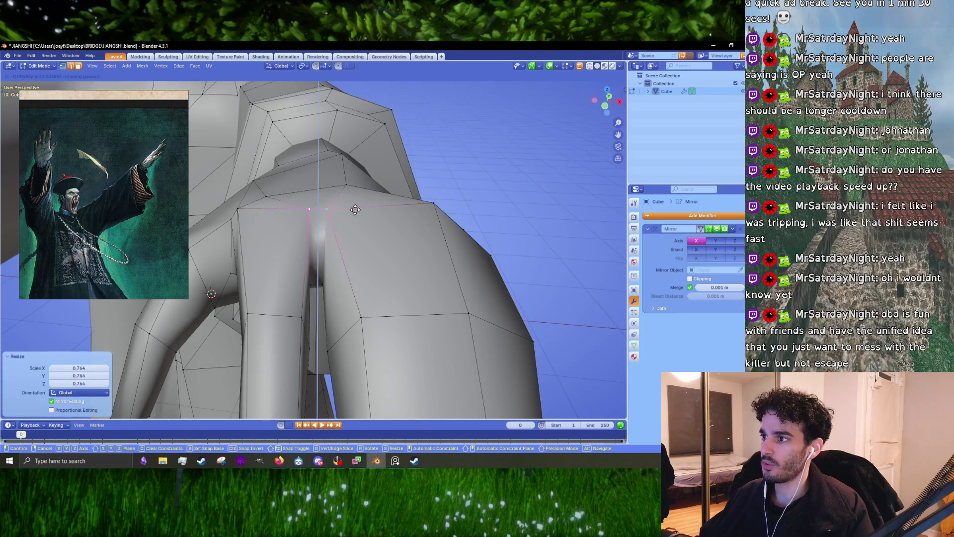
{"action": "left_click", "coordinate": [354, 209]}
{"action": "mouse_move", "coordinate": [355, 209]}
{"action": "middle_mouse_down"}
{"action": "mouse_move", "coordinate": [398, 234]}
{"action": "mouse_move", "coordinate": [464, 243]}
{"action": "mouse_move", "coordinate": [352, 240]}
{"action": "mouse_move", "coordinate": [351, 225]}
{"action": "mouse_move", "coordinate": [371, 240]}
{"action": "mouse_move", "coordinate": [340, 229]}
{"action": "mouse_move", "coordinate": [361, 242]}
{"action": "mouse_move", "coordinate": [314, 217]}
{"action": "mouse_move", "coordinate": [366, 241]}
{"action": "mouse_move", "coordinate": [323, 259]}
{"action": "mouse_move", "coordinate": [360, 230]}
{"action": "mouse_move", "coordinate": [360, 267]}
{"action": "middle_mouse_up"}
{"action": "key", "text": "g"}
{"action": "key", "text": "z"}
{"action": "left_click", "coordinate": [350, 224]}
{"action": "scroll", "coordinate": [352, 240], "scroll_direction": "up", "scroll_amount": 4}
{"action": "key", "text": "g"}
{"action": "left_click", "coordinate": [348, 254]}
{"action": "key", "text": "Tab"}
{"action": "key", "text": "Tab"}
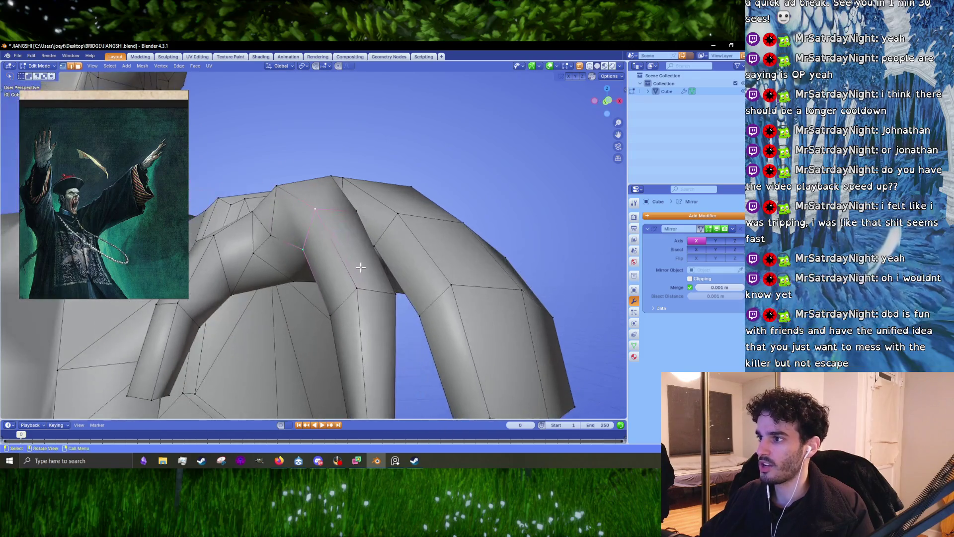
Nudge several finger vertices to curl the fingers, then check the whole figure
{"action": "scroll", "coordinate": [334, 225], "scroll_direction": "up", "scroll_amount": 3}
{"action": "middle_click_drag", "start_coordinate": [334, 226], "coordinate": [312, 175]}
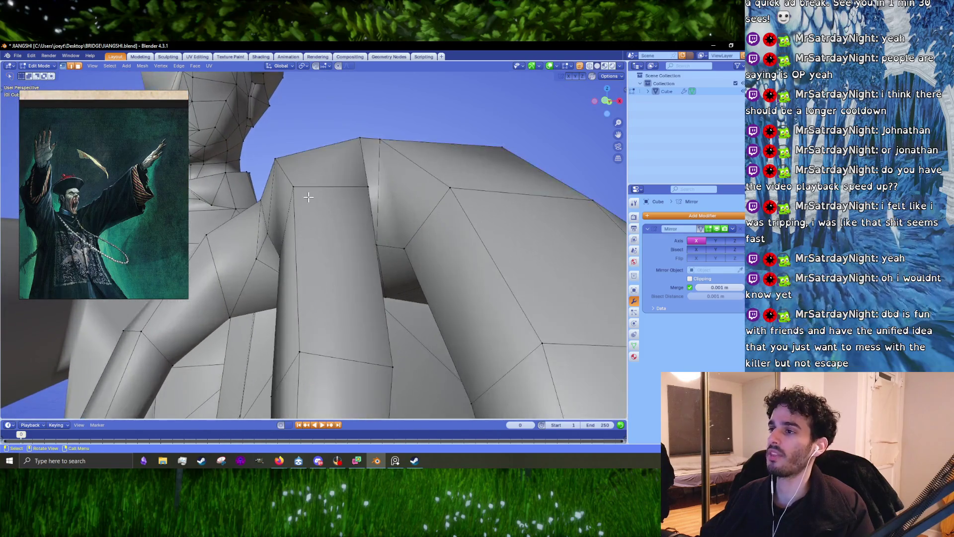
{"action": "key", "text": "g"}
{"action": "left_click", "coordinate": [301, 208]}
{"action": "key", "text": "g"}
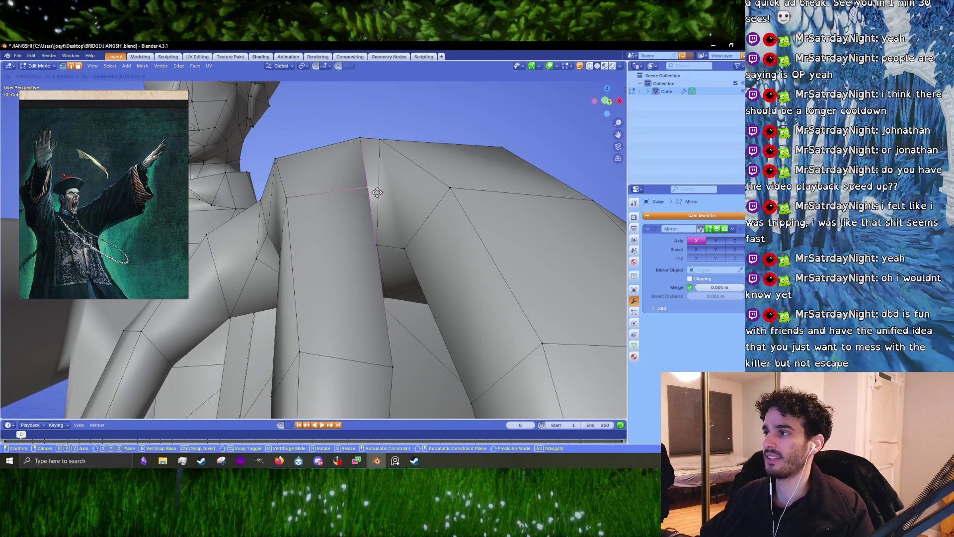
{"action": "left_click", "coordinate": [302, 208]}
{"action": "mouse_move", "coordinate": [302, 209]}
{"action": "middle_mouse_down"}
{"action": "mouse_move", "coordinate": [403, 229]}
{"action": "mouse_move", "coordinate": [366, 282]}
{"action": "mouse_move", "coordinate": [392, 253]}
{"action": "mouse_move", "coordinate": [305, 196]}
{"action": "mouse_move", "coordinate": [353, 233]}
{"action": "mouse_move", "coordinate": [331, 221]}
{"action": "mouse_move", "coordinate": [343, 223]}
{"action": "middle_mouse_up"}
{"action": "key", "text": "g"}
{"action": "left_click", "coordinate": [361, 280]}
{"action": "key", "text": "g"}
{"action": "left_click", "coordinate": [331, 221]}
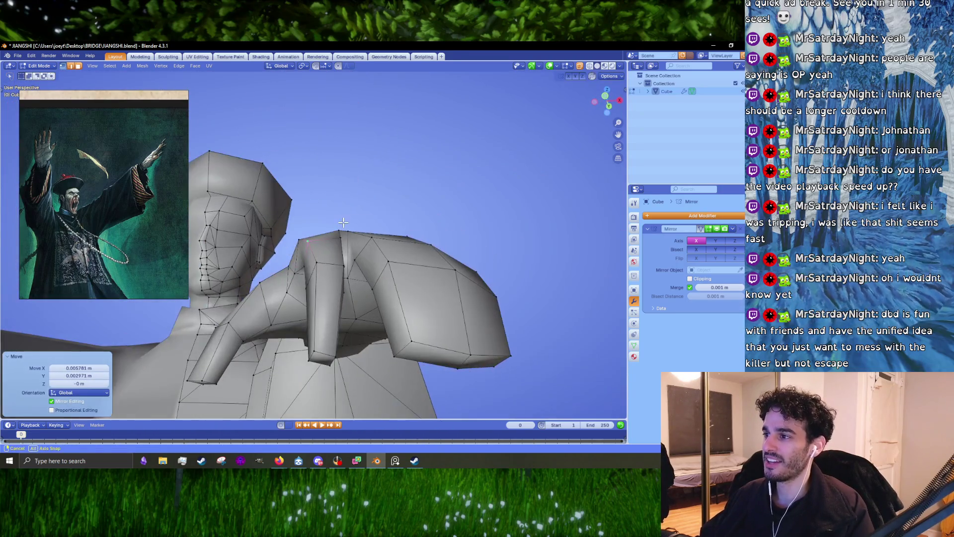
{"action": "left_click", "coordinate": [319, 261]}
{"action": "mouse_move", "coordinate": [298, 256]}
{"action": "middle_mouse_down"}
{"action": "mouse_move", "coordinate": [328, 257]}
{"action": "mouse_move", "coordinate": [341, 323]}
{"action": "mouse_move", "coordinate": [358, 320]}
{"action": "mouse_move", "coordinate": [427, 249]}
{"action": "mouse_move", "coordinate": [393, 313]}
{"action": "mouse_move", "coordinate": [352, 323]}
{"action": "middle_mouse_up"}
{"action": "key", "text": "Tab"}
{"action": "key", "text": "Tab"}
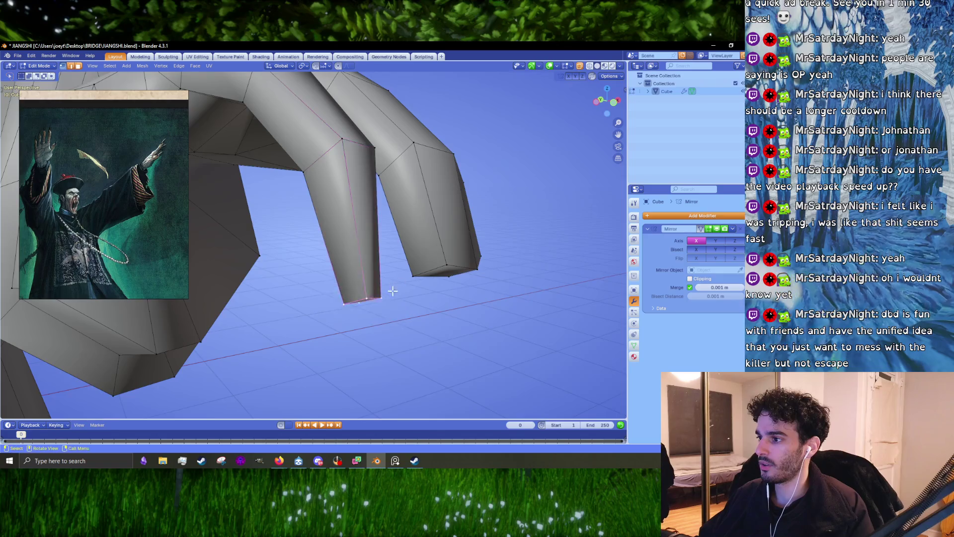
Move the fingertip edges so the two fingers taper toward points
{"action": "mouse_move", "coordinate": [392, 290]}
{"action": "middle_mouse_down"}
{"action": "mouse_move", "coordinate": [347, 278]}
{"action": "mouse_move", "coordinate": [324, 239]}
{"action": "mouse_move", "coordinate": [349, 199]}
{"action": "mouse_move", "coordinate": [305, 208]}
{"action": "mouse_move", "coordinate": [388, 158]}
{"action": "middle_mouse_up"}
{"action": "key", "text": "g"}
{"action": "left_click", "coordinate": [338, 259]}
{"action": "left_click", "coordinate": [342, 195]}
{"action": "key", "text": "g"}
{"action": "left_click", "coordinate": [305, 207]}
{"action": "key", "text": "g"}
{"action": "left_click", "coordinate": [384, 168]}
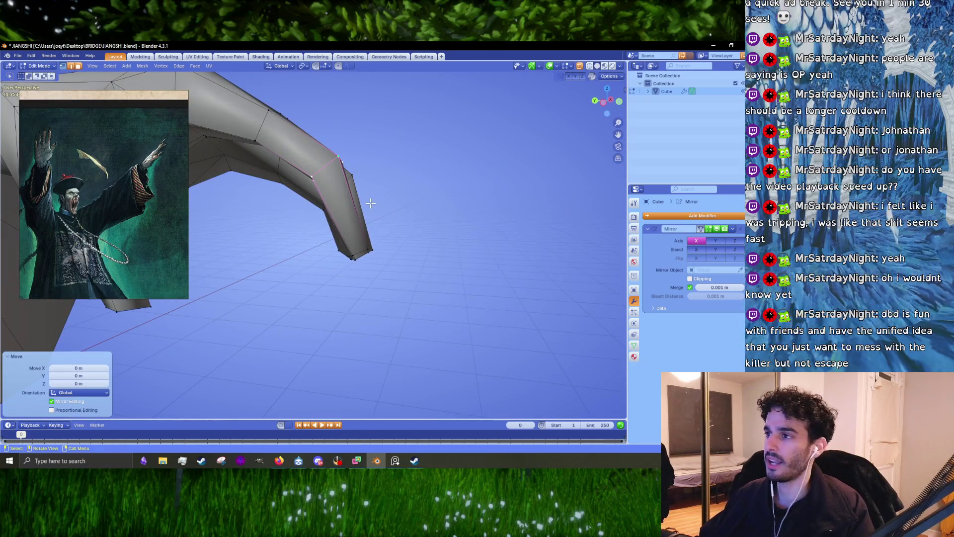
{"action": "mouse_move", "coordinate": [370, 203]}
{"action": "middle_mouse_down"}
{"action": "mouse_move", "coordinate": [348, 258]}
{"action": "mouse_move", "coordinate": [378, 248]}
{"action": "mouse_move", "coordinate": [369, 238]}
{"action": "mouse_move", "coordinate": [363, 272]}
{"action": "middle_mouse_up"}
{"action": "left_click_drag", "start_coordinate": [320, 288], "coordinate": [320, 287]}
{"action": "mouse_move", "coordinate": [320, 287]}
{"action": "middle_mouse_down"}
{"action": "mouse_move", "coordinate": [449, 263]}
{"action": "mouse_move", "coordinate": [430, 228]}
{"action": "mouse_move", "coordinate": [412, 258]}
{"action": "mouse_move", "coordinate": [343, 272]}
{"action": "middle_mouse_up"}
{"action": "key", "text": "g"}
{"action": "left_click", "coordinate": [435, 262]}
{"action": "left_click", "coordinate": [452, 251]}
Select the loop around the fingertip and move its vertices to sharpen the claw
{"action": "scroll", "coordinate": [343, 271], "scroll_direction": "up", "scroll_amount": 1}
{"action": "key", "text": "g"}
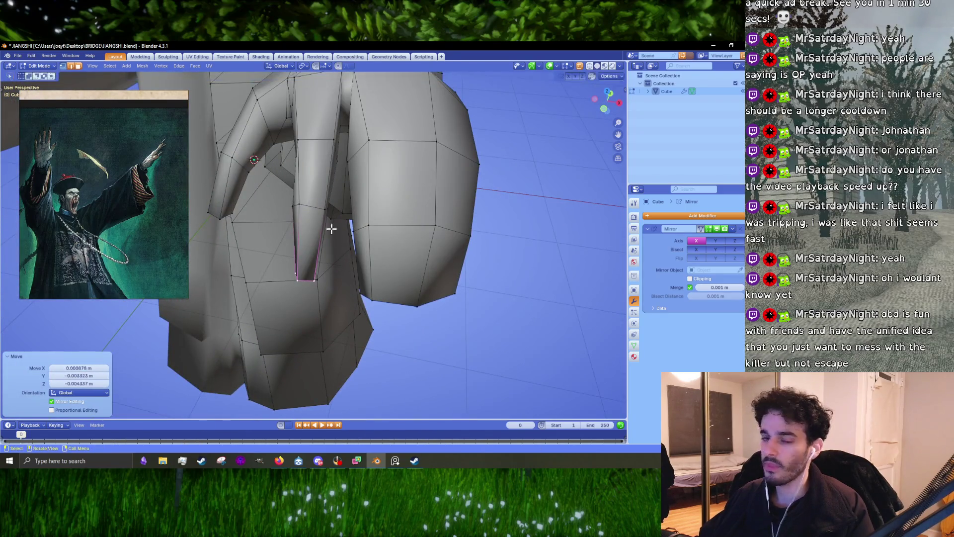
{"action": "left_click", "coordinate": [319, 226], "text": "alt"}
{"action": "mouse_move", "coordinate": [319, 226]}
{"action": "middle_mouse_down"}
{"action": "mouse_move", "coordinate": [333, 222]}
{"action": "mouse_move", "coordinate": [316, 237]}
{"action": "mouse_move", "coordinate": [277, 206]}
{"action": "mouse_move", "coordinate": [327, 185]}
{"action": "mouse_move", "coordinate": [433, 204]}
{"action": "mouse_move", "coordinate": [322, 221]}
{"action": "mouse_move", "coordinate": [330, 256]}
{"action": "mouse_move", "coordinate": [338, 231]}
{"action": "mouse_move", "coordinate": [369, 254]}
{"action": "mouse_move", "coordinate": [389, 254]}
{"action": "mouse_move", "coordinate": [366, 285]}
{"action": "mouse_move", "coordinate": [324, 290]}
{"action": "mouse_move", "coordinate": [368, 253]}
{"action": "middle_mouse_up"}
{"action": "key", "text": "g"}
{"action": "left_click", "coordinate": [343, 234]}
{"action": "key", "text": "g"}
{"action": "left_click", "coordinate": [341, 245]}
Move two more finger edge loops into a tapered claw shape and review both mirrored hands
{"action": "left_click", "coordinate": [289, 177], "text": "alt"}
{"action": "key", "text": "g"}
{"action": "left_click", "coordinate": [381, 194]}
{"action": "key", "text": "g"}
{"action": "left_click", "coordinate": [426, 206]}
{"action": "left_click", "coordinate": [303, 212], "text": "alt"}
{"action": "key", "text": "g"}
{"action": "left_click", "coordinate": [389, 241]}
{"action": "key", "text": "Tab"}
{"action": "key", "text": "Tab"}
{"action": "scroll", "coordinate": [366, 284], "scroll_direction": "up", "scroll_amount": 3}
{"action": "scroll", "coordinate": [364, 246], "scroll_direction": "down", "scroll_amount": 6}
{"action": "key", "text": "Tab"}
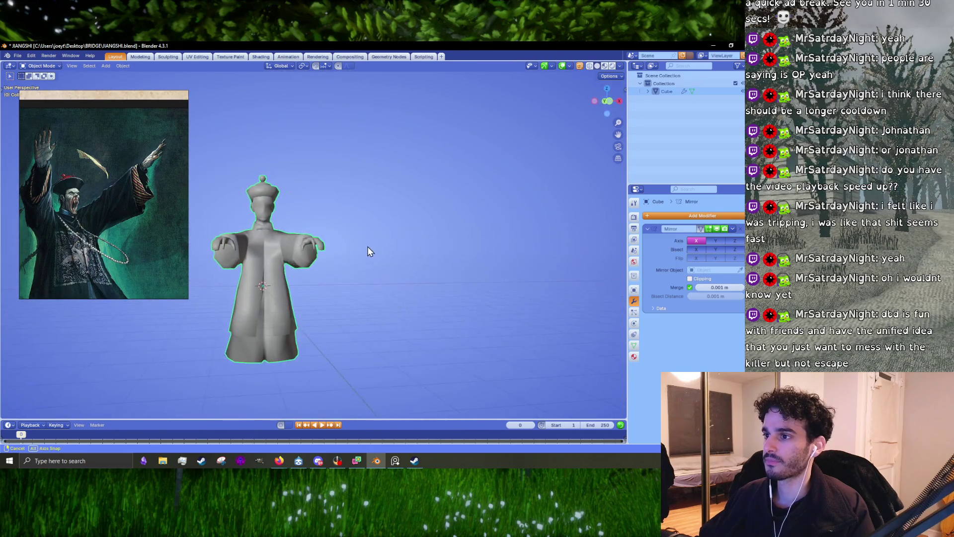
In top orthographic view, move and rotate the inner side face of the finger
{"action": "scroll", "coordinate": [358, 279], "scroll_direction": "up", "scroll_amount": 3}
{"action": "scroll", "coordinate": [366, 282], "scroll_direction": "up", "scroll_amount": 3}
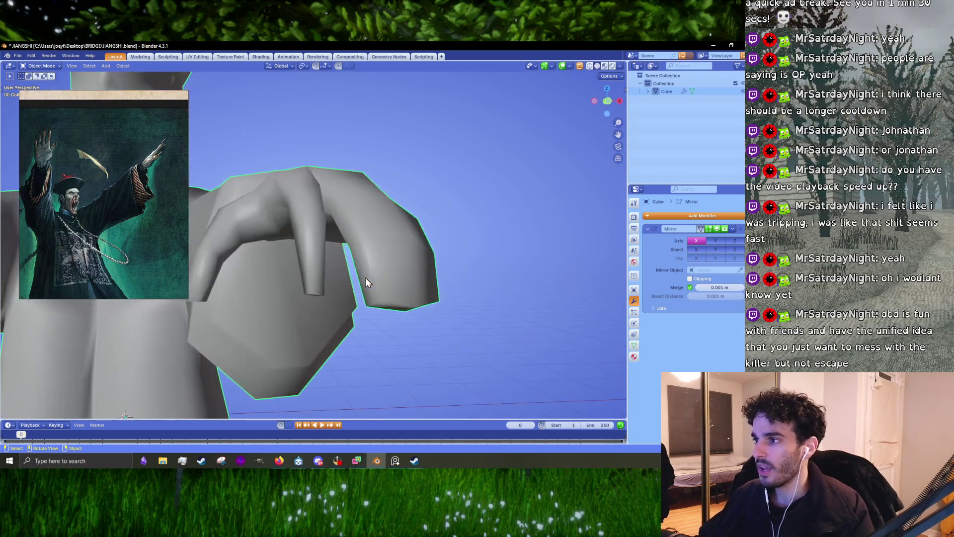
{"action": "key", "text": "Tab"}
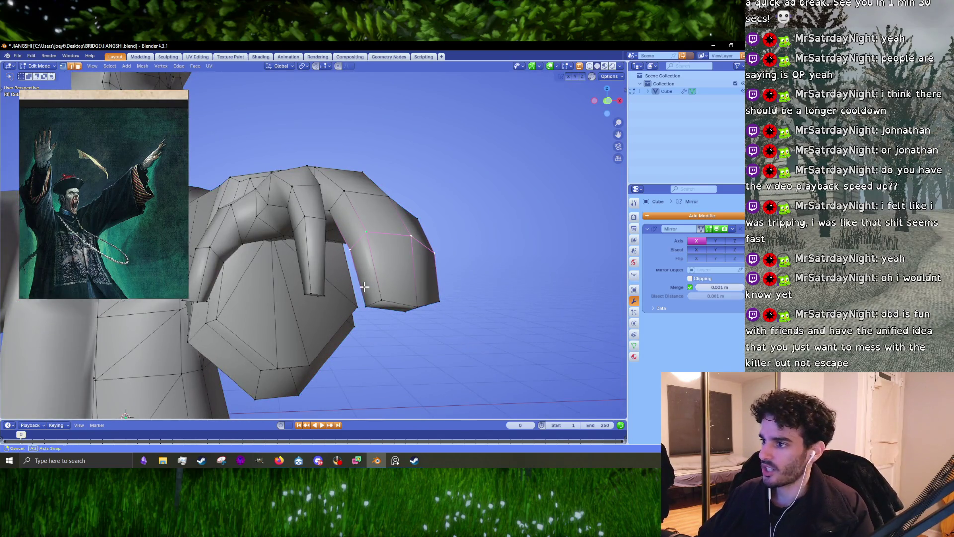
{"action": "mouse_move", "coordinate": [364, 287]}
{"action": "middle_mouse_down"}
{"action": "mouse_move", "coordinate": [276, 256]}
{"action": "mouse_move", "coordinate": [392, 250]}
{"action": "middle_mouse_up"}
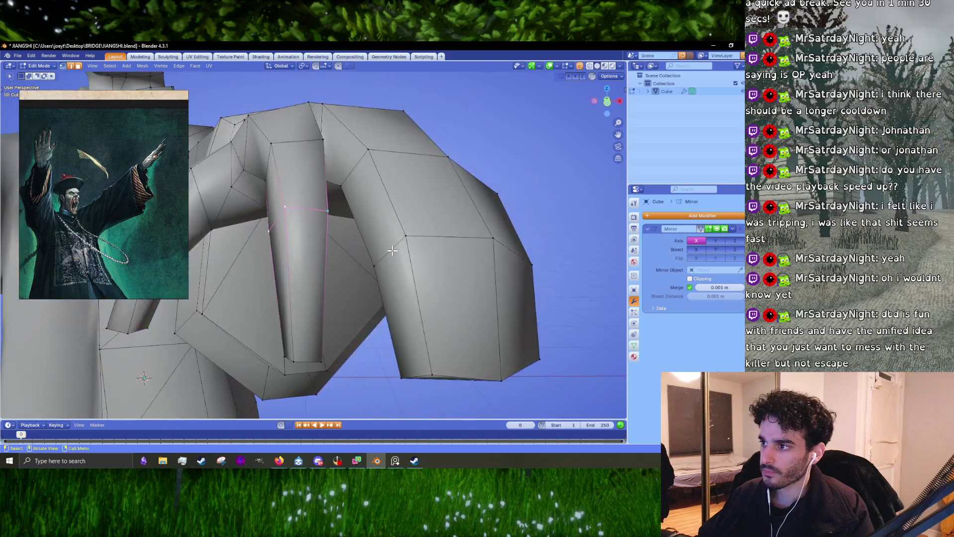
{"action": "mouse_move", "coordinate": [405, 298]}
{"action": "middle_mouse_down"}
{"action": "mouse_move", "coordinate": [382, 175]}
{"action": "mouse_move", "coordinate": [358, 194]}
{"action": "mouse_move", "coordinate": [369, 223]}
{"action": "middle_mouse_up"}
{"action": "middle_click_drag", "start_coordinate": [307, 145], "coordinate": [317, 253]}
{"action": "key", "text": "KP_7"}
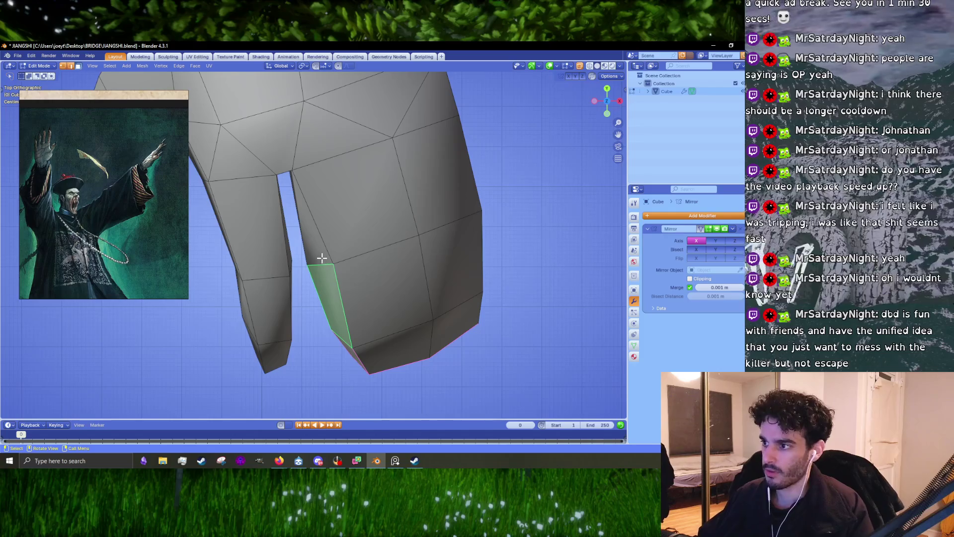
{"action": "key", "text": "g"}
{"action": "left_click", "coordinate": [345, 264]}
{"action": "key", "text": "r"}
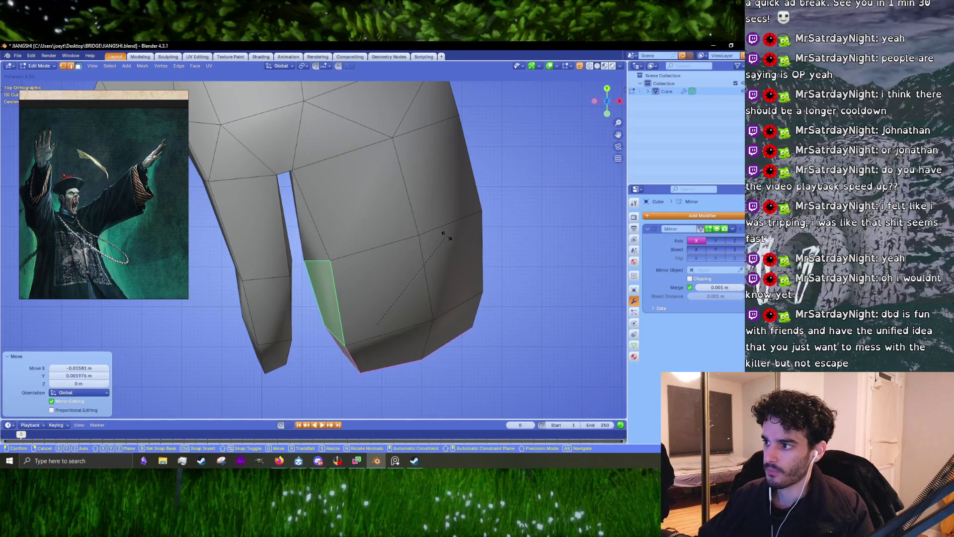
{"action": "left_click", "coordinate": [446, 236]}
Fine-tune the finger face with small rotations and a move of about 0.015 m along Y
{"action": "key", "text": "r"}
{"action": "left_click", "coordinate": [446, 237]}
{"action": "key", "text": "r"}
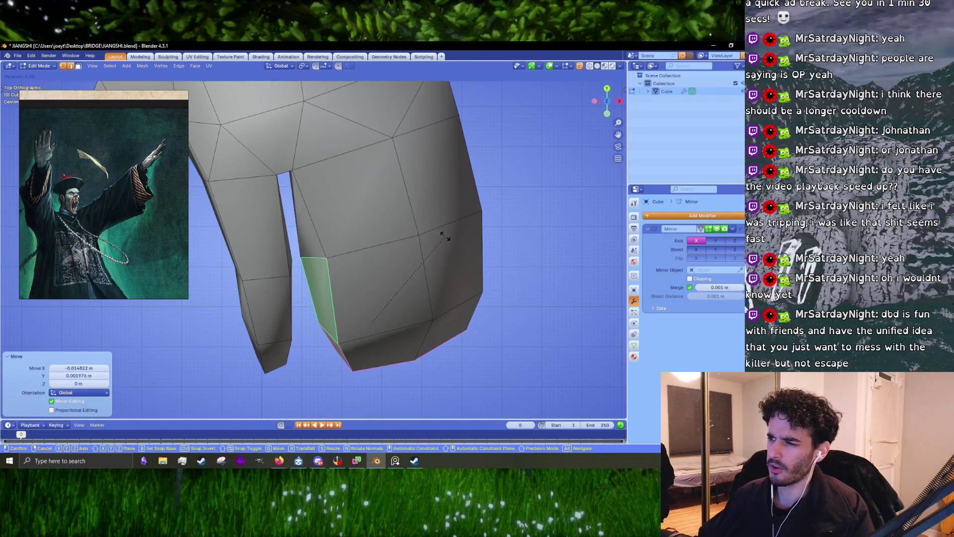
{"action": "left_click", "coordinate": [446, 237]}
{"action": "key", "text": "g"}
{"action": "left_click", "coordinate": [446, 237]}
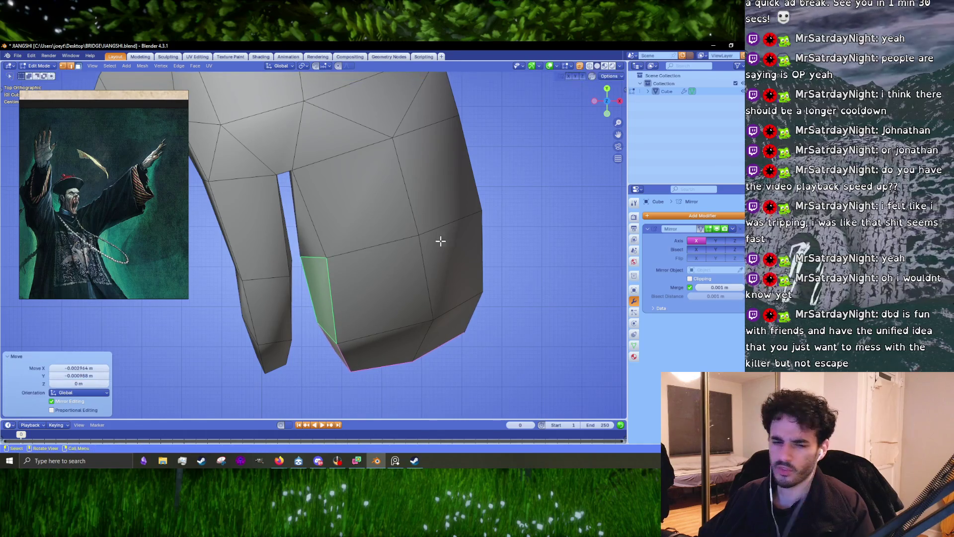
{"action": "mouse_move", "coordinate": [440, 240]}
{"action": "middle_mouse_down"}
{"action": "mouse_move", "coordinate": [434, 208]}
{"action": "mouse_move", "coordinate": [478, 166]}
{"action": "mouse_move", "coordinate": [517, 268]}
{"action": "mouse_move", "coordinate": [478, 220]}
{"action": "mouse_move", "coordinate": [419, 185]}
{"action": "mouse_move", "coordinate": [419, 254]}
{"action": "mouse_move", "coordinate": [409, 258]}
{"action": "mouse_move", "coordinate": [311, 206]}
{"action": "mouse_move", "coordinate": [325, 189]}
{"action": "mouse_move", "coordinate": [344, 226]}
{"action": "mouse_move", "coordinate": [310, 219]}
{"action": "mouse_move", "coordinate": [307, 227]}
{"action": "middle_mouse_up"}
{"action": "key", "text": "r"}
{"action": "key", "text": "g"}
{"action": "left_click", "coordinate": [507, 272]}
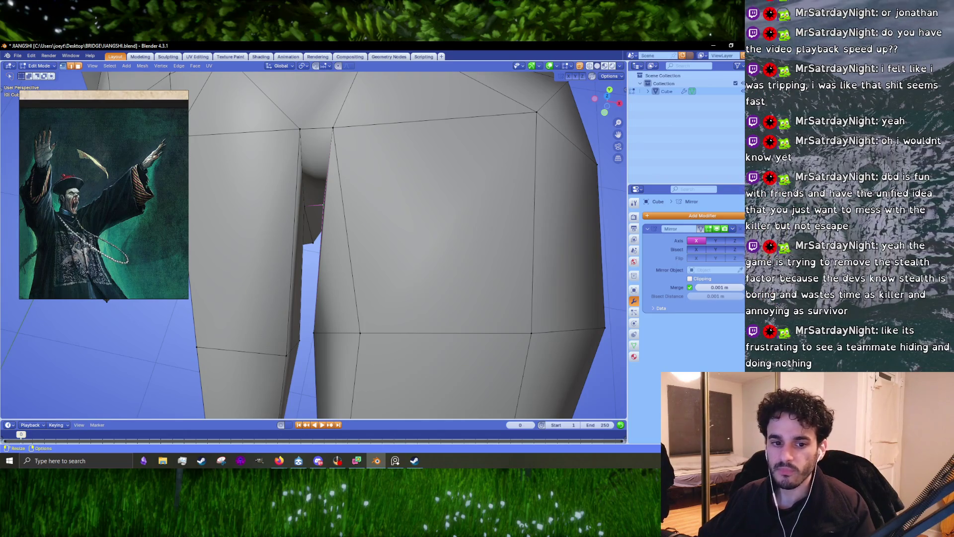
Select the vertex where the two fingers split and nudge it twice
{"action": "key", "text": "g"}
{"action": "left_click", "coordinate": [241, 186]}
{"action": "scroll", "coordinate": [242, 186], "scroll_direction": "down", "scroll_amount": 5}
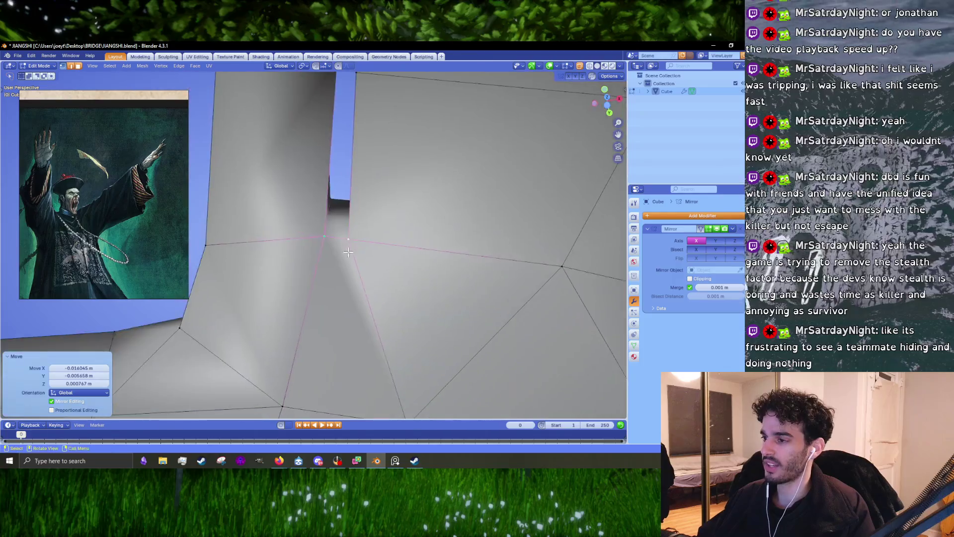
{"action": "mouse_move", "coordinate": [242, 187]}
{"action": "middle_mouse_down"}
{"action": "mouse_move", "coordinate": [389, 281]}
{"action": "mouse_move", "coordinate": [380, 294]}
{"action": "mouse_move", "coordinate": [323, 259]}
{"action": "mouse_move", "coordinate": [276, 259]}
{"action": "mouse_move", "coordinate": [316, 252]}
{"action": "middle_mouse_up"}
{"action": "scroll", "coordinate": [341, 267], "scroll_direction": "up", "scroll_amount": 4}
{"action": "key", "text": "g"}
{"action": "left_click", "coordinate": [366, 249]}
{"action": "scroll", "coordinate": [366, 249], "scroll_direction": "down", "scroll_amount": 5}
{"action": "scroll", "coordinate": [323, 258], "scroll_direction": "up", "scroll_amount": 5}
{"action": "scroll", "coordinate": [316, 252], "scroll_direction": "down", "scroll_amount": 3}
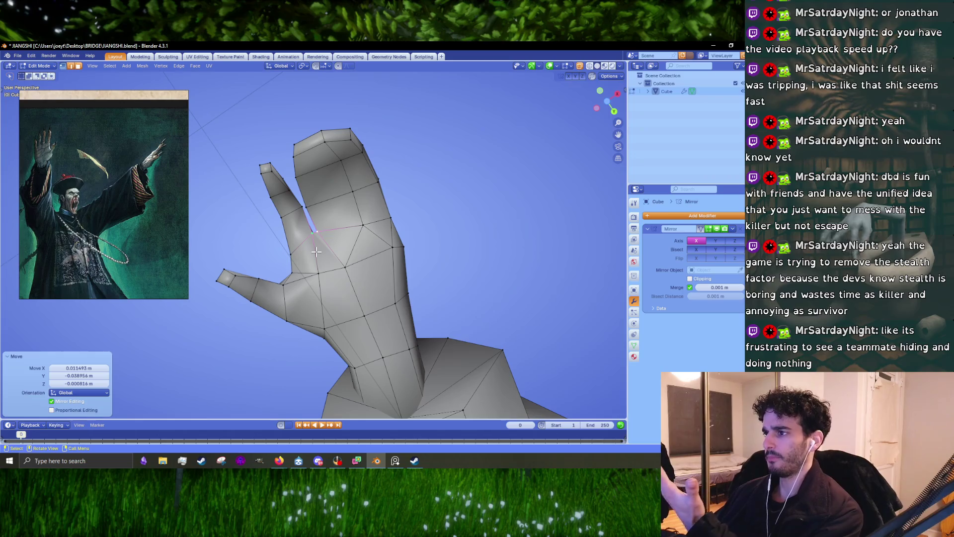
Move the split vertex about 0.014 m along X, review the whole figure, and return to Edit Mode
{"action": "mouse_move", "coordinate": [318, 254]}
{"action": "middle_mouse_down"}
{"action": "mouse_move", "coordinate": [357, 242]}
{"action": "mouse_move", "coordinate": [343, 245]}
{"action": "middle_mouse_up"}
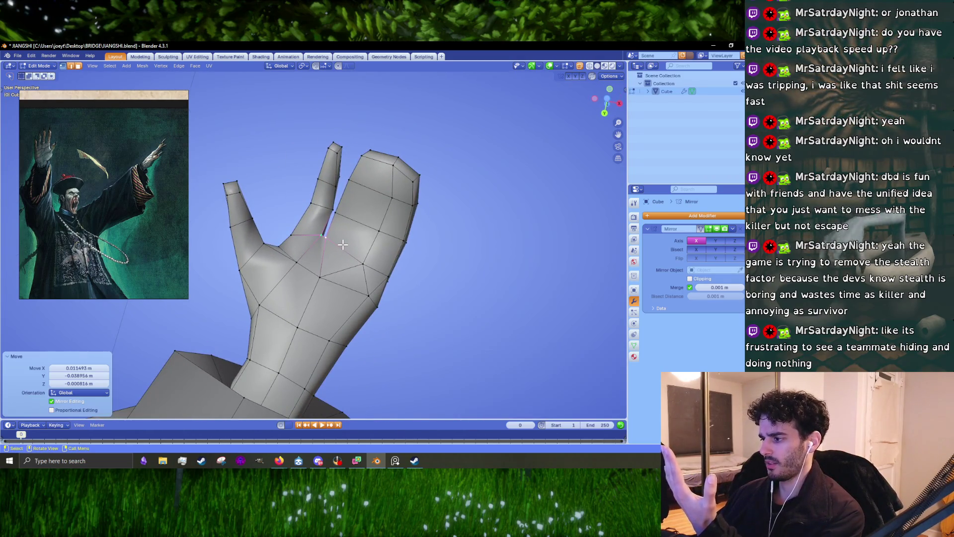
{"action": "scroll", "coordinate": [349, 230], "scroll_direction": "up", "scroll_amount": 8}
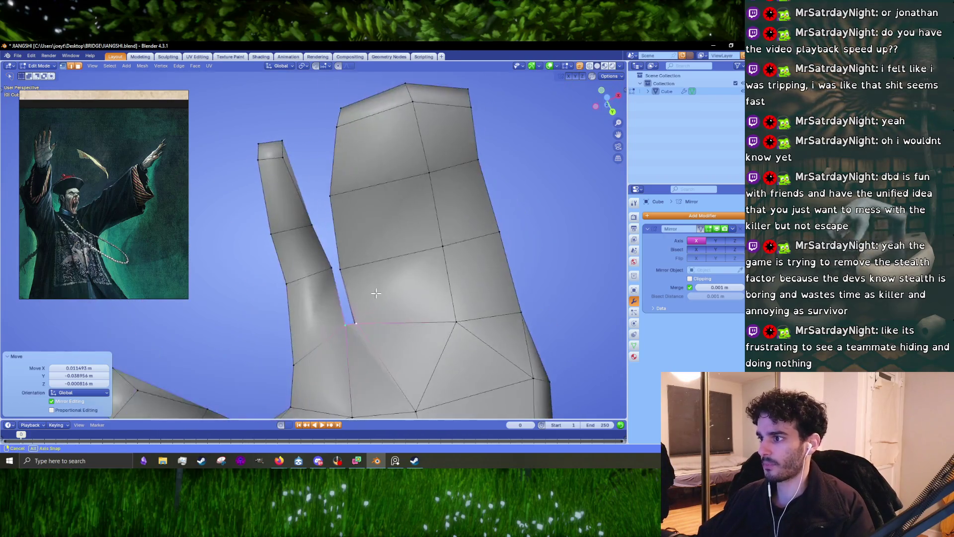
{"action": "key", "text": "g"}
{"action": "left_click", "coordinate": [350, 273]}
{"action": "scroll", "coordinate": [351, 273], "scroll_direction": "down", "scroll_amount": 6}
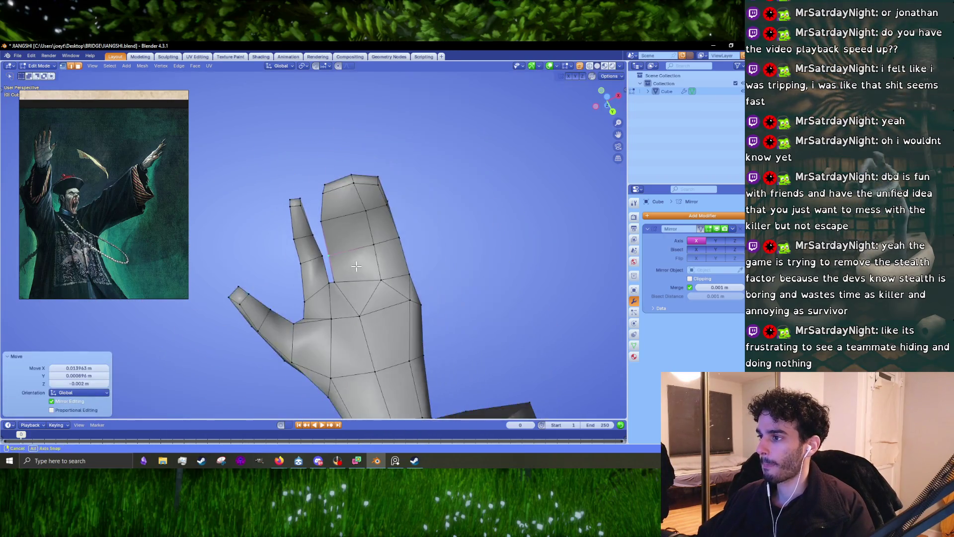
{"action": "middle_click_drag", "start_coordinate": [348, 279], "coordinate": [253, 383]}
{"action": "key", "text": "Tab"}
{"action": "scroll", "coordinate": [362, 297], "scroll_direction": "down", "scroll_amount": 5}
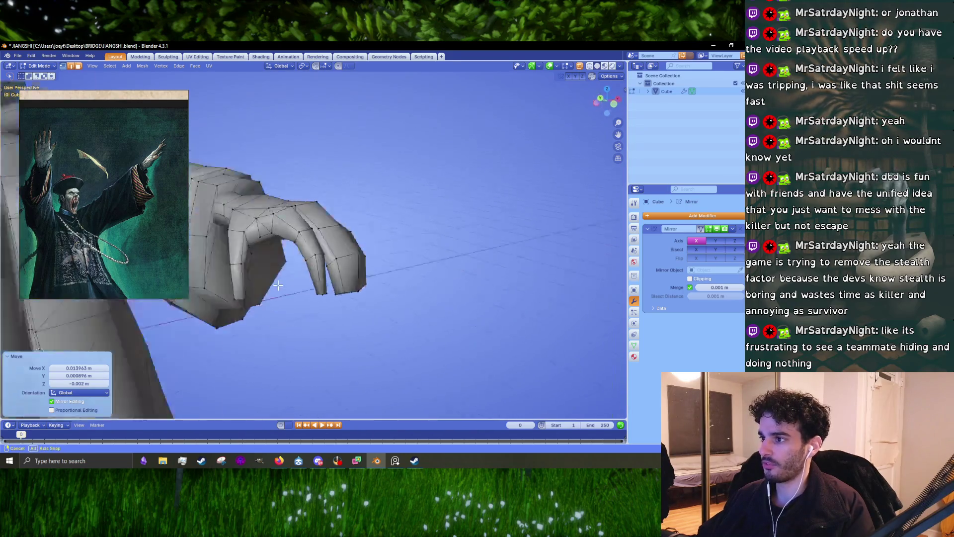
{"action": "mouse_move", "coordinate": [362, 297]}
{"action": "middle_mouse_down"}
{"action": "mouse_move", "coordinate": [353, 323]}
{"action": "mouse_move", "coordinate": [326, 296]}
{"action": "mouse_move", "coordinate": [348, 306]}
{"action": "mouse_move", "coordinate": [368, 269]}
{"action": "mouse_move", "coordinate": [304, 284]}
{"action": "mouse_move", "coordinate": [394, 300]}
{"action": "middle_mouse_up"}
{"action": "scroll", "coordinate": [348, 306], "scroll_direction": "up", "scroll_amount": 5}
{"action": "key", "text": "Tab"}
{"action": "scroll", "coordinate": [304, 283], "scroll_direction": "up", "scroll_amount": 2}
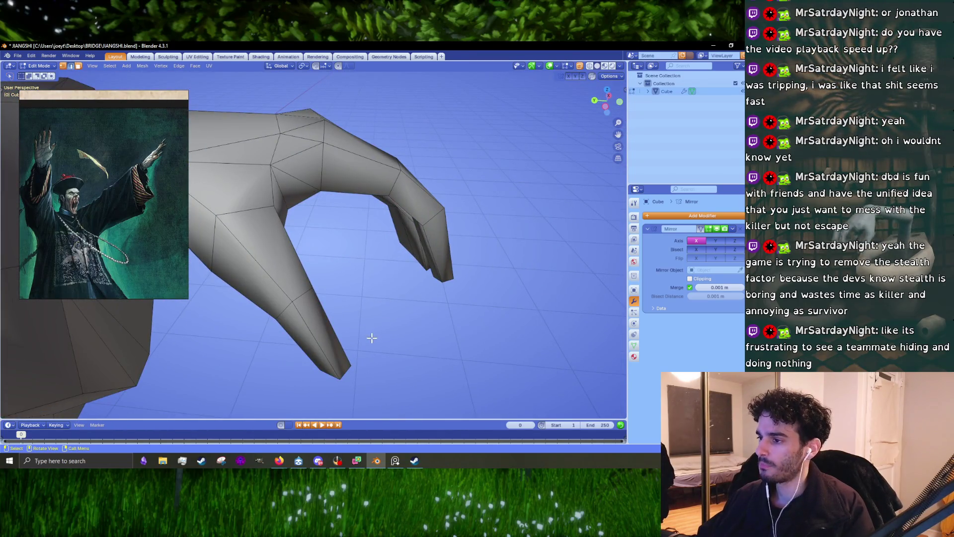
With X-ray on, reshape the long clawed fingertip by moving and slightly rotating its vertices
{"action": "left_click", "coordinate": [579, 65]}
{"action": "middle_click_drag", "start_coordinate": [407, 209], "coordinate": [372, 224]}
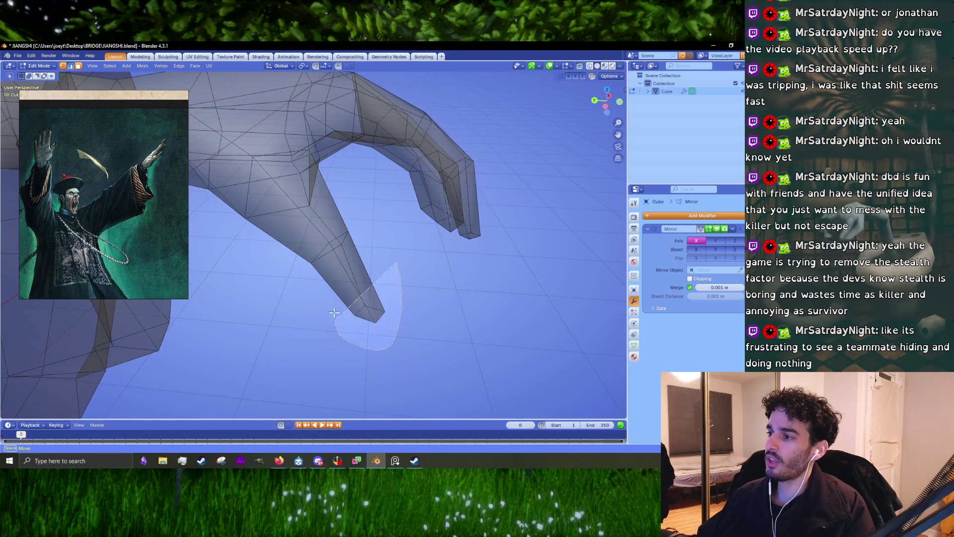
{"action": "right_click_drag", "start_coordinate": [334, 312], "coordinate": [335, 314], "text": "ctrl"}
{"action": "key", "text": "g"}
{"action": "left_click", "coordinate": [375, 251]}
{"action": "middle_click_drag", "start_coordinate": [382, 238], "coordinate": [401, 254]}
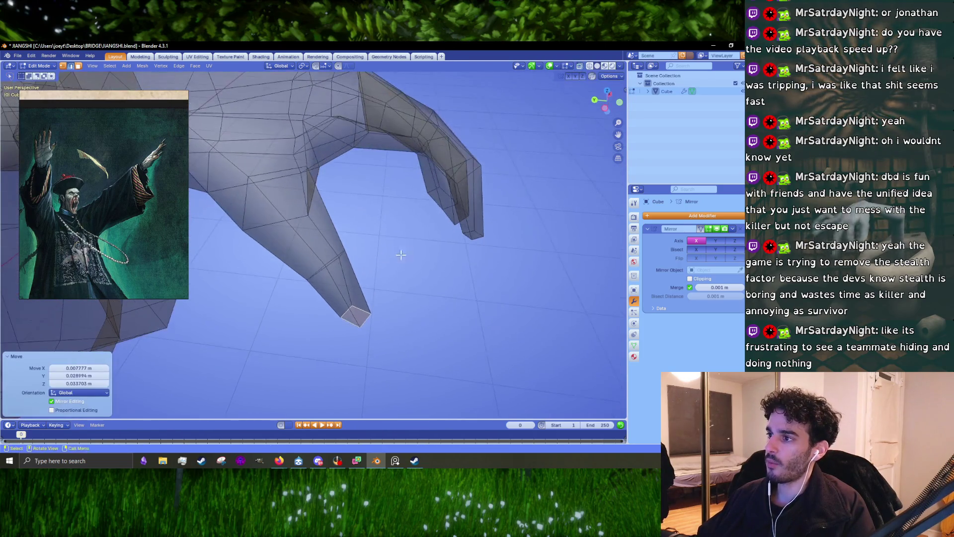
{"action": "key", "text": "g"}
{"action": "left_click", "coordinate": [381, 215]}
{"action": "mouse_move", "coordinate": [381, 215]}
{"action": "middle_mouse_down"}
{"action": "mouse_move", "coordinate": [347, 204]}
{"action": "mouse_move", "coordinate": [429, 198]}
{"action": "middle_mouse_up"}
{"action": "key", "text": "r"}
{"action": "left_click", "coordinate": [434, 198]}
{"action": "key", "text": "g"}
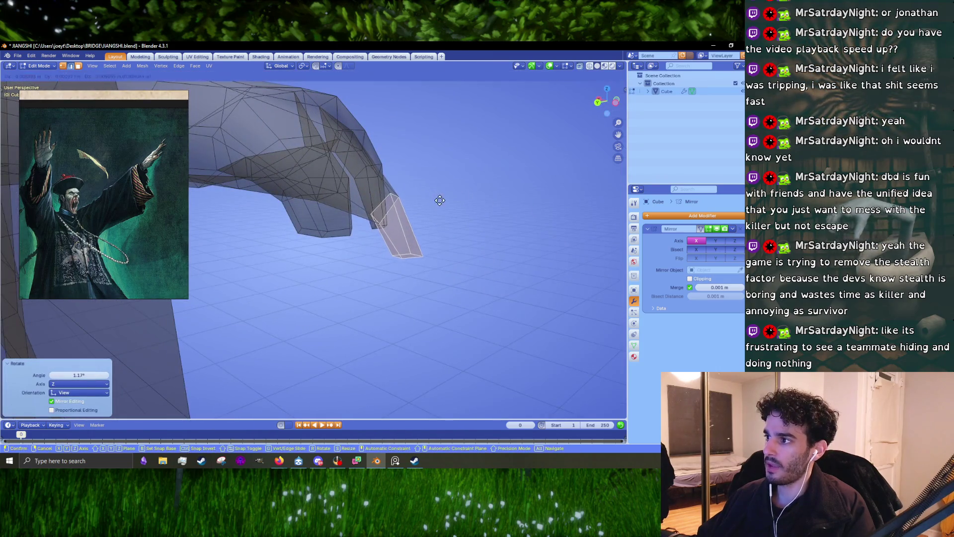
{"action": "left_click", "coordinate": [439, 200]}
Turn X-ray off and scale another finger face down to 0.952, then shift it slightly
{"action": "left_click", "coordinate": [579, 64]}
{"action": "mouse_move", "coordinate": [378, 249]}
{"action": "middle_mouse_down"}
{"action": "mouse_move", "coordinate": [400, 269]}
{"action": "mouse_move", "coordinate": [289, 231]}
{"action": "mouse_move", "coordinate": [308, 274]}
{"action": "mouse_move", "coordinate": [345, 277]}
{"action": "mouse_move", "coordinate": [258, 232]}
{"action": "mouse_move", "coordinate": [317, 243]}
{"action": "mouse_move", "coordinate": [346, 265]}
{"action": "mouse_move", "coordinate": [328, 251]}
{"action": "mouse_move", "coordinate": [348, 263]}
{"action": "mouse_move", "coordinate": [347, 230]}
{"action": "mouse_move", "coordinate": [431, 230]}
{"action": "middle_mouse_up"}
{"action": "left_click", "coordinate": [392, 253]}
{"action": "left_click", "coordinate": [290, 232]}
{"action": "key", "text": "s"}
{"action": "left_click", "coordinate": [316, 278]}
{"action": "key", "text": "s"}
{"action": "left_click", "coordinate": [326, 246]}
{"action": "key", "text": "s"}
{"action": "left_click", "coordinate": [379, 277]}
{"action": "key", "text": "g"}
{"action": "left_click", "coordinate": [347, 232]}
Nudge a knuckle vertex on the back of the hand into a new position
{"action": "key", "text": "g"}
{"action": "left_click", "coordinate": [371, 234]}
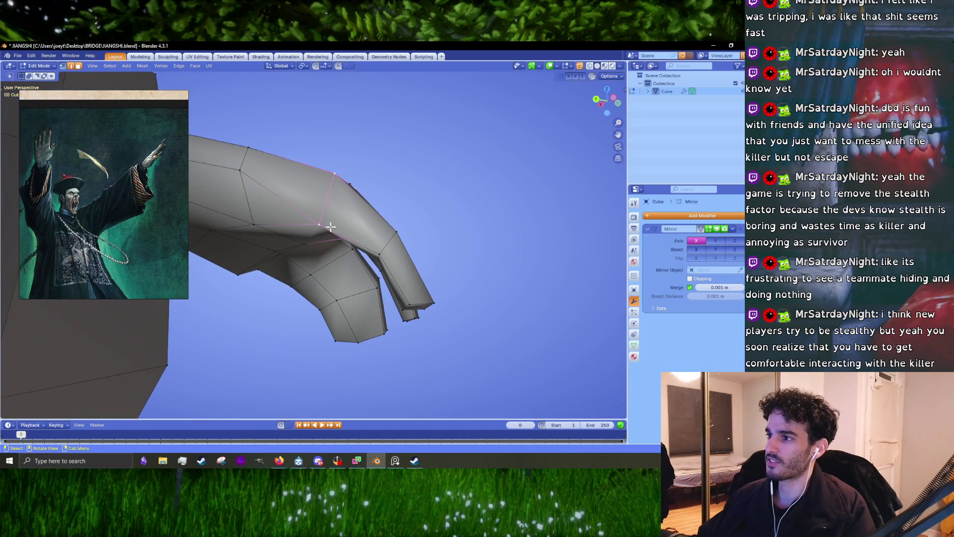
{"action": "mouse_move", "coordinate": [371, 234]}
{"action": "middle_mouse_down"}
{"action": "mouse_move", "coordinate": [315, 267]}
{"action": "mouse_move", "coordinate": [331, 282]}
{"action": "mouse_move", "coordinate": [337, 225]}
{"action": "mouse_move", "coordinate": [351, 198]}
{"action": "middle_mouse_up"}
{"action": "scroll", "coordinate": [315, 266], "scroll_direction": "up", "scroll_amount": 4}
{"action": "key", "text": "g"}
{"action": "left_click", "coordinate": [330, 282]}
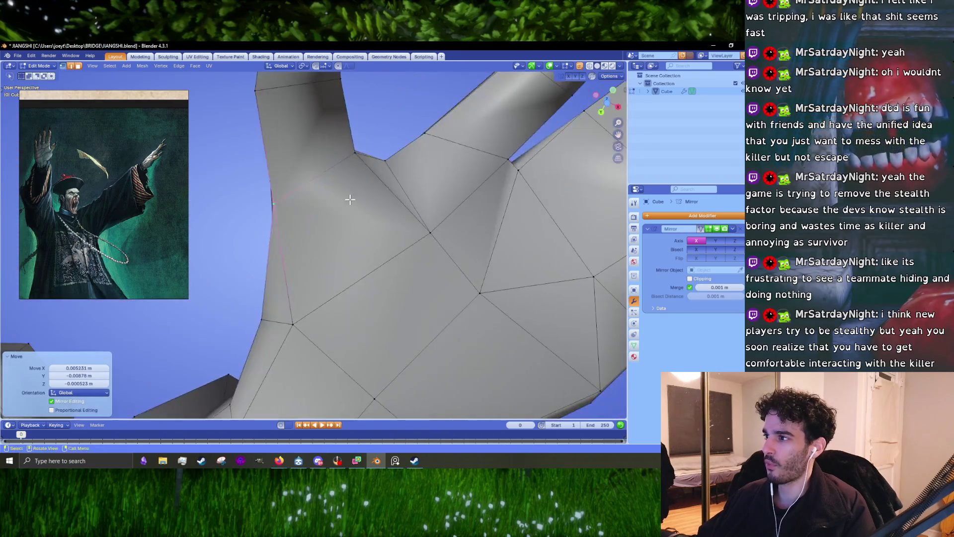
{"action": "middle_click_drag", "start_coordinate": [366, 159], "coordinate": [348, 220]}
{"action": "key", "text": "g"}
{"action": "left_click", "coordinate": [346, 217]}
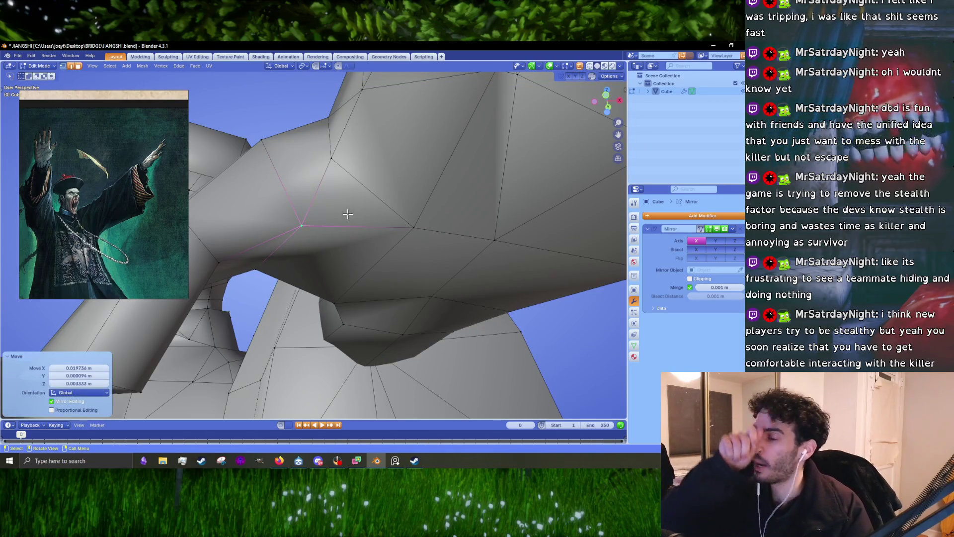
{"action": "key", "text": "g"}
{"action": "left_click", "coordinate": [330, 223]}
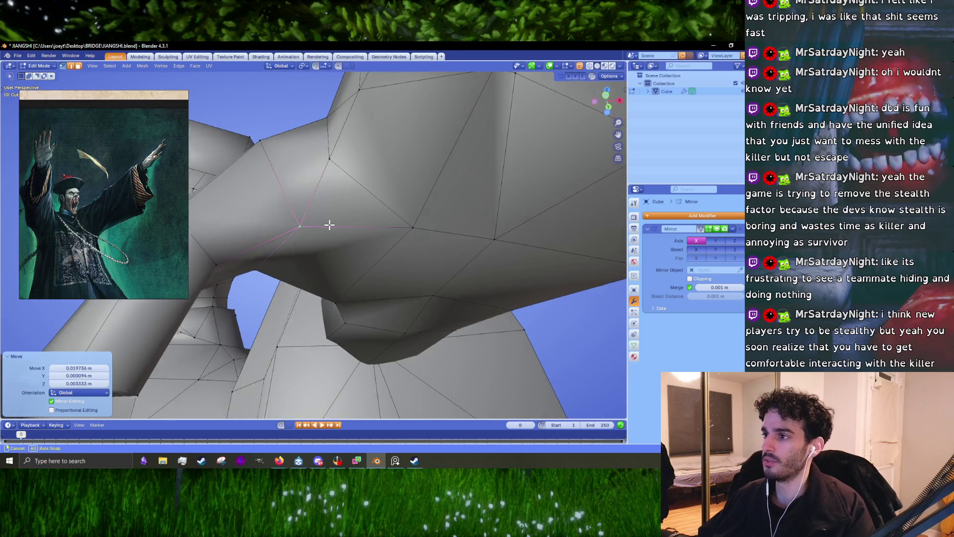
{"action": "middle_click_drag", "start_coordinate": [330, 223], "coordinate": [330, 226]}
{"action": "key", "text": "g"}
{"action": "left_click", "coordinate": [331, 227]}
Select a neighbouring vertex, move its edge, then shift the vertex vertically along Z
{"action": "left_click", "coordinate": [381, 211]}
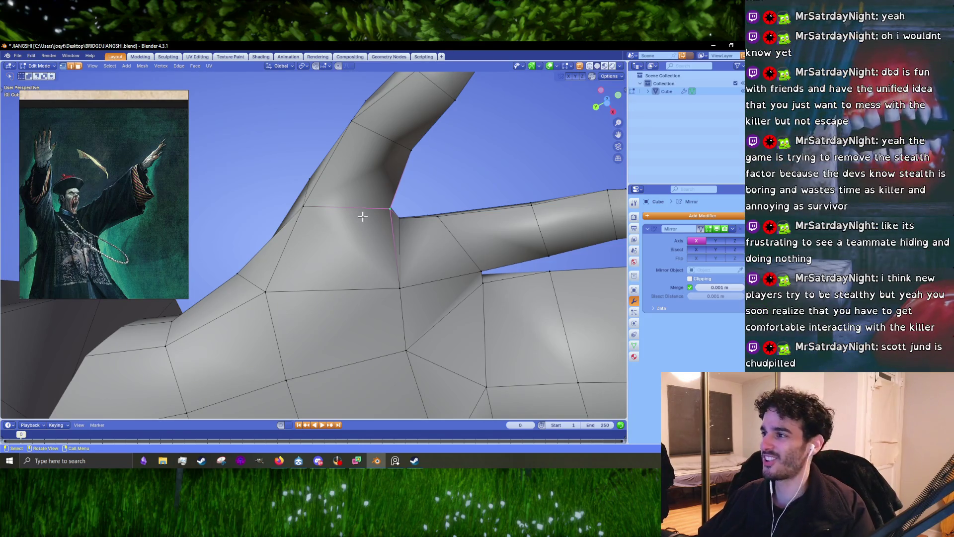
{"action": "mouse_move", "coordinate": [304, 214]}
{"action": "middle_mouse_down"}
{"action": "mouse_move", "coordinate": [391, 209]}
{"action": "mouse_move", "coordinate": [351, 249]}
{"action": "mouse_move", "coordinate": [302, 262]}
{"action": "mouse_move", "coordinate": [321, 251]}
{"action": "mouse_move", "coordinate": [377, 252]}
{"action": "mouse_move", "coordinate": [370, 260]}
{"action": "mouse_move", "coordinate": [379, 264]}
{"action": "mouse_move", "coordinate": [360, 193]}
{"action": "mouse_move", "coordinate": [348, 205]}
{"action": "mouse_move", "coordinate": [370, 215]}
{"action": "mouse_move", "coordinate": [426, 204]}
{"action": "mouse_move", "coordinate": [377, 202]}
{"action": "mouse_move", "coordinate": [409, 187]}
{"action": "mouse_move", "coordinate": [364, 217]}
{"action": "mouse_move", "coordinate": [388, 228]}
{"action": "mouse_move", "coordinate": [362, 208]}
{"action": "mouse_move", "coordinate": [393, 199]}
{"action": "mouse_move", "coordinate": [413, 296]}
{"action": "mouse_move", "coordinate": [395, 283]}
{"action": "mouse_move", "coordinate": [376, 313]}
{"action": "mouse_move", "coordinate": [352, 277]}
{"action": "middle_mouse_up"}
{"action": "key", "text": "g"}
{"action": "left_click", "coordinate": [305, 261]}
{"action": "scroll", "coordinate": [371, 223], "scroll_direction": "up", "scroll_amount": 5}
{"action": "key", "text": "g"}
{"action": "key", "text": "z"}
{"action": "left_click", "coordinate": [383, 228]}
Scale and move the finger-gap vertices, ending with a 0.032 m X move, then return to Object Mode
{"action": "key", "text": "g"}
{"action": "left_click", "coordinate": [347, 204]}
{"action": "key", "text": "s"}
{"action": "left_click", "coordinate": [425, 202]}
{"action": "key", "text": "g"}
{"action": "left_click", "coordinate": [375, 207]}
{"action": "key", "text": "g"}
{"action": "left_click", "coordinate": [402, 277]}
{"action": "key", "text": "Tab"}
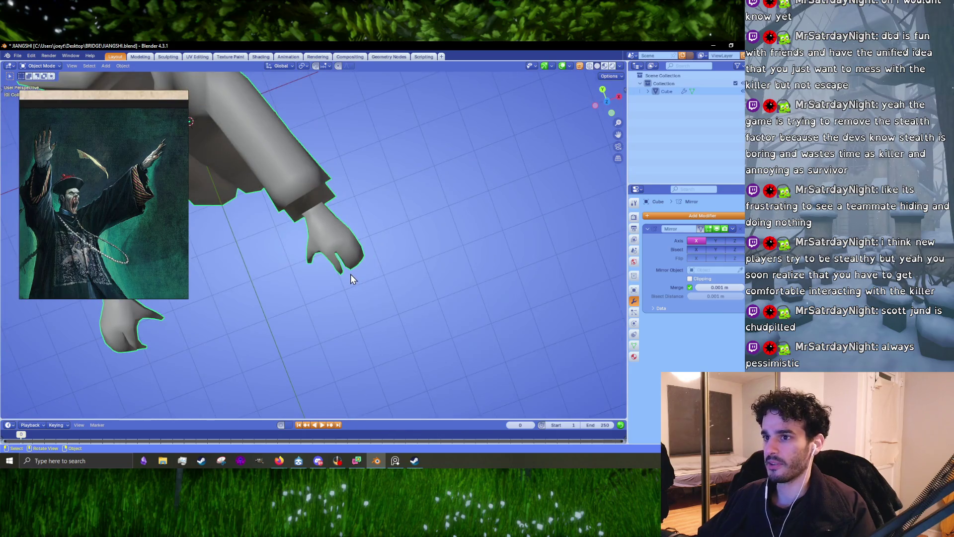
Switch to top orthographic view and re-enter Edit Mode on the hand with X-ray on
{"action": "key", "text": "KP_7"}
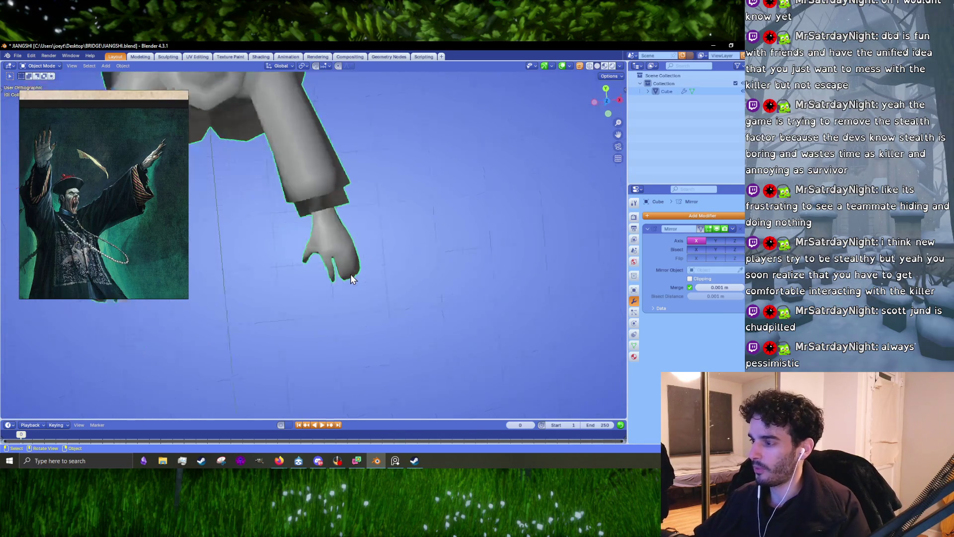
{"action": "key", "text": "Tab"}
{"action": "scroll", "coordinate": [350, 278], "scroll_direction": "up", "scroll_amount": 3}
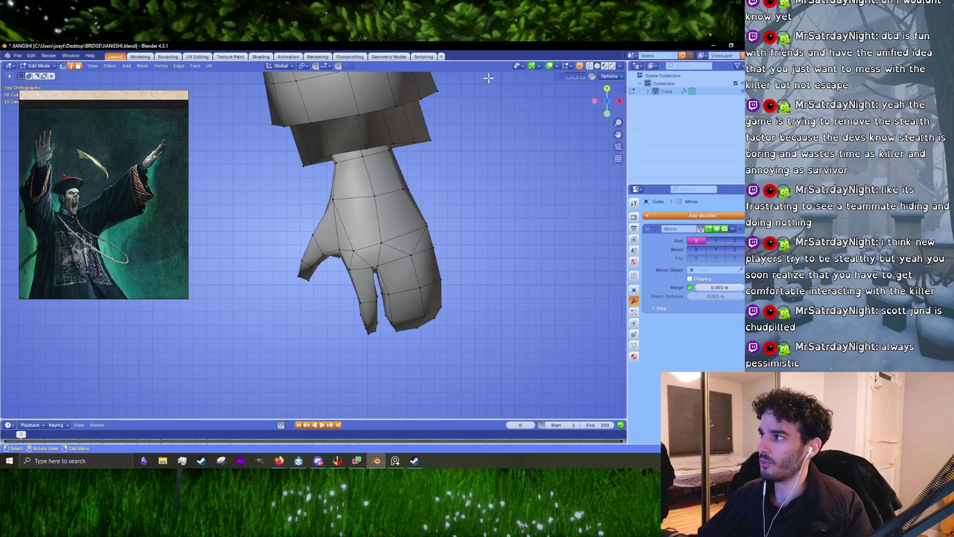
{"action": "left_click", "coordinate": [589, 66]}
{"action": "scroll", "coordinate": [316, 297], "scroll_direction": "up", "scroll_amount": 2}
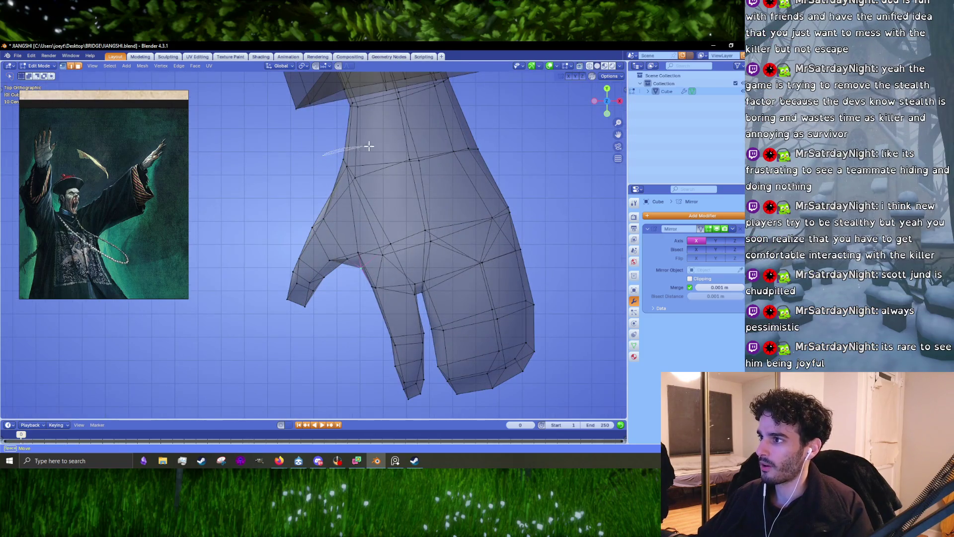
{"action": "key", "text": "ctrl+z"}
{"action": "key", "text": "ctrl+shift+z"}
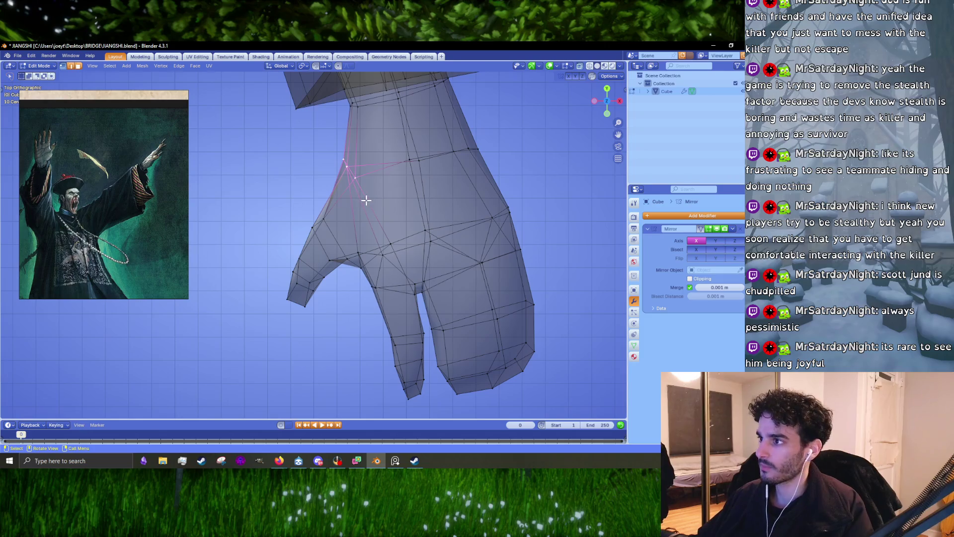
Reshape the thumb by moving its base vertex, rotating the thumb, and shifting its vertices down
{"action": "key", "text": "g"}
{"action": "left_click", "coordinate": [365, 213]}
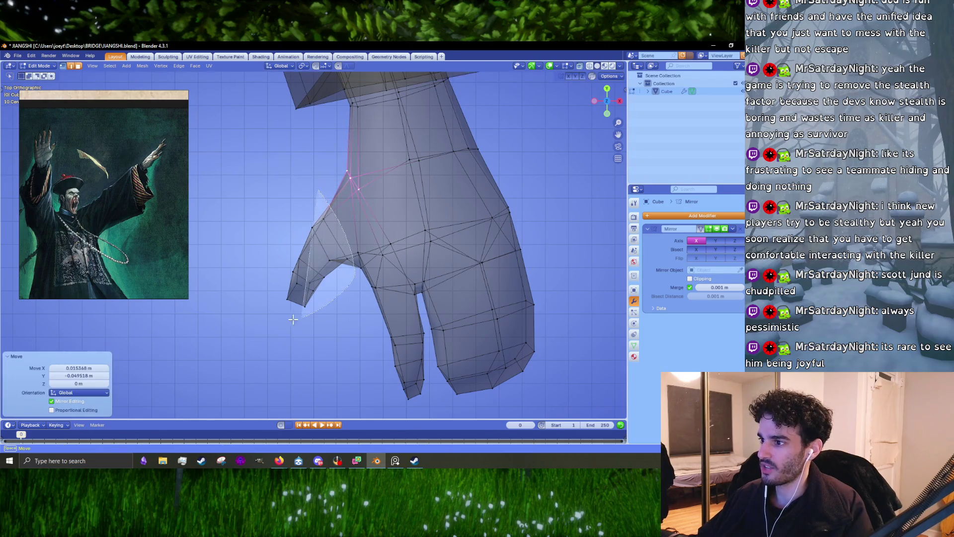
{"action": "left_click_drag", "start_coordinate": [293, 320], "coordinate": [298, 198]}
{"action": "key", "text": "r"}
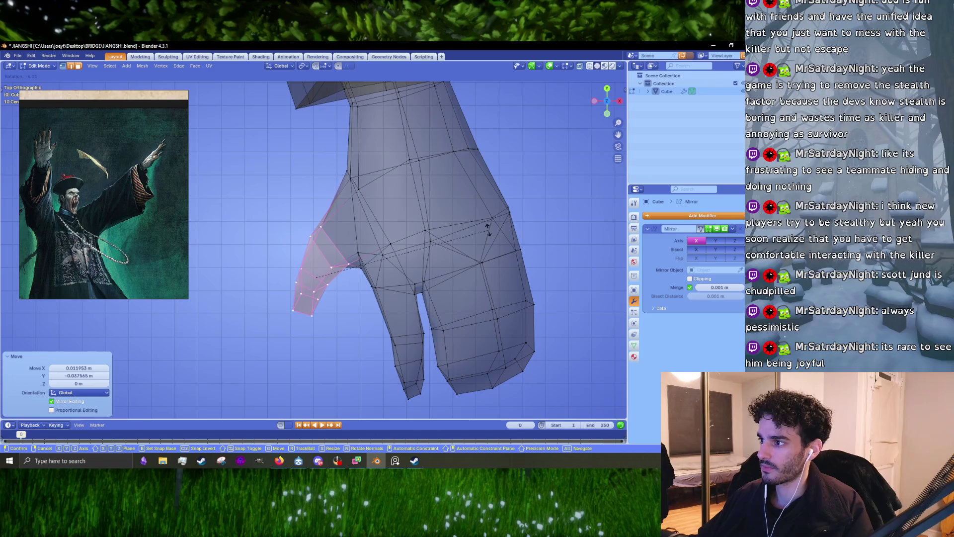
{"action": "left_click", "coordinate": [488, 238]}
{"action": "scroll", "coordinate": [485, 236], "scroll_direction": "up", "scroll_amount": 1}
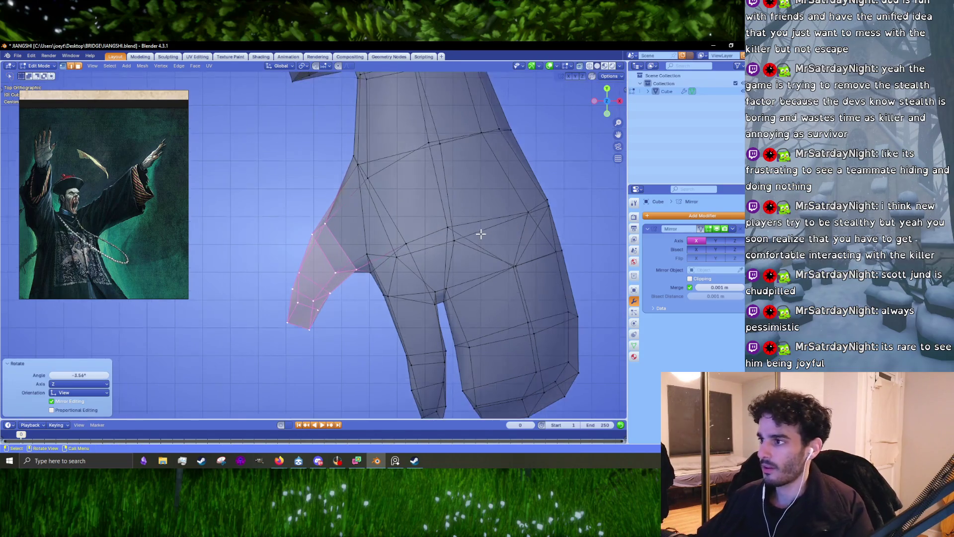
{"action": "left_click", "coordinate": [463, 242]}
{"action": "scroll", "coordinate": [376, 247], "scroll_direction": "up", "scroll_amount": 2}
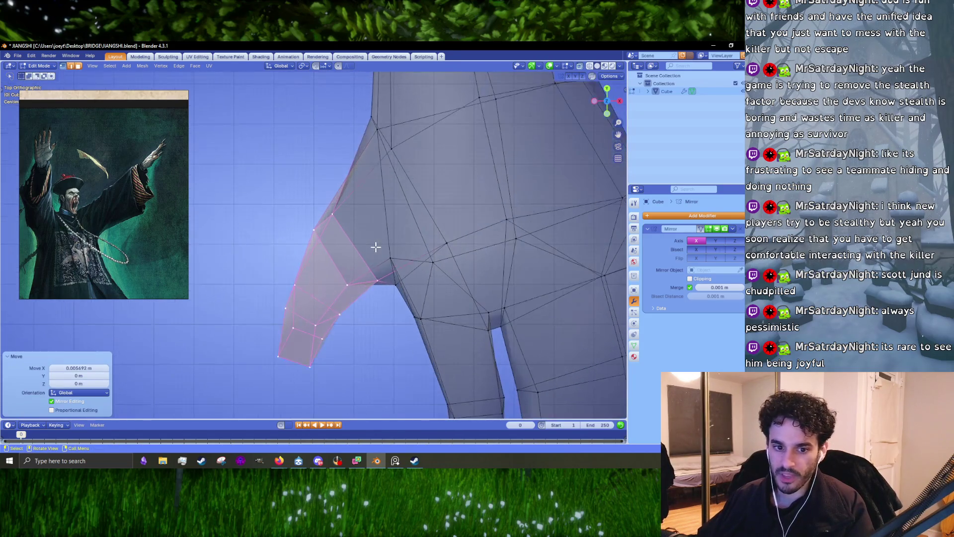
{"action": "key", "text": "g"}
{"action": "left_click", "coordinate": [505, 235]}
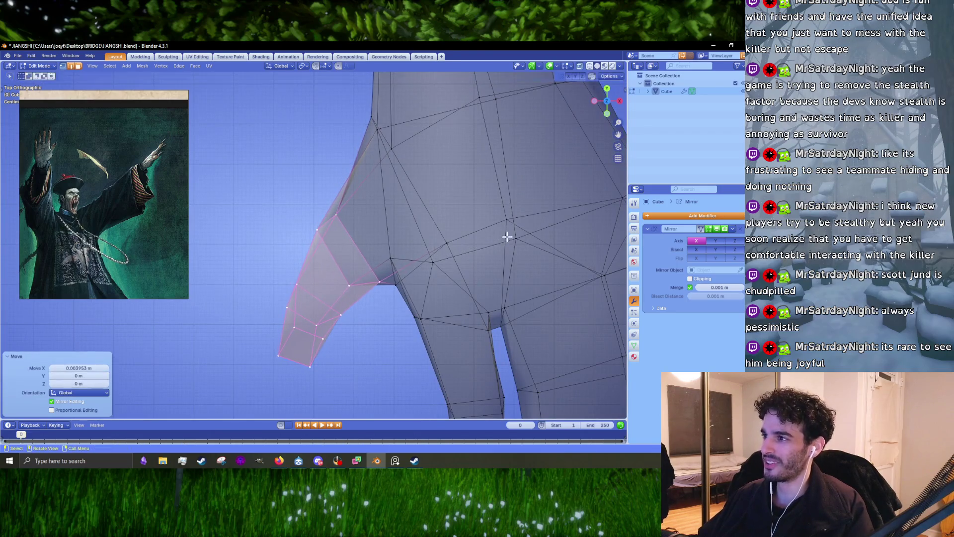
{"action": "key", "text": "g"}
{"action": "left_click", "coordinate": [372, 169]}
{"action": "scroll", "coordinate": [377, 169], "scroll_direction": "down", "scroll_amount": 5}
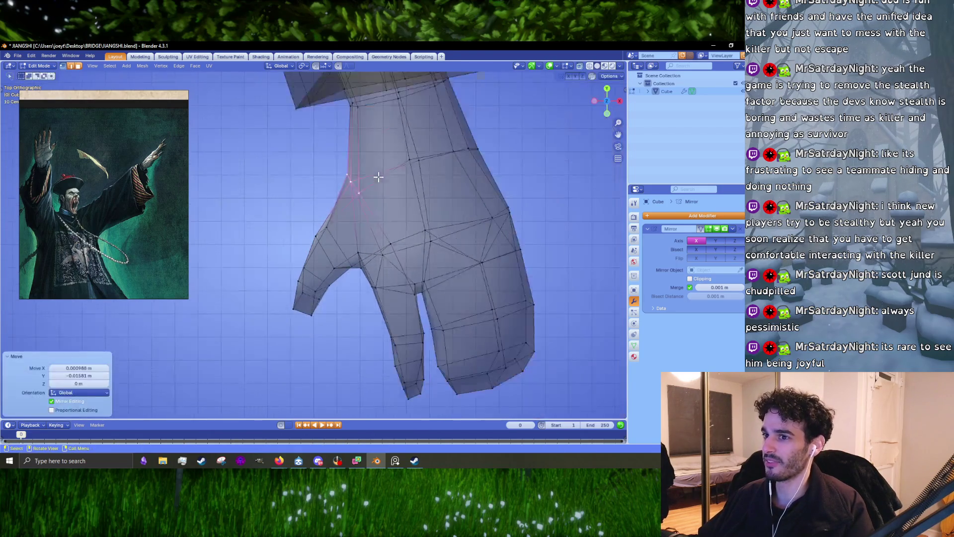
{"action": "scroll", "coordinate": [342, 167], "scroll_direction": "up", "scroll_amount": 3}
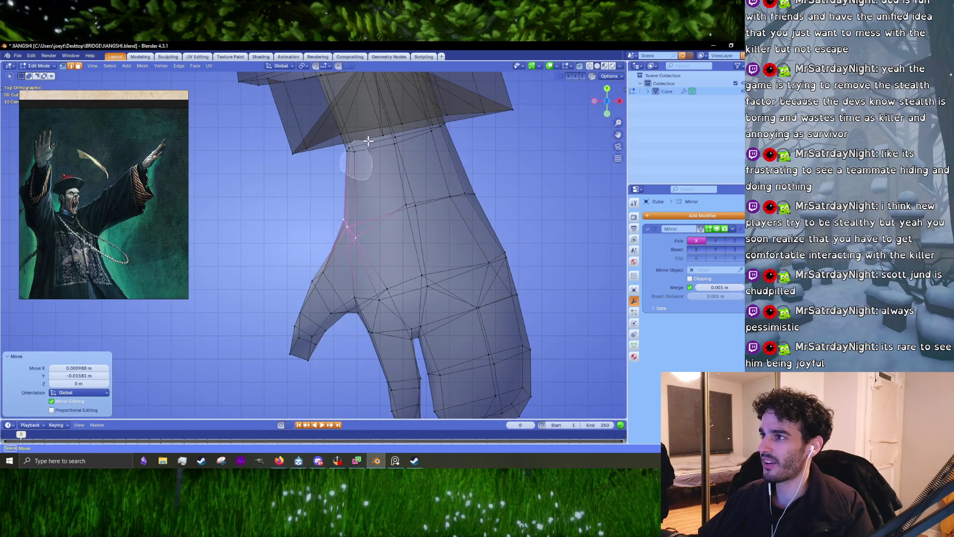
Move the wrist vertices up about 0.04 m and adjust the back-of-hand vertices
{"action": "left_click_drag", "start_coordinate": [368, 141], "coordinate": [369, 142]}
{"action": "key", "text": "g"}
{"action": "left_click", "coordinate": [379, 152]}
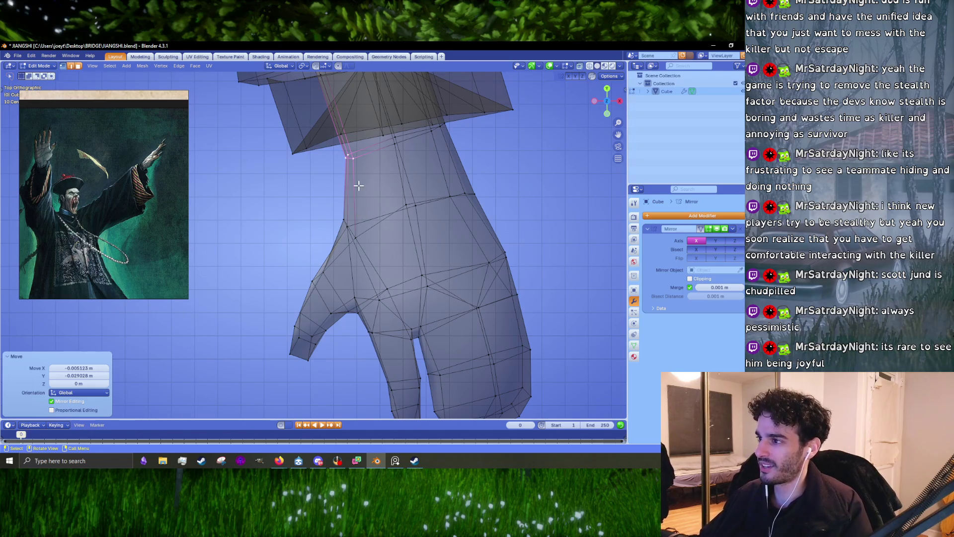
{"action": "left_click_drag", "start_coordinate": [366, 258], "coordinate": [319, 213]}
{"action": "key", "text": "g"}
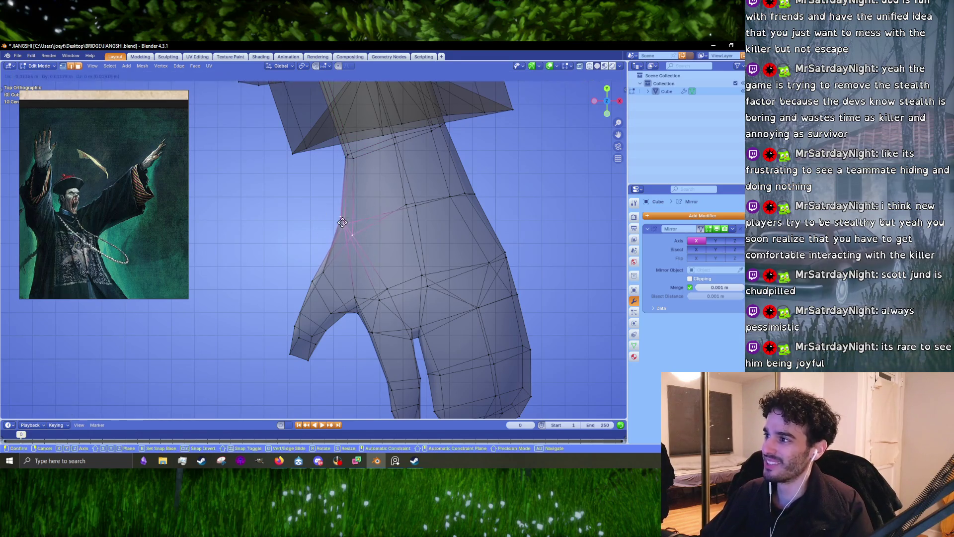
{"action": "left_click", "coordinate": [340, 218]}
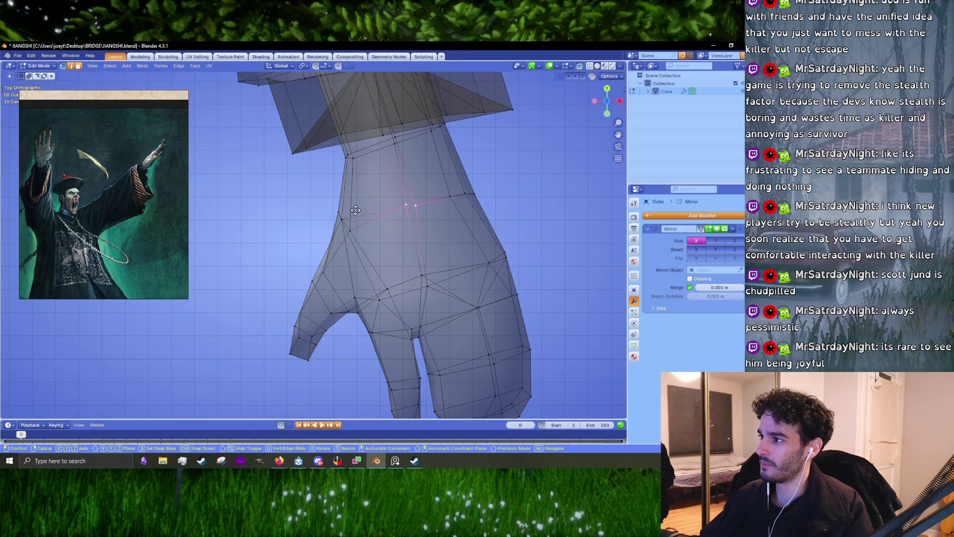
{"action": "left_click_drag", "start_coordinate": [466, 206], "coordinate": [466, 204]}
{"action": "key", "text": "g"}
{"action": "left_click", "coordinate": [434, 188]}
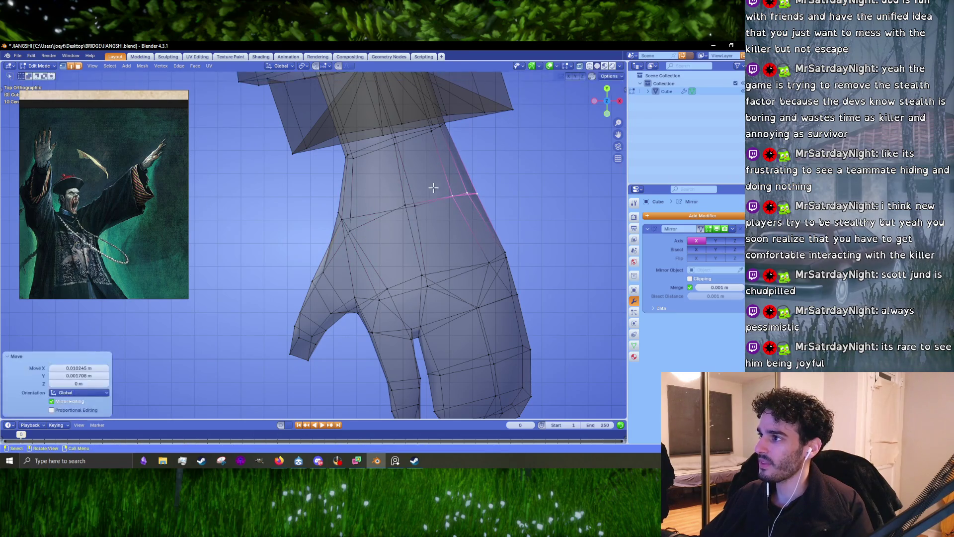
Move, slightly rotate and scale the wrist edge loop to 1.005
{"action": "left_click", "coordinate": [410, 134], "text": "alt"}
{"action": "key", "text": "g"}
{"action": "left_click", "coordinate": [410, 143]}
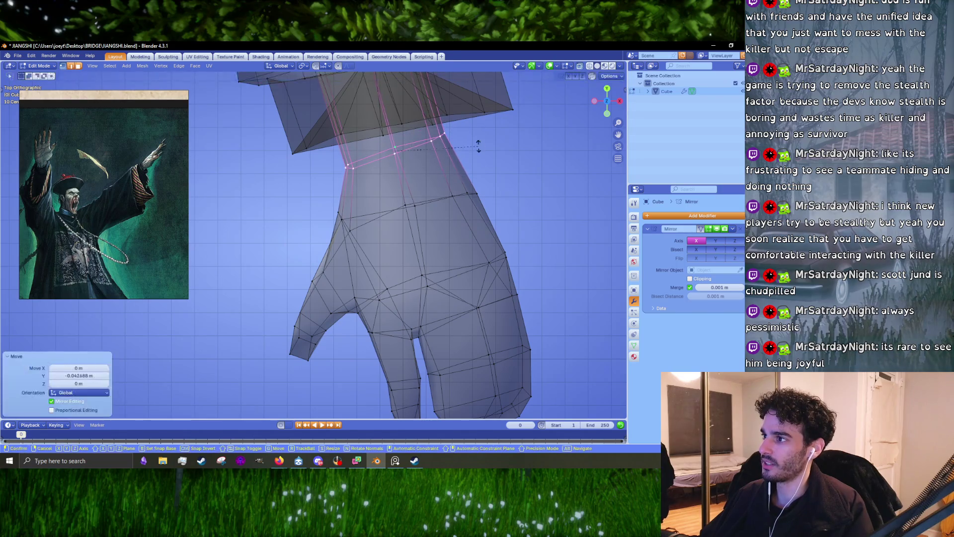
{"action": "key", "text": "r"}
{"action": "left_click", "coordinate": [478, 151]}
{"action": "left_click", "coordinate": [478, 151]}
{"action": "mouse_move", "coordinate": [468, 144]}
{"action": "middle_mouse_down"}
{"action": "mouse_move", "coordinate": [469, 128]}
{"action": "mouse_move", "coordinate": [376, 229]}
{"action": "mouse_move", "coordinate": [428, 234]}
{"action": "middle_mouse_up"}
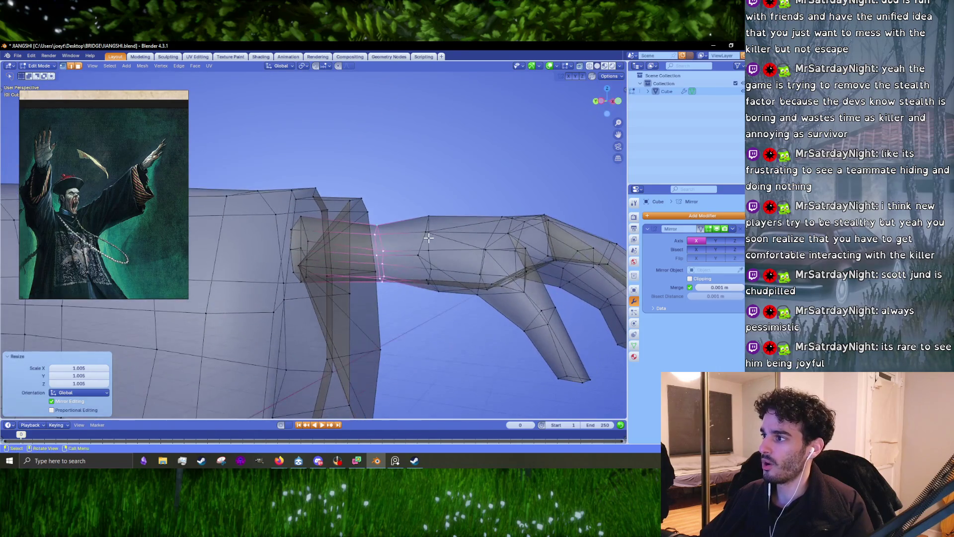
With X-ray off, widen the wrist loop along X to 1.046 and move it 0.003 m along Y
{"action": "key", "text": "g"}
{"action": "left_click", "coordinate": [422, 247]}
{"action": "mouse_move", "coordinate": [416, 299]}
{"action": "middle_mouse_down"}
{"action": "mouse_move", "coordinate": [356, 334]}
{"action": "mouse_move", "coordinate": [414, 291]}
{"action": "middle_mouse_up"}
{"action": "left_click", "coordinate": [579, 67]}
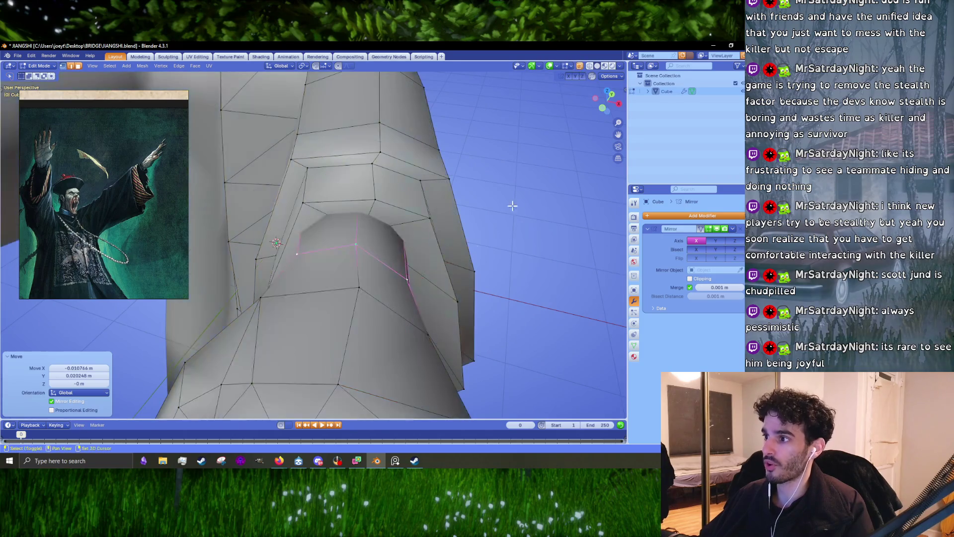
{"action": "mouse_move", "coordinate": [511, 207]}
{"action": "middle_mouse_down"}
{"action": "mouse_move", "coordinate": [434, 230]}
{"action": "mouse_move", "coordinate": [472, 267]}
{"action": "mouse_move", "coordinate": [351, 264]}
{"action": "mouse_move", "coordinate": [429, 225]}
{"action": "mouse_move", "coordinate": [389, 279]}
{"action": "mouse_move", "coordinate": [402, 271]}
{"action": "middle_mouse_up"}
{"action": "left_click", "coordinate": [478, 269]}
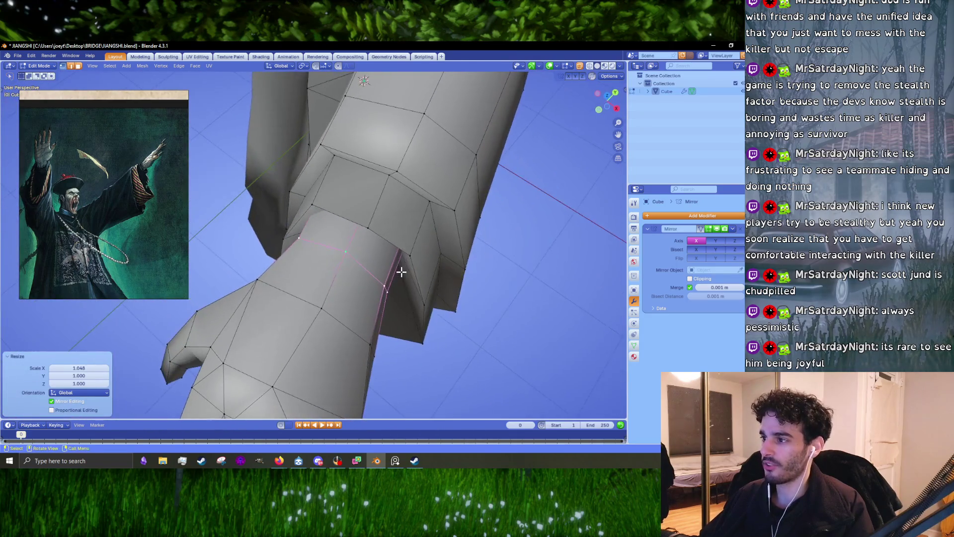
{"action": "key", "text": "g"}
{"action": "key", "text": "y"}
{"action": "left_click", "coordinate": [401, 272]}
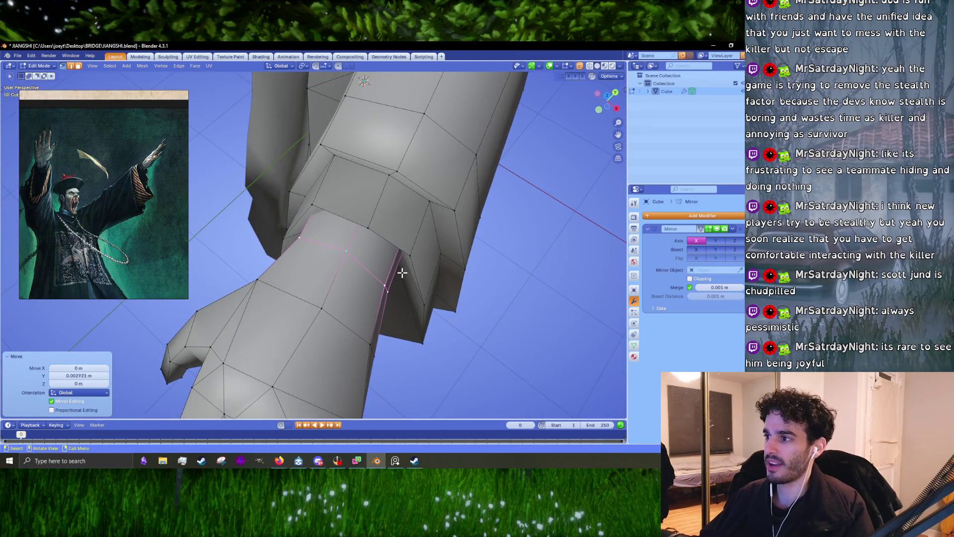
{"action": "left_click", "coordinate": [426, 283]}
{"action": "mouse_move", "coordinate": [426, 283]}
{"action": "middle_mouse_down"}
{"action": "mouse_move", "coordinate": [405, 252]}
{"action": "mouse_move", "coordinate": [489, 204]}
{"action": "mouse_move", "coordinate": [387, 202]}
{"action": "mouse_move", "coordinate": [374, 258]}
{"action": "mouse_move", "coordinate": [344, 127]}
{"action": "mouse_move", "coordinate": [364, 210]}
{"action": "mouse_move", "coordinate": [439, 220]}
{"action": "mouse_move", "coordinate": [357, 192]}
{"action": "middle_mouse_up"}
{"action": "key", "text": "Tab"}
{"action": "key", "text": "Tab"}
Thin a finger edge loop by scaling it to 0.983, then select the next loop
{"action": "left_click", "coordinate": [344, 209], "text": "alt"}
{"action": "key", "text": "s"}
{"action": "left_click", "coordinate": [443, 221]}
{"action": "left_click", "coordinate": [356, 189], "text": "alt"}
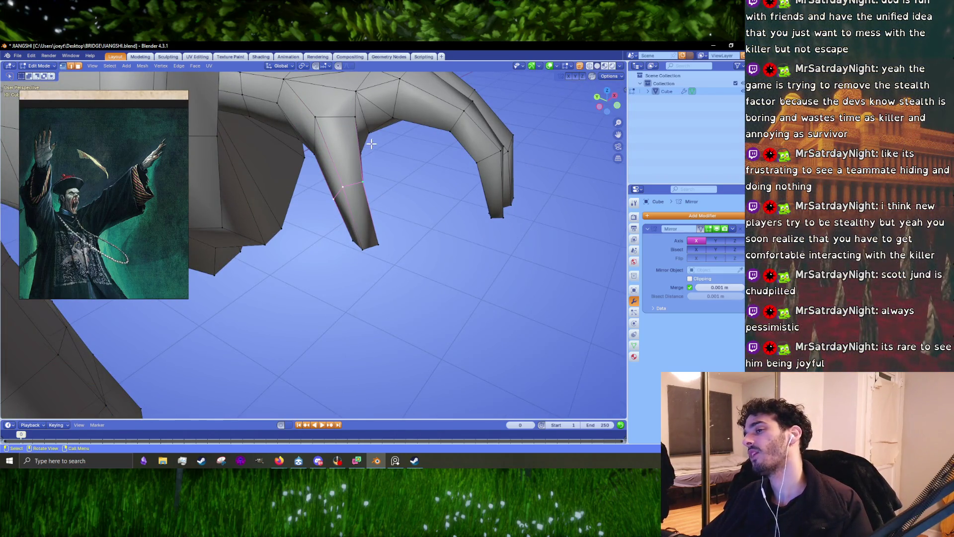
Slide the finger edge loop along the finger and move a fingertip edge about 0.013 m along Z
{"action": "mouse_move", "coordinate": [358, 214]}
{"action": "middle_mouse_down"}
{"action": "mouse_move", "coordinate": [343, 249]}
{"action": "mouse_move", "coordinate": [445, 221]}
{"action": "middle_mouse_up"}
{"action": "key", "text": "g"}
{"action": "key", "text": "g"}
{"action": "left_click", "coordinate": [330, 247]}
{"action": "scroll", "coordinate": [445, 222], "scroll_direction": "up", "scroll_amount": 3}
{"action": "mouse_move", "coordinate": [491, 257]}
{"action": "middle_mouse_down"}
{"action": "mouse_move", "coordinate": [387, 254]}
{"action": "mouse_move", "coordinate": [357, 220]}
{"action": "mouse_move", "coordinate": [352, 251]}
{"action": "middle_mouse_up"}
{"action": "left_click", "coordinate": [409, 248]}
{"action": "key", "text": "g"}
{"action": "left_click", "coordinate": [352, 242]}
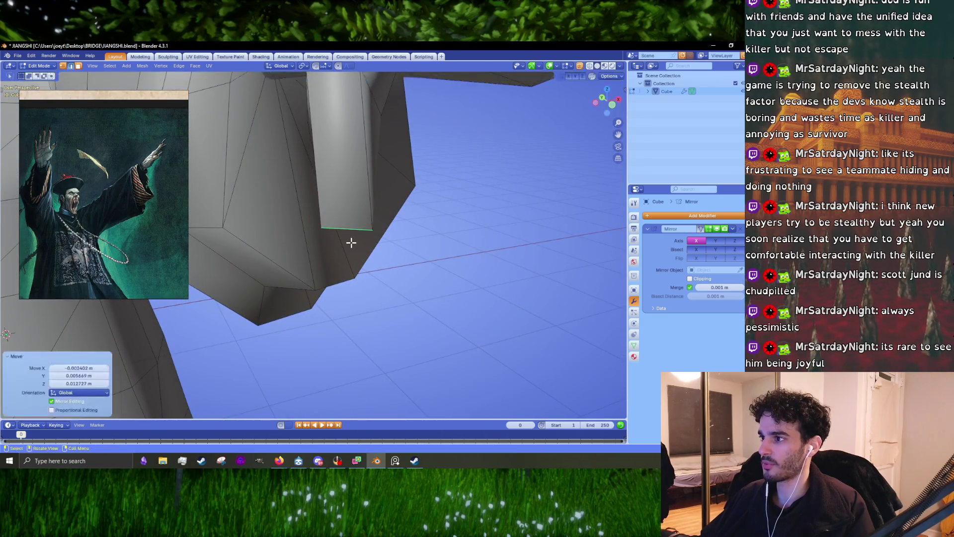
Check the clawed hand in Object Mode, then return to Edit Mode
{"action": "key", "text": "Tab"}
{"action": "scroll", "coordinate": [373, 231], "scroll_direction": "down", "scroll_amount": 4}
{"action": "mouse_move", "coordinate": [395, 219]}
{"action": "middle_mouse_down"}
{"action": "mouse_move", "coordinate": [458, 223]}
{"action": "mouse_move", "coordinate": [387, 219]}
{"action": "mouse_move", "coordinate": [349, 238]}
{"action": "mouse_move", "coordinate": [347, 259]}
{"action": "mouse_move", "coordinate": [380, 165]}
{"action": "mouse_move", "coordinate": [484, 195]}
{"action": "mouse_move", "coordinate": [371, 196]}
{"action": "mouse_move", "coordinate": [376, 184]}
{"action": "mouse_move", "coordinate": [418, 208]}
{"action": "mouse_move", "coordinate": [284, 149]}
{"action": "mouse_move", "coordinate": [344, 256]}
{"action": "middle_mouse_up"}
{"action": "scroll", "coordinate": [388, 219], "scroll_direction": "up", "scroll_amount": 4}
{"action": "key", "text": "Tab"}
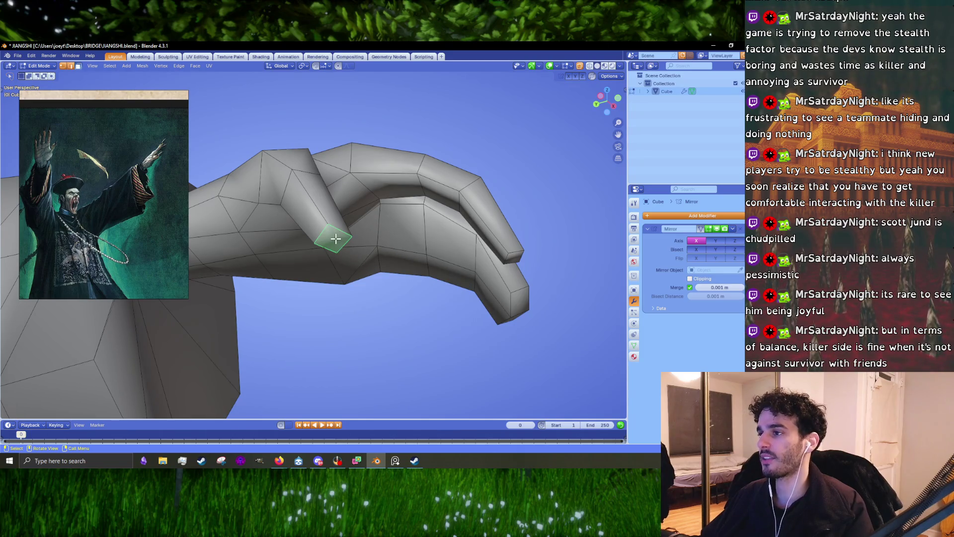
Move the fingertip face three times from different angles to start a claw point
{"action": "mouse_move", "coordinate": [336, 239]}
{"action": "middle_mouse_down"}
{"action": "mouse_move", "coordinate": [519, 241]}
{"action": "mouse_move", "coordinate": [366, 240]}
{"action": "mouse_move", "coordinate": [377, 244]}
{"action": "middle_mouse_up"}
{"action": "key", "text": "g"}
{"action": "left_click", "coordinate": [362, 224]}
{"action": "key", "text": "r"}
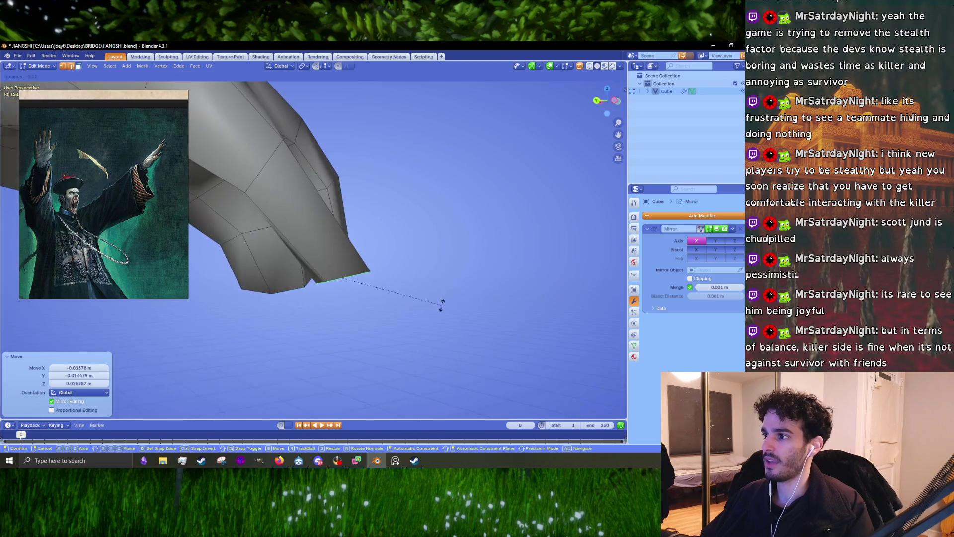
{"action": "key", "text": "g"}
{"action": "left_click", "coordinate": [441, 277]}
{"action": "middle_click_drag", "start_coordinate": [466, 277], "coordinate": [448, 261]}
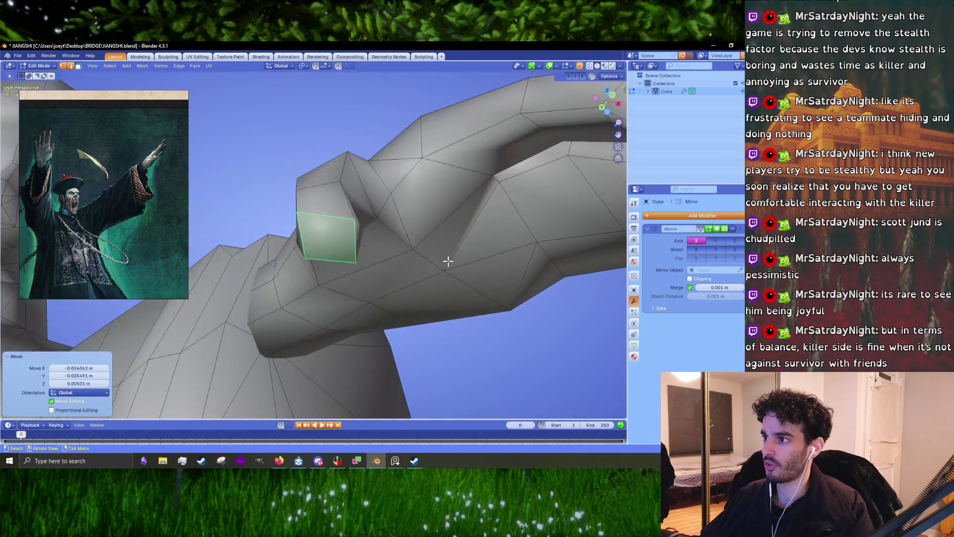
{"action": "key", "text": "g"}
{"action": "left_click", "coordinate": [446, 241]}
Move a vertex beside the fingertip and an edge on the finger to taper its end
{"action": "key", "text": "1"}
{"action": "left_click", "coordinate": [350, 215]}
{"action": "key", "text": "g"}
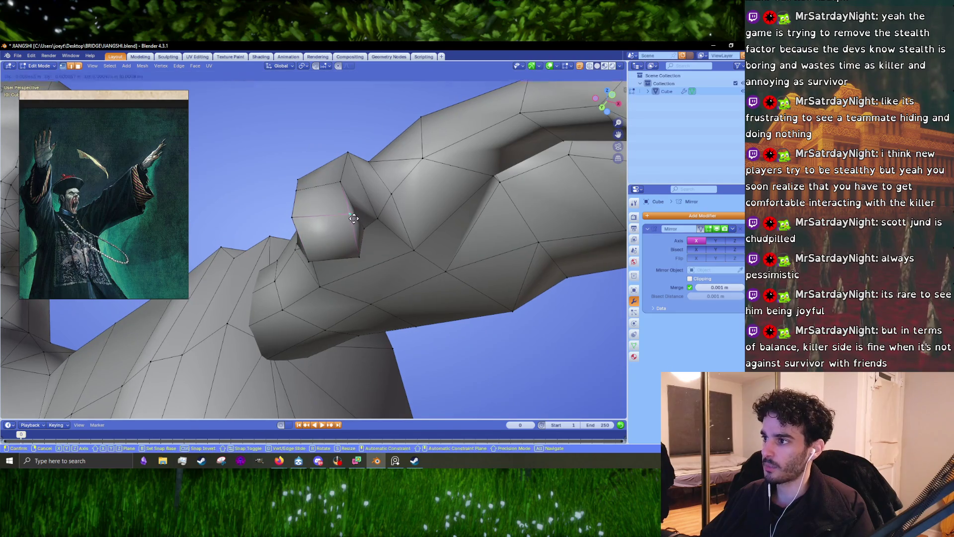
{"action": "left_click", "coordinate": [353, 218]}
{"action": "mouse_move", "coordinate": [354, 218]}
{"action": "middle_mouse_down"}
{"action": "mouse_move", "coordinate": [310, 229]}
{"action": "mouse_move", "coordinate": [348, 199]}
{"action": "mouse_move", "coordinate": [412, 263]}
{"action": "mouse_move", "coordinate": [330, 252]}
{"action": "mouse_move", "coordinate": [291, 214]}
{"action": "mouse_move", "coordinate": [436, 310]}
{"action": "mouse_move", "coordinate": [305, 318]}
{"action": "mouse_move", "coordinate": [318, 350]}
{"action": "middle_mouse_up"}
{"action": "left_click", "coordinate": [361, 190]}
{"action": "key", "text": "g"}
{"action": "left_click", "coordinate": [420, 268]}
Preview the reshaped hand in Object Mode, then return to Edit Mode and look up at the fingertip
{"action": "key", "text": "Tab"}
{"action": "mouse_move", "coordinate": [421, 305]}
{"action": "middle_mouse_down"}
{"action": "mouse_move", "coordinate": [337, 316]}
{"action": "mouse_move", "coordinate": [398, 289]}
{"action": "mouse_move", "coordinate": [393, 277]}
{"action": "mouse_move", "coordinate": [320, 284]}
{"action": "mouse_move", "coordinate": [312, 304]}
{"action": "mouse_move", "coordinate": [343, 269]}
{"action": "mouse_move", "coordinate": [340, 285]}
{"action": "middle_mouse_up"}
{"action": "key", "text": "Tab"}
{"action": "scroll", "coordinate": [340, 285], "scroll_direction": "up", "scroll_amount": 2}
{"action": "mouse_move", "coordinate": [345, 275]}
{"action": "middle_mouse_down"}
{"action": "mouse_move", "coordinate": [339, 283]}
{"action": "mouse_move", "coordinate": [345, 202]}
{"action": "mouse_move", "coordinate": [353, 224]}
{"action": "mouse_move", "coordinate": [409, 198]}
{"action": "middle_mouse_up"}
Adjust the fingertip face, tilt it about 3.84°, and nudge it slightly
{"action": "key", "text": "e"}
{"action": "left_click", "coordinate": [335, 279]}
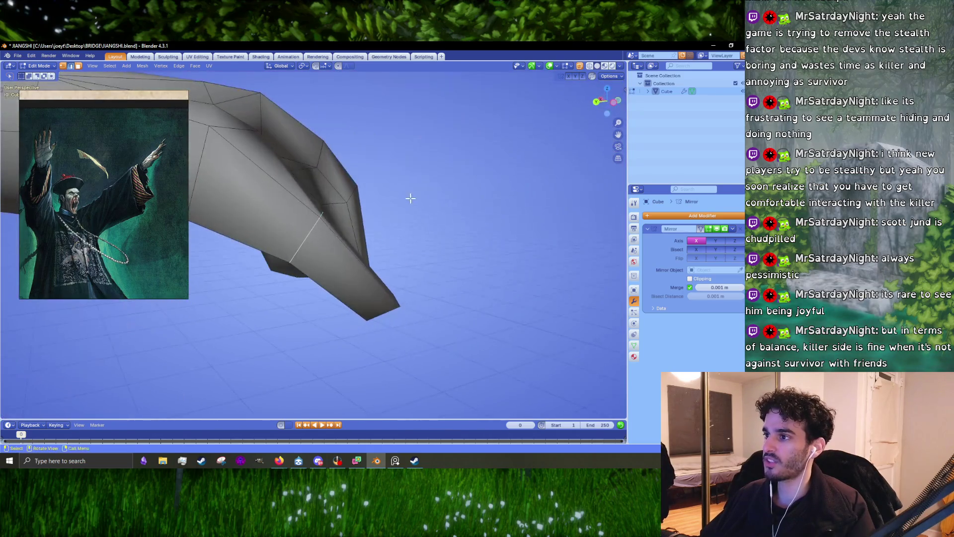
{"action": "key", "text": "r"}
{"action": "left_click", "coordinate": [409, 204]}
{"action": "key", "text": "g"}
{"action": "left_click", "coordinate": [411, 206]}
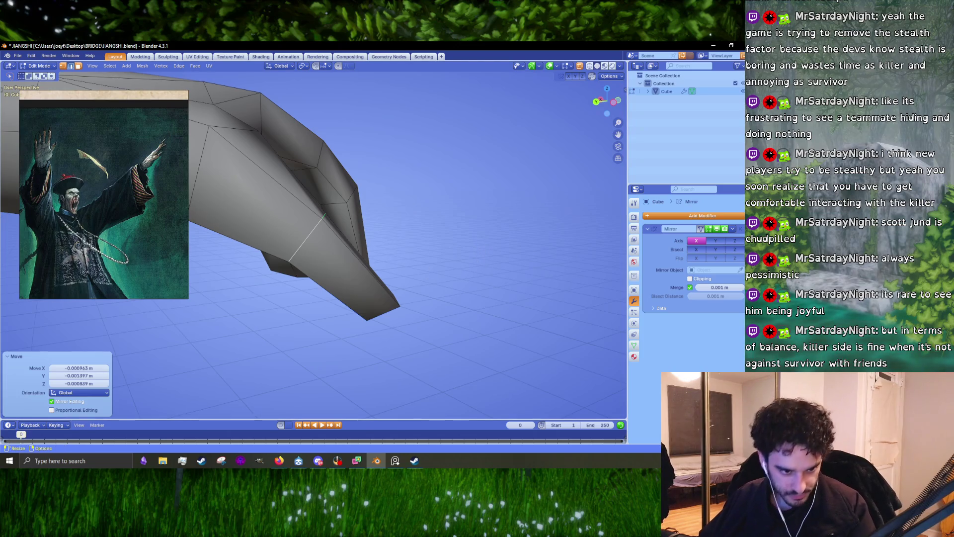
{"action": "key", "text": "alt+Tab"}
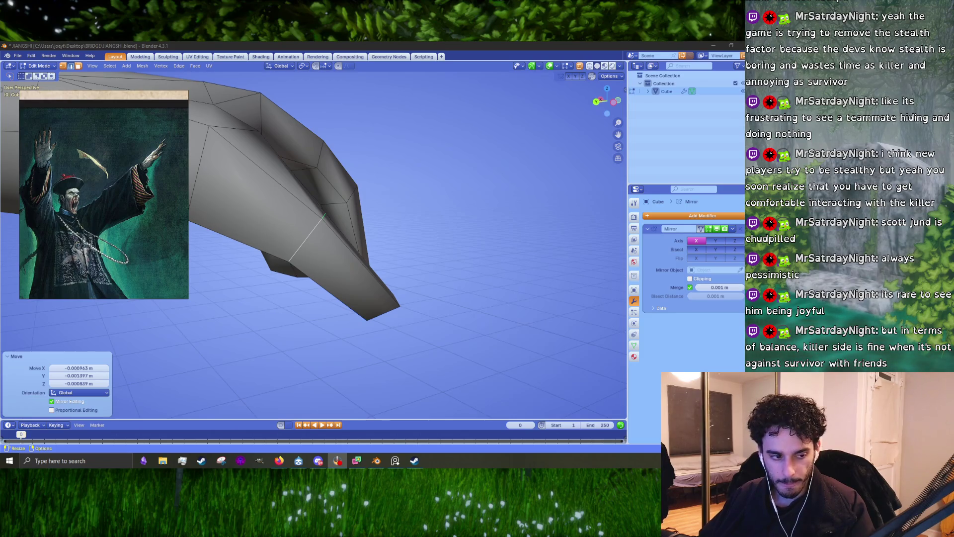
{"action": "key", "text": "alt+Tab"}
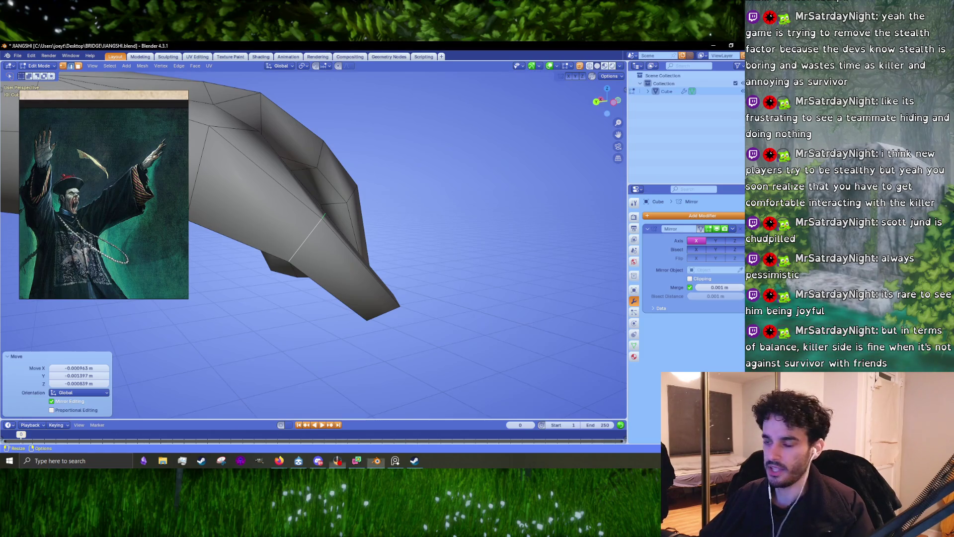
Reposition the fingertip twice more, then select the finger's top edge in edge mode
{"action": "mouse_move", "coordinate": [346, 244]}
{"action": "middle_mouse_down"}
{"action": "mouse_move", "coordinate": [362, 182]}
{"action": "mouse_move", "coordinate": [381, 213]}
{"action": "mouse_move", "coordinate": [417, 219]}
{"action": "mouse_move", "coordinate": [362, 184]}
{"action": "mouse_move", "coordinate": [370, 186]}
{"action": "mouse_move", "coordinate": [341, 224]}
{"action": "mouse_move", "coordinate": [313, 196]}
{"action": "mouse_move", "coordinate": [301, 204]}
{"action": "middle_mouse_up"}
{"action": "key", "text": "g"}
{"action": "left_click", "coordinate": [363, 183]}
{"action": "key", "text": "g"}
{"action": "left_click", "coordinate": [398, 196]}
{"action": "left_click", "coordinate": [340, 223]}
{"action": "key", "text": "2"}
{"action": "left_click", "coordinate": [313, 195]}
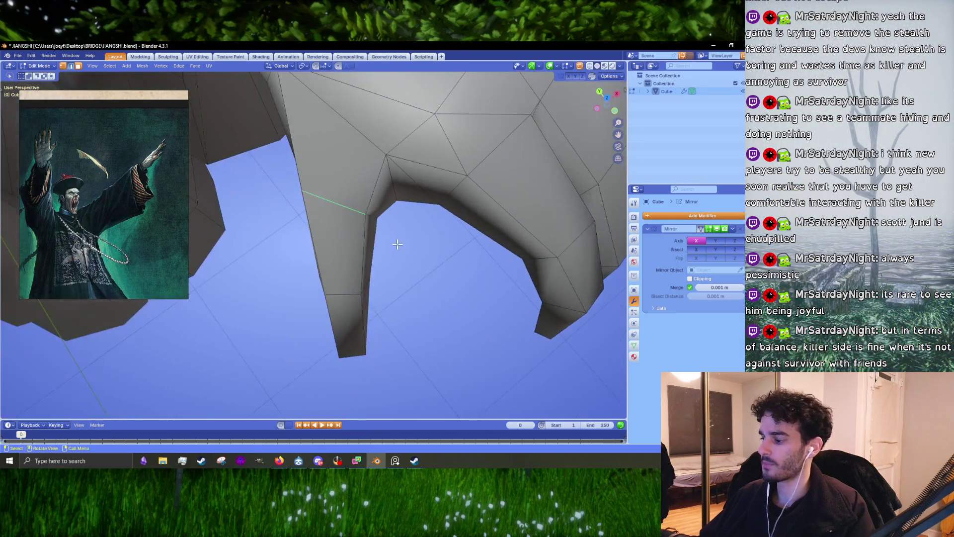
Rotate the finger-joint edge about -8.5°, nudge it, scale it to 0.986, then start a Knife cut
{"action": "key", "text": "KP_7"}
{"action": "mouse_move", "coordinate": [396, 244]}
{"action": "middle_mouse_down"}
{"action": "mouse_move", "coordinate": [422, 258]}
{"action": "mouse_move", "coordinate": [330, 228]}
{"action": "mouse_move", "coordinate": [397, 179]}
{"action": "mouse_move", "coordinate": [347, 224]}
{"action": "mouse_move", "coordinate": [398, 233]}
{"action": "middle_mouse_up"}
{"action": "key", "text": "r"}
{"action": "left_click", "coordinate": [429, 241]}
{"action": "key", "text": "g"}
{"action": "left_click", "coordinate": [365, 225]}
{"action": "scroll", "coordinate": [476, 259], "scroll_direction": "up", "scroll_amount": 5}
{"action": "key", "text": "s"}
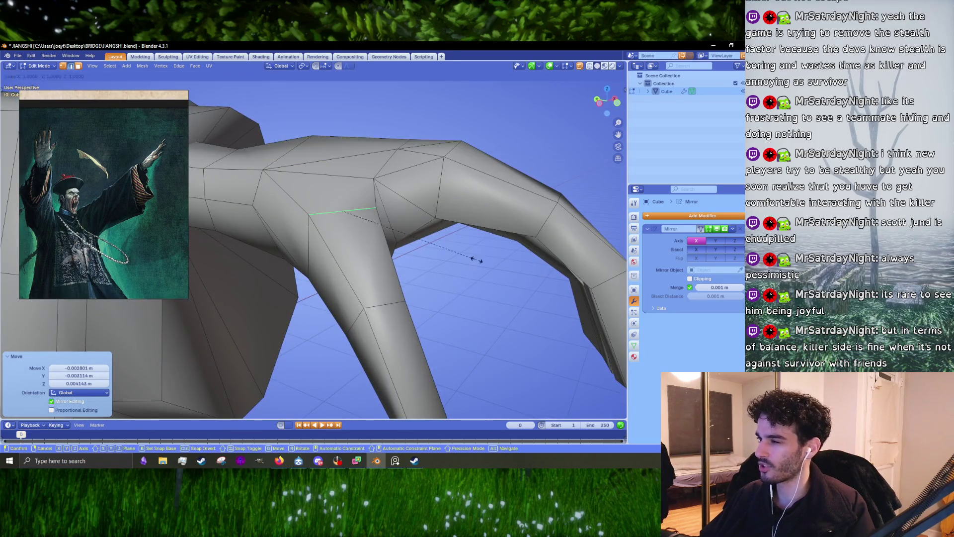
{"action": "left_click", "coordinate": [475, 259]}
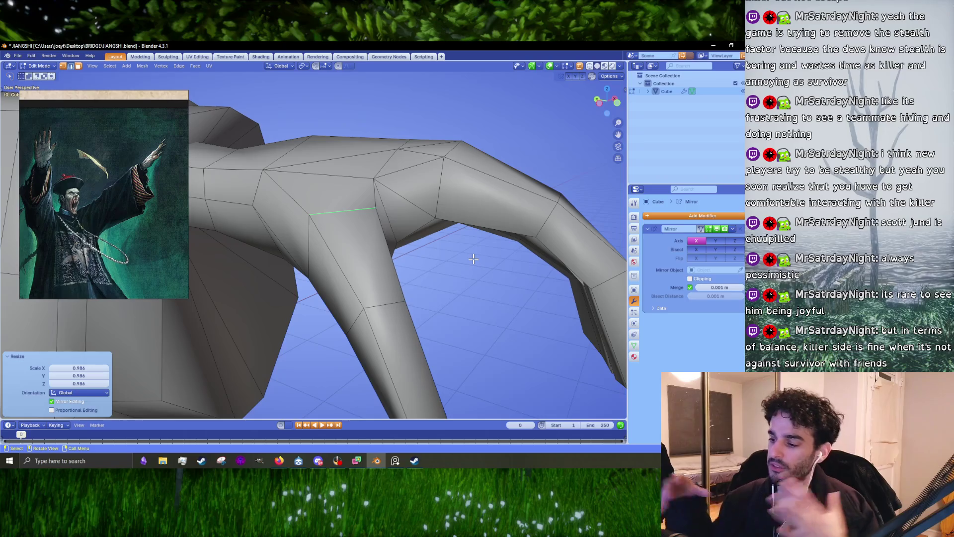
{"action": "mouse_move", "coordinate": [473, 259]}
{"action": "middle_mouse_down"}
{"action": "mouse_move", "coordinate": [407, 231]}
{"action": "mouse_move", "coordinate": [350, 243]}
{"action": "middle_mouse_up"}
{"action": "key", "text": "k"}
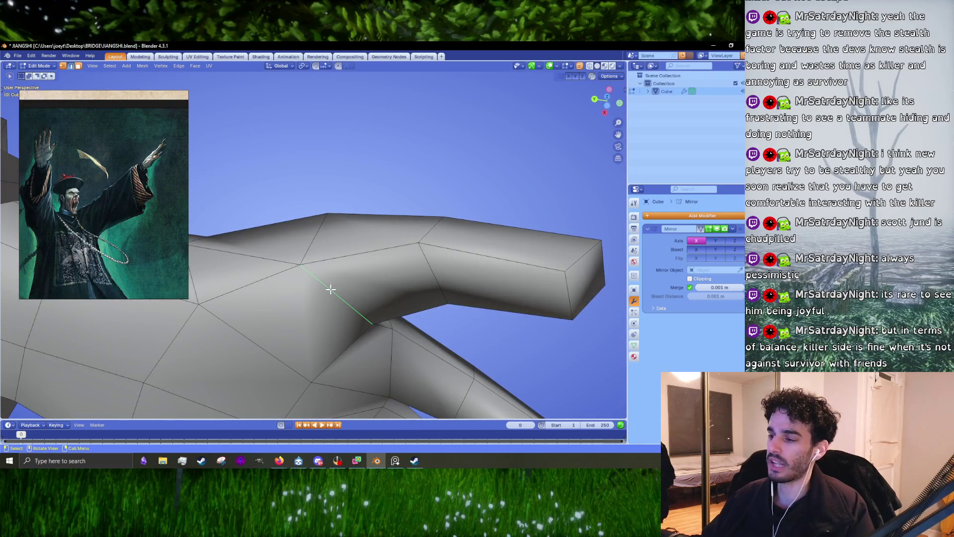
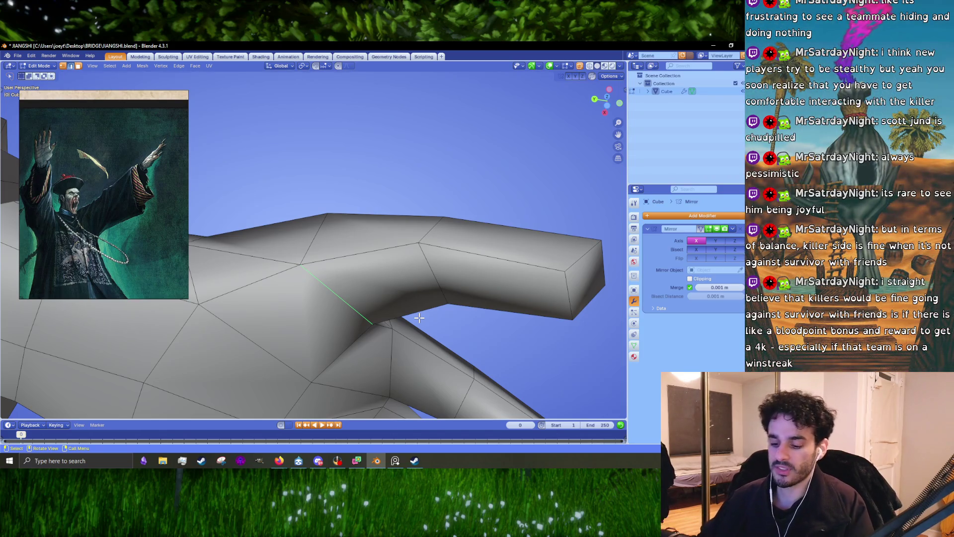
Rescale the sleeve edge loop smaller, then nudge and slightly rotate its vertices
{"action": "mouse_move", "coordinate": [438, 331]}
{"action": "middle_mouse_down"}
{"action": "mouse_move", "coordinate": [371, 333]}
{"action": "mouse_move", "coordinate": [456, 273]}
{"action": "mouse_move", "coordinate": [438, 296]}
{"action": "mouse_move", "coordinate": [442, 333]}
{"action": "mouse_move", "coordinate": [437, 285]}
{"action": "mouse_move", "coordinate": [459, 309]}
{"action": "mouse_move", "coordinate": [427, 255]}
{"action": "mouse_move", "coordinate": [426, 281]}
{"action": "middle_mouse_up"}
{"action": "key", "text": "s"}
{"action": "left_click", "coordinate": [444, 280]}
{"action": "key", "text": "s"}
{"action": "left_click", "coordinate": [454, 276]}
{"action": "key", "text": "g"}
{"action": "left_click", "coordinate": [441, 288]}
{"action": "key", "text": "r"}
{"action": "left_click", "coordinate": [459, 313]}
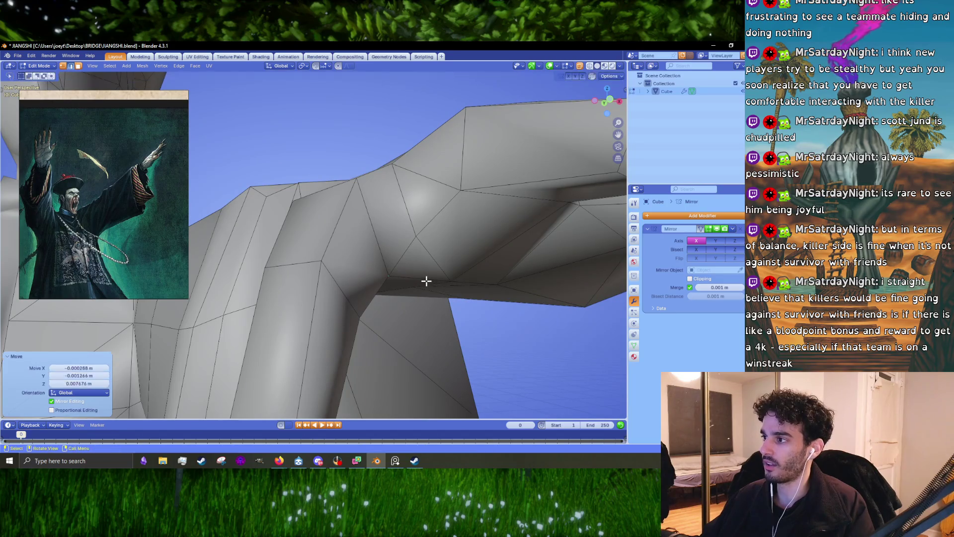
Move several sleeve and arm vertices, then exit Edit Mode to check the shape
{"action": "left_click", "coordinate": [419, 241]}
{"action": "mouse_move", "coordinate": [420, 241]}
{"action": "middle_mouse_down"}
{"action": "mouse_move", "coordinate": [386, 267]}
{"action": "mouse_move", "coordinate": [389, 215]}
{"action": "mouse_move", "coordinate": [377, 185]}
{"action": "middle_mouse_up"}
{"action": "key", "text": "g"}
{"action": "left_click", "coordinate": [404, 240]}
{"action": "key", "text": "g"}
{"action": "left_click", "coordinate": [386, 145]}
{"action": "mouse_move", "coordinate": [385, 145]}
{"action": "middle_mouse_down"}
{"action": "mouse_move", "coordinate": [396, 293]}
{"action": "mouse_move", "coordinate": [476, 244]}
{"action": "mouse_move", "coordinate": [475, 221]}
{"action": "mouse_move", "coordinate": [448, 229]}
{"action": "mouse_move", "coordinate": [368, 199]}
{"action": "mouse_move", "coordinate": [323, 248]}
{"action": "mouse_move", "coordinate": [335, 241]}
{"action": "mouse_move", "coordinate": [392, 270]}
{"action": "mouse_move", "coordinate": [377, 262]}
{"action": "mouse_move", "coordinate": [438, 255]}
{"action": "middle_mouse_up"}
{"action": "key", "text": "g"}
{"action": "left_click", "coordinate": [409, 298]}
{"action": "key", "text": "Tab"}
{"action": "key", "text": "Tab"}
Reposition the hand and finger edges to shape the long finger
{"action": "key", "text": "g"}
{"action": "left_click", "coordinate": [339, 245]}
{"action": "key", "text": "g"}
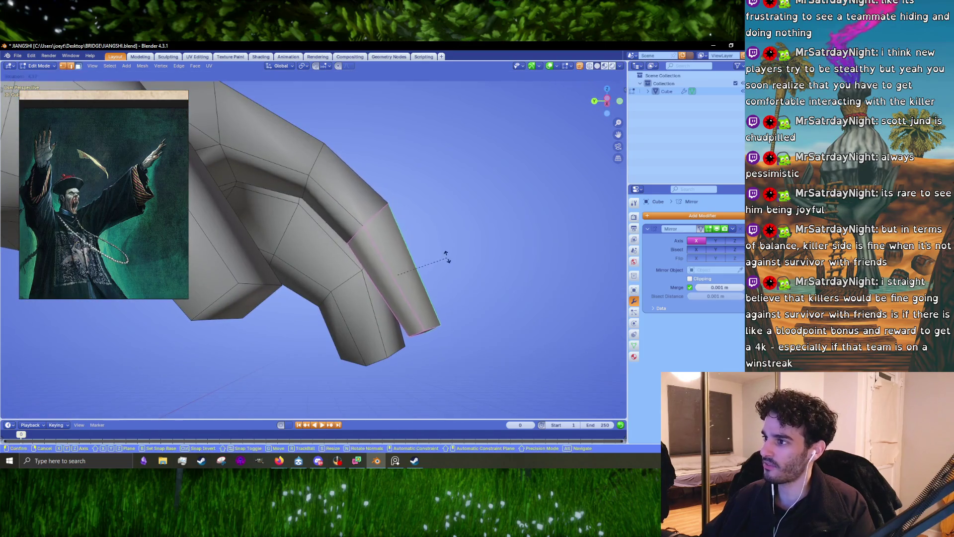
{"action": "left_click", "coordinate": [445, 252]}
{"action": "key", "text": "g"}
{"action": "left_click", "coordinate": [457, 251]}
{"action": "middle_click_drag", "start_coordinate": [380, 214], "coordinate": [380, 226]}
Slide the edge loop along the finger to refine its bend
{"action": "key", "text": "g"}
{"action": "key", "text": "g"}
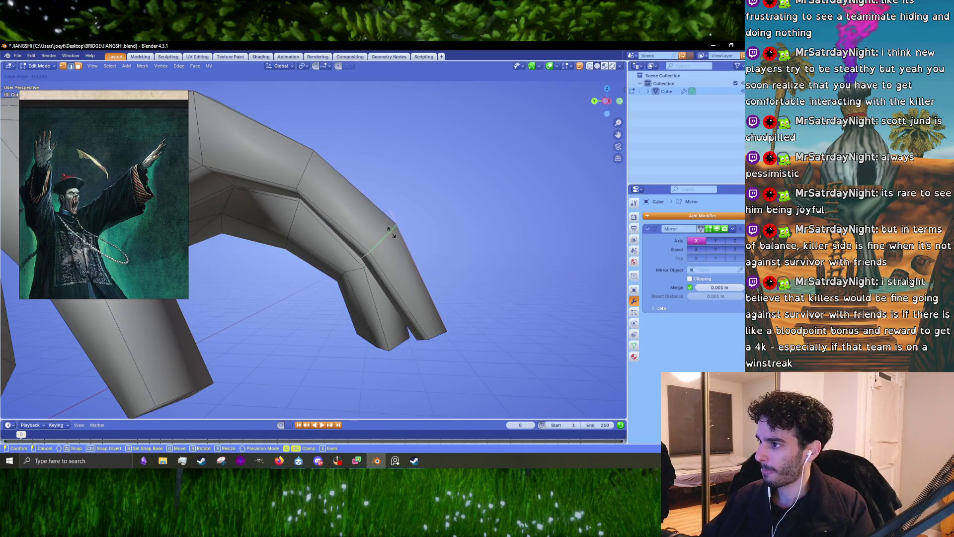
{"action": "left_click", "coordinate": [396, 238]}
{"action": "middle_click_drag", "start_coordinate": [396, 238], "coordinate": [395, 239]}
{"action": "key", "text": "g"}
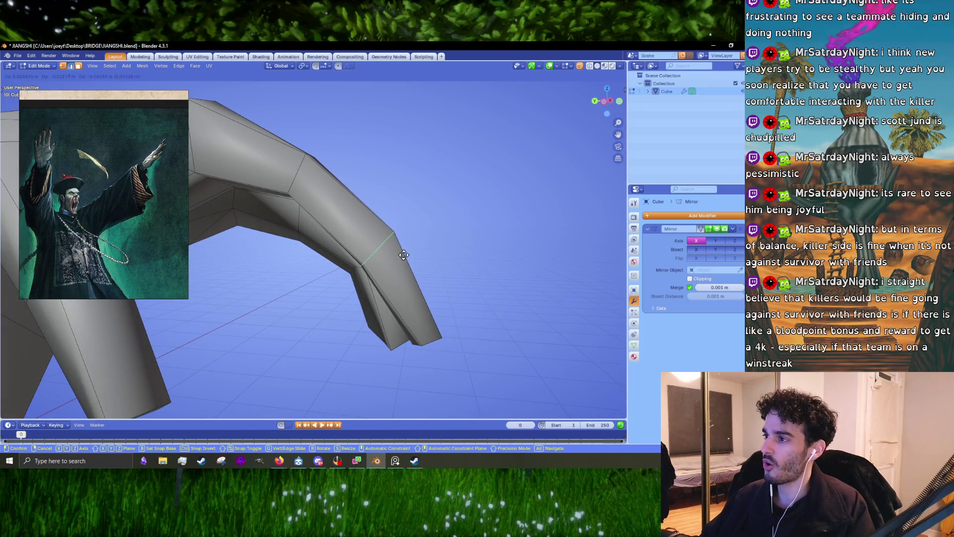
{"action": "left_click", "coordinate": [404, 257]}
{"action": "key", "text": "r"}
{"action": "key", "text": "Escape"}
{"action": "key", "text": "g"}
{"action": "left_click", "coordinate": [441, 225]}
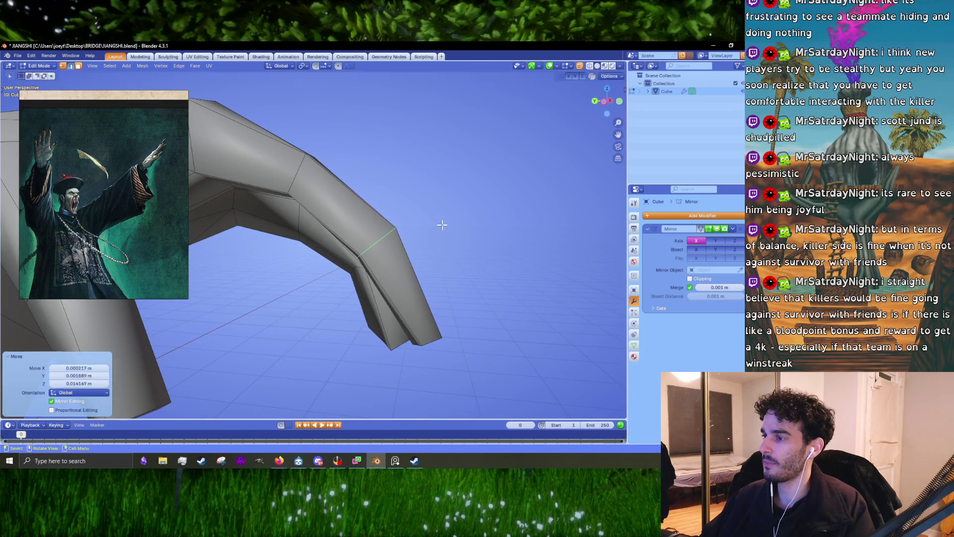
{"action": "mouse_move", "coordinate": [441, 224]}
{"action": "middle_mouse_down"}
{"action": "mouse_move", "coordinate": [362, 214]}
{"action": "mouse_move", "coordinate": [366, 202]}
{"action": "middle_mouse_up"}
Rotate the finger edge loop about eight degrees and move a finger face
{"action": "key", "text": "r"}
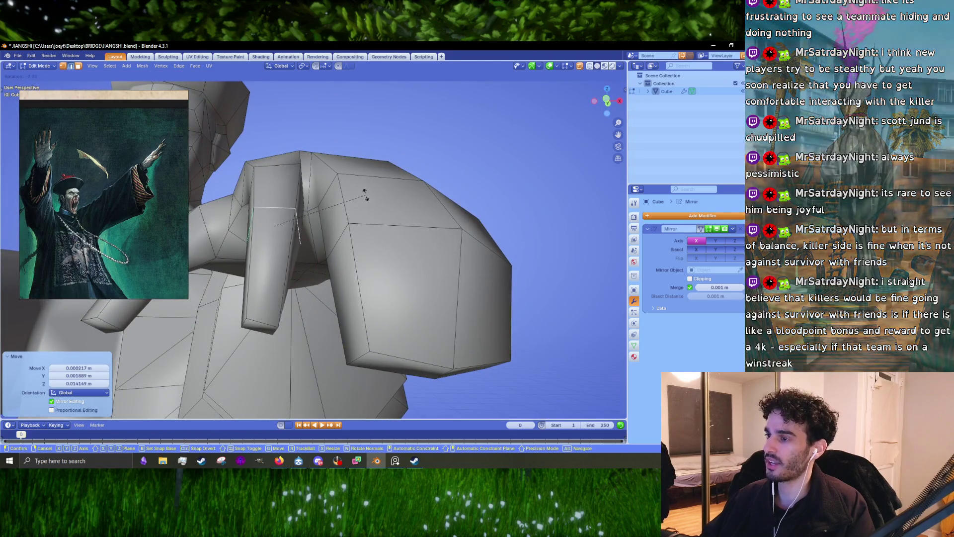
{"action": "left_click", "coordinate": [364, 195]}
{"action": "left_click", "coordinate": [272, 312]}
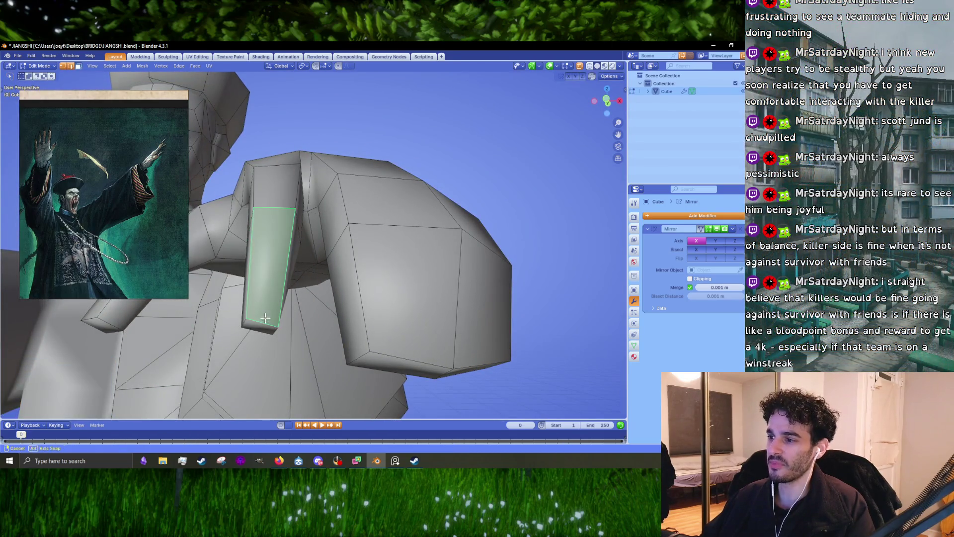
{"action": "mouse_move", "coordinate": [264, 320]}
{"action": "middle_mouse_down"}
{"action": "mouse_move", "coordinate": [332, 234]}
{"action": "mouse_move", "coordinate": [336, 285]}
{"action": "mouse_move", "coordinate": [373, 274]}
{"action": "middle_mouse_up"}
{"action": "key", "text": "g"}
{"action": "left_click", "coordinate": [345, 218]}
{"action": "key", "text": "g"}
{"action": "left_click", "coordinate": [373, 274]}
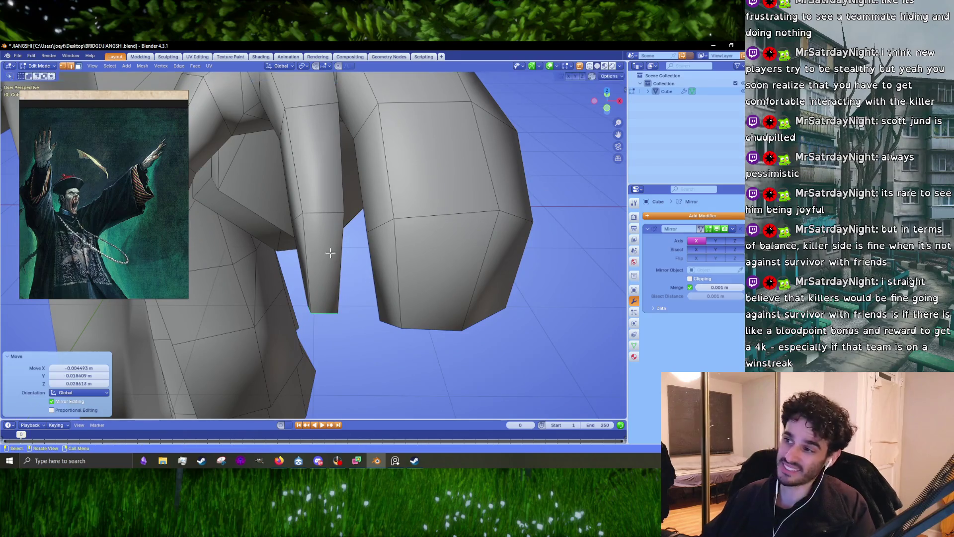
Move the finger's side and underside faces, then return to Object Mode
{"action": "left_click", "coordinate": [319, 213], "text": "alt"}
{"action": "middle_click_drag", "start_coordinate": [326, 266], "coordinate": [332, 254]}
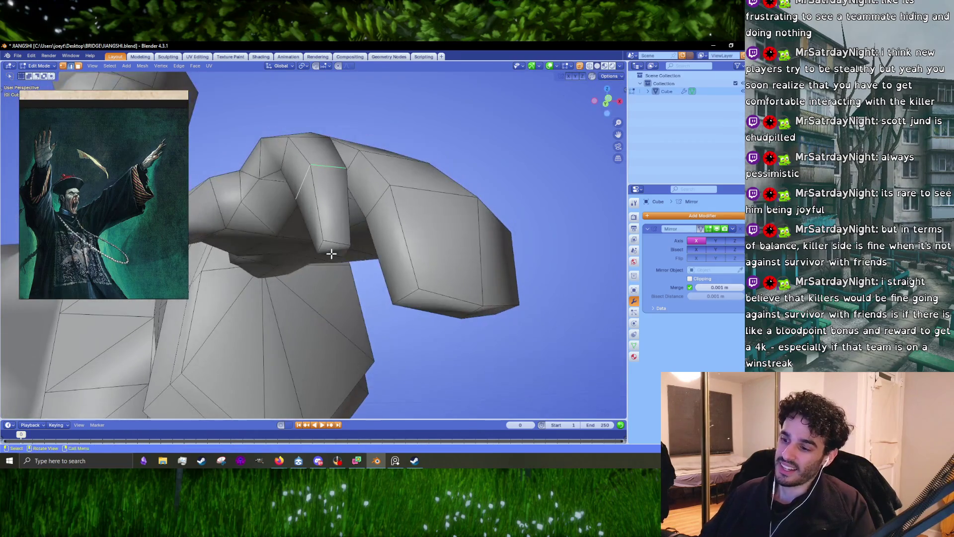
{"action": "left_click", "coordinate": [324, 195]}
{"action": "mouse_move", "coordinate": [324, 195]}
{"action": "middle_mouse_down"}
{"action": "mouse_move", "coordinate": [326, 226]}
{"action": "mouse_move", "coordinate": [387, 233]}
{"action": "middle_mouse_up"}
{"action": "key", "text": "g"}
{"action": "left_click", "coordinate": [327, 233]}
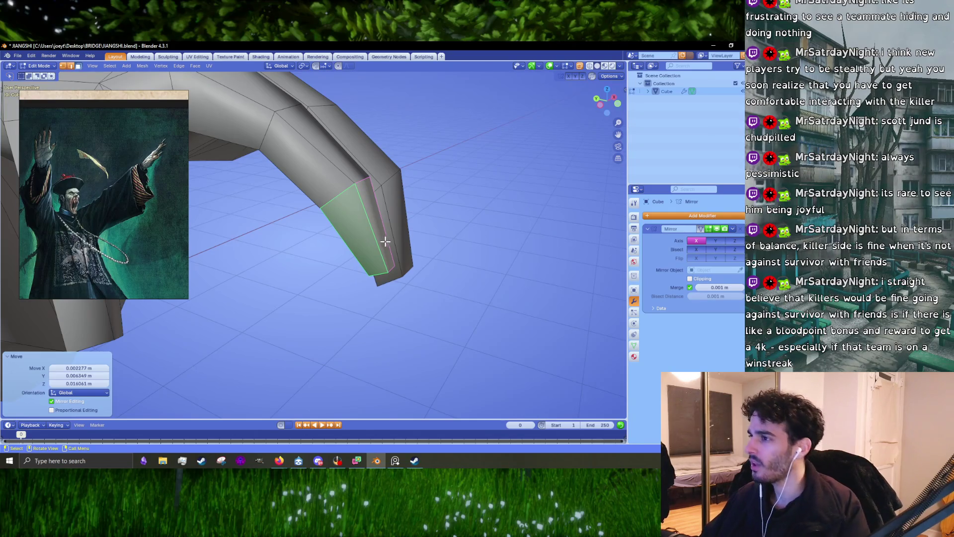
{"action": "mouse_move", "coordinate": [383, 243]}
{"action": "middle_mouse_down"}
{"action": "mouse_move", "coordinate": [351, 247]}
{"action": "mouse_move", "coordinate": [347, 230]}
{"action": "mouse_move", "coordinate": [343, 269]}
{"action": "mouse_move", "coordinate": [386, 270]}
{"action": "mouse_move", "coordinate": [348, 258]}
{"action": "mouse_move", "coordinate": [366, 277]}
{"action": "mouse_move", "coordinate": [315, 271]}
{"action": "mouse_move", "coordinate": [357, 293]}
{"action": "mouse_move", "coordinate": [347, 277]}
{"action": "mouse_move", "coordinate": [347, 313]}
{"action": "mouse_move", "coordinate": [342, 287]}
{"action": "mouse_move", "coordinate": [356, 271]}
{"action": "mouse_move", "coordinate": [334, 228]}
{"action": "mouse_move", "coordinate": [358, 298]}
{"action": "mouse_move", "coordinate": [409, 252]}
{"action": "mouse_move", "coordinate": [379, 227]}
{"action": "mouse_move", "coordinate": [368, 293]}
{"action": "mouse_move", "coordinate": [296, 313]}
{"action": "mouse_move", "coordinate": [379, 279]}
{"action": "mouse_move", "coordinate": [363, 298]}
{"action": "mouse_move", "coordinate": [386, 338]}
{"action": "mouse_move", "coordinate": [339, 296]}
{"action": "mouse_move", "coordinate": [398, 254]}
{"action": "mouse_move", "coordinate": [434, 246]}
{"action": "mouse_move", "coordinate": [401, 252]}
{"action": "mouse_move", "coordinate": [319, 322]}
{"action": "mouse_move", "coordinate": [373, 323]}
{"action": "mouse_move", "coordinate": [412, 285]}
{"action": "mouse_move", "coordinate": [447, 277]}
{"action": "mouse_move", "coordinate": [434, 223]}
{"action": "mouse_move", "coordinate": [388, 211]}
{"action": "mouse_move", "coordinate": [392, 337]}
{"action": "middle_mouse_up"}
{"action": "key", "text": "g"}
{"action": "left_click", "coordinate": [342, 272]}
{"action": "key", "text": "Tab"}
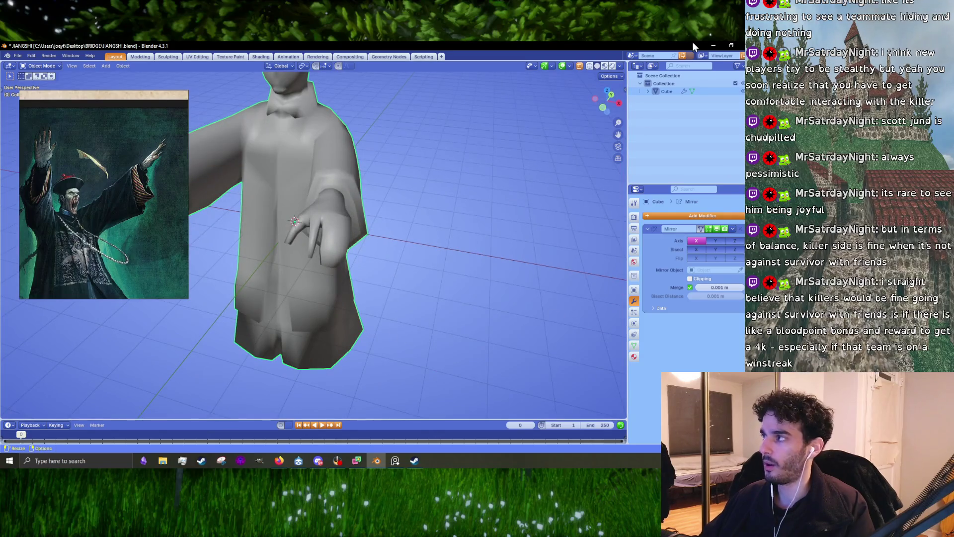
{"action": "left_click", "coordinate": [712, 46]}
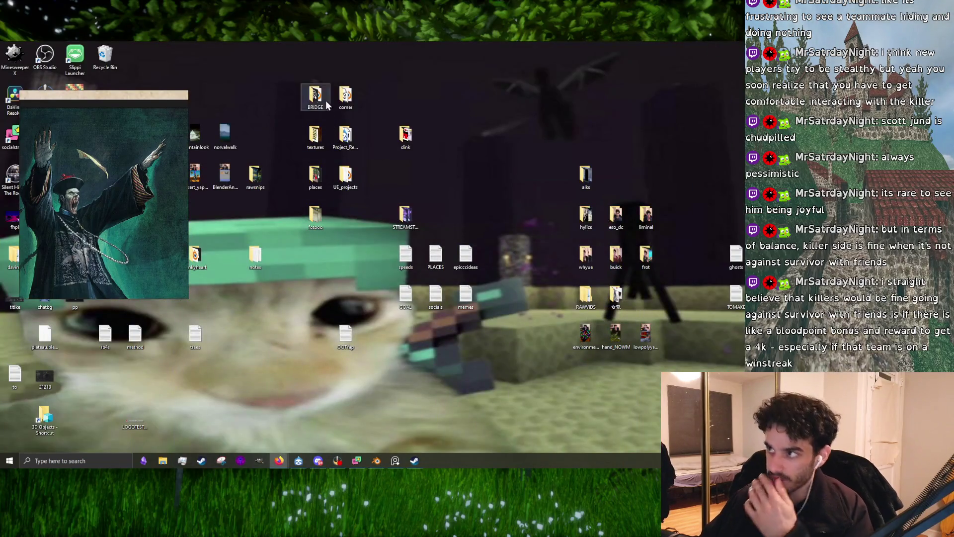
{"action": "double_click", "coordinate": [346, 175]}
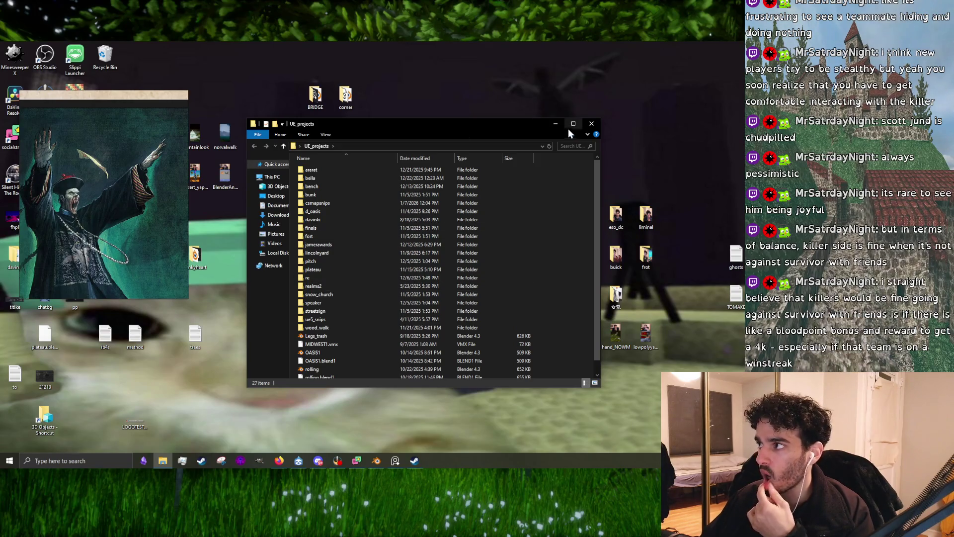
{"action": "left_click", "coordinate": [555, 123]}
{"action": "left_click", "coordinate": [379, 461]}
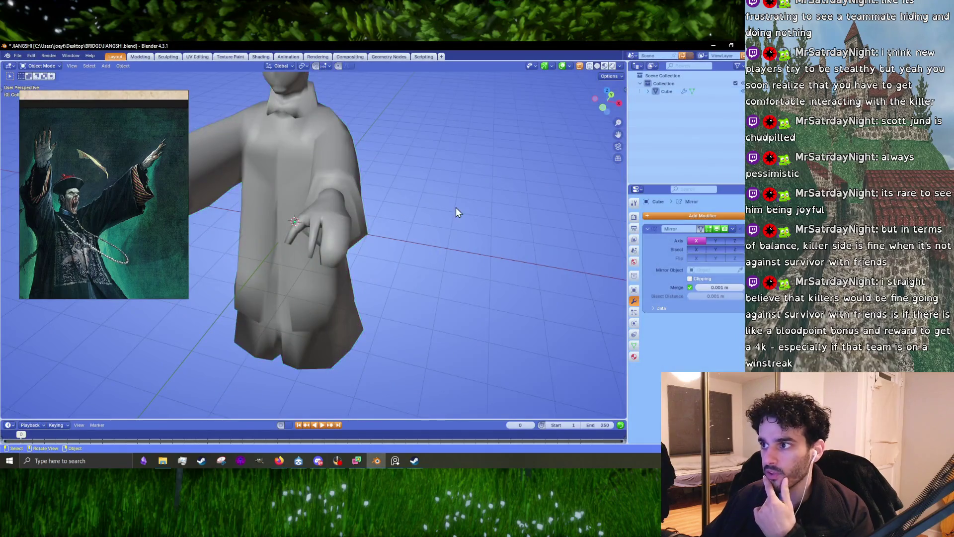
Hide the reference image and browse File > Append to Desktop\UE_projects\bella
{"action": "left_click", "coordinate": [394, 461]}
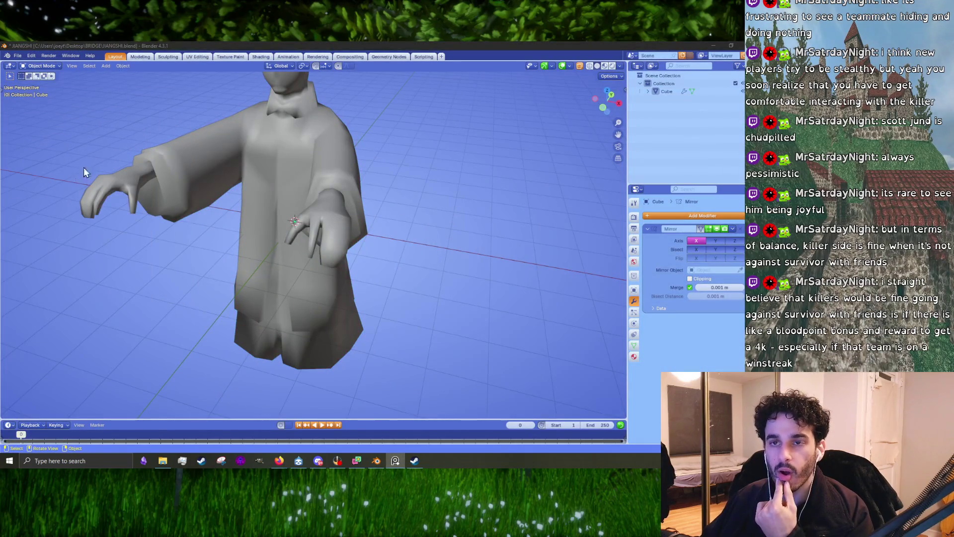
{"action": "left_click", "coordinate": [22, 55]}
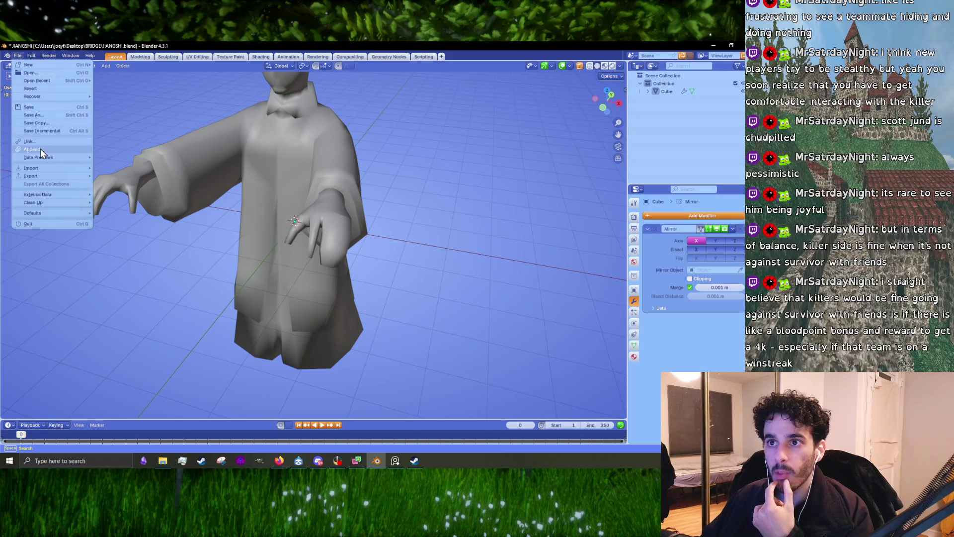
{"action": "left_click", "coordinate": [40, 150]}
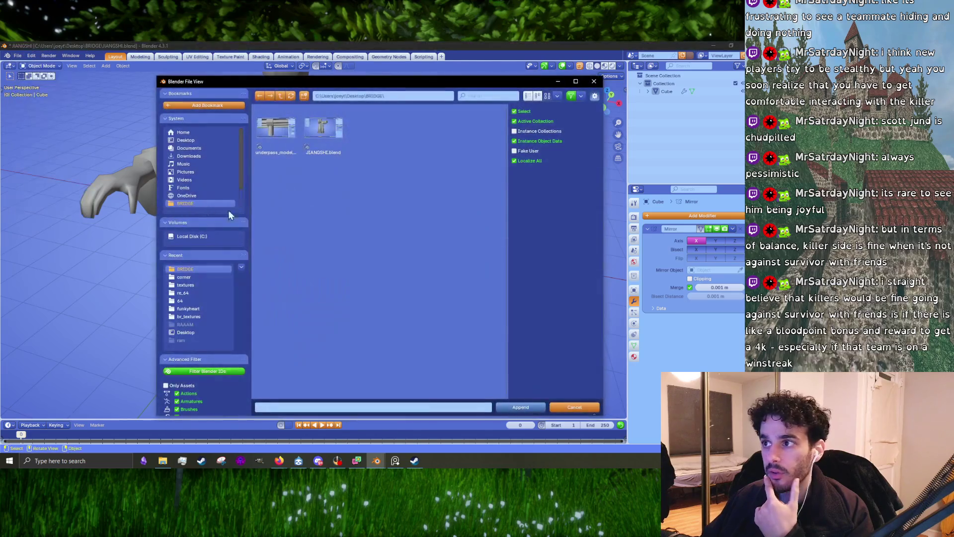
{"action": "left_click", "coordinate": [199, 141]}
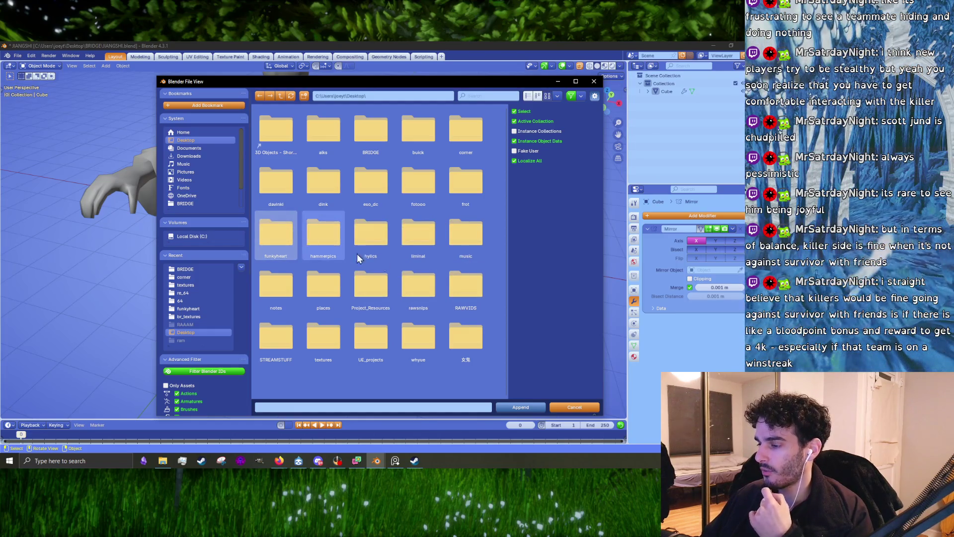
{"action": "double_click", "coordinate": [377, 343]}
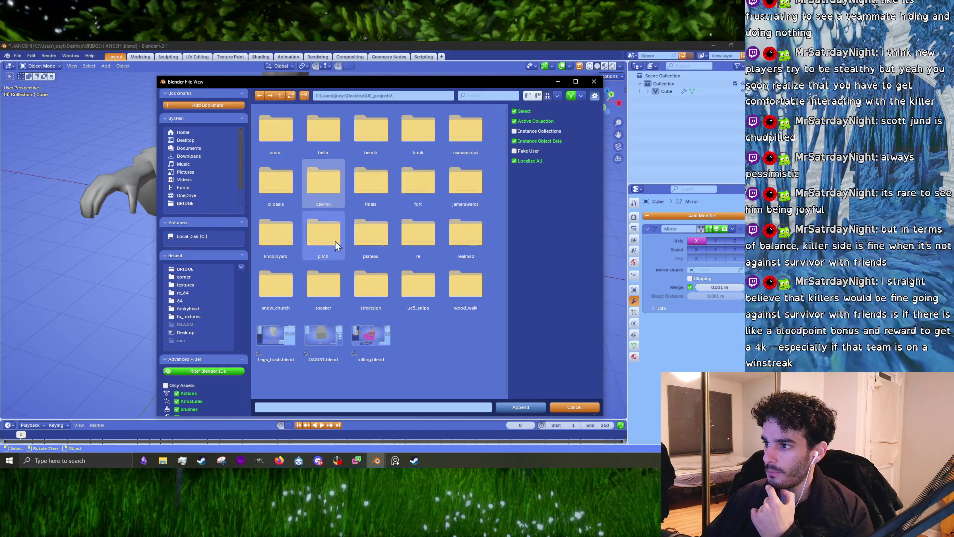
{"action": "left_click", "coordinate": [405, 281]}
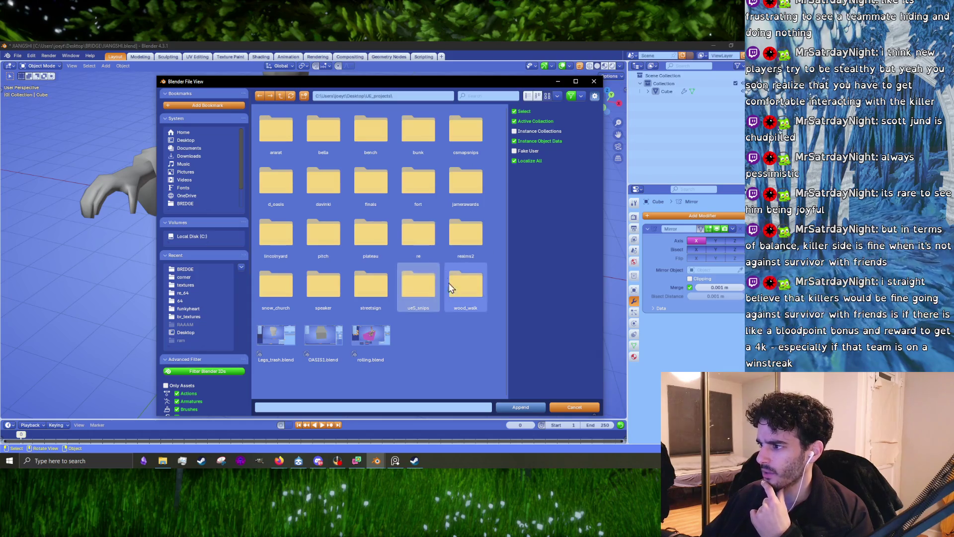
{"action": "double_click", "coordinate": [328, 141]}
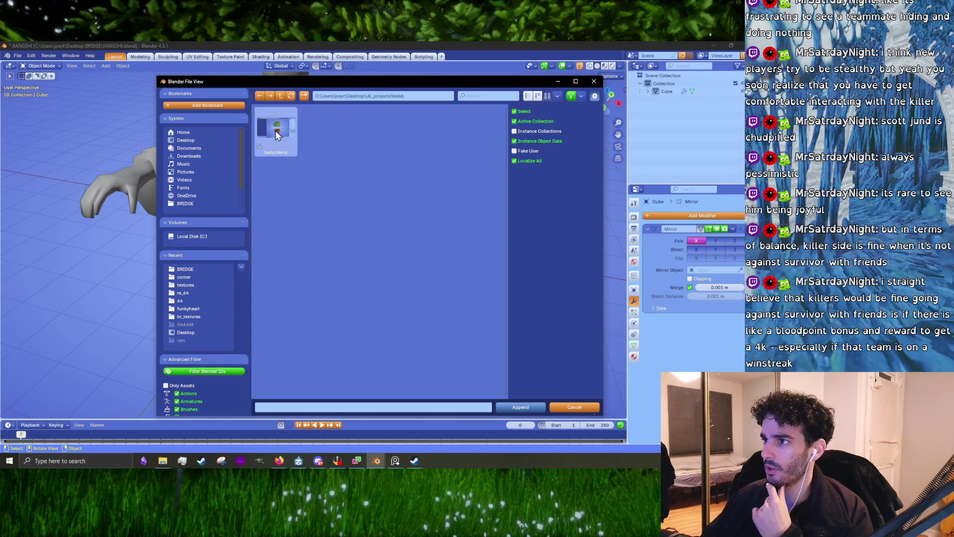
Select CAGE in bella.blend's Object list and append it
{"action": "left_click", "coordinate": [517, 409]}
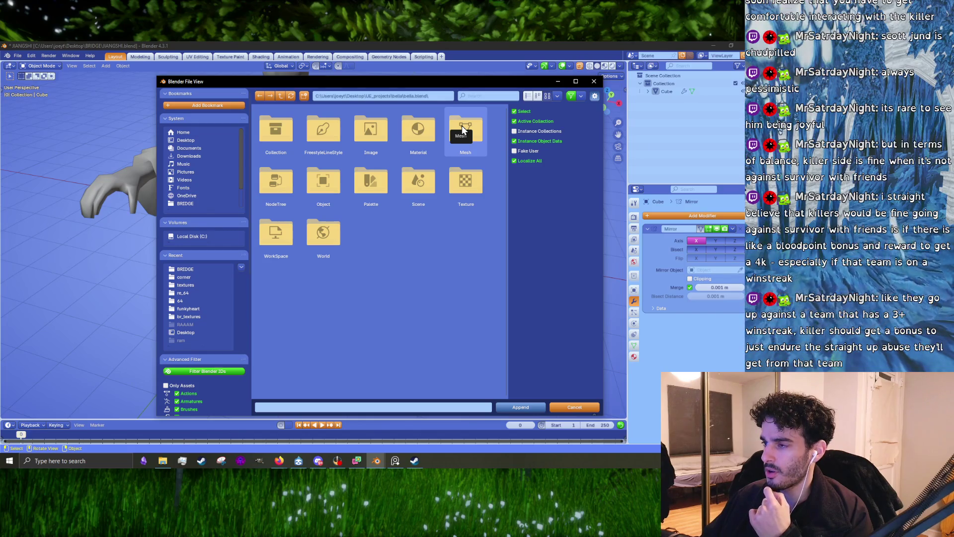
{"action": "left_click", "coordinate": [320, 192]}
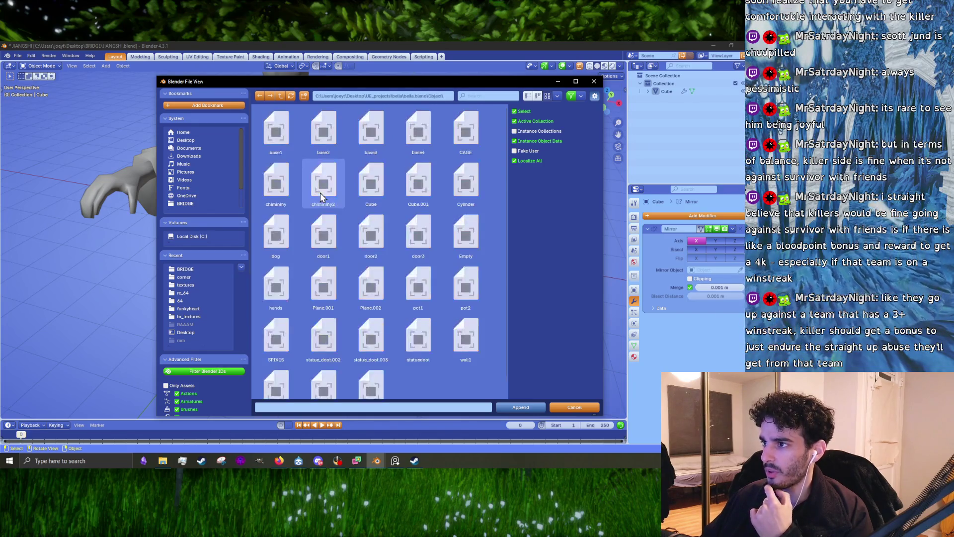
{"action": "scroll", "coordinate": [412, 214], "scroll_direction": "down", "scroll_amount": 1}
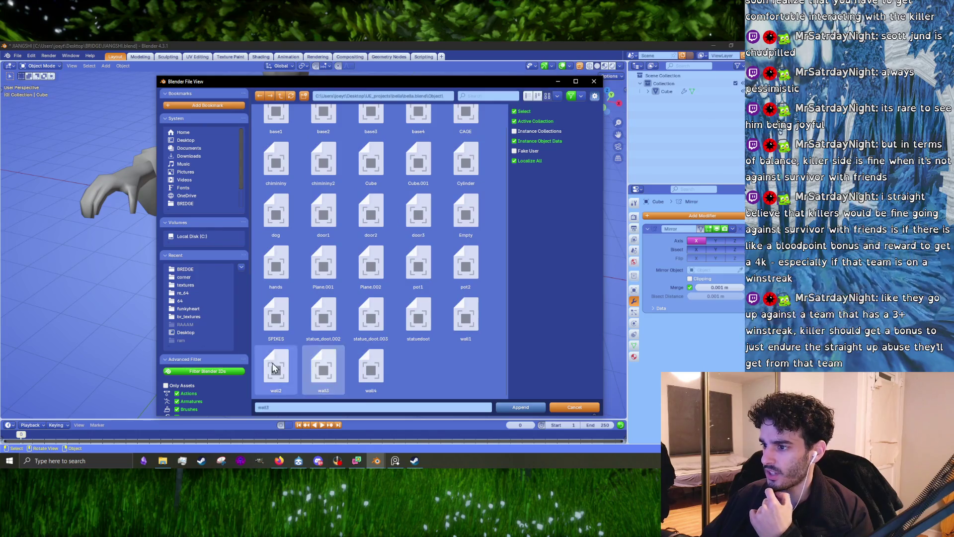
{"action": "left_click", "coordinate": [277, 313]}
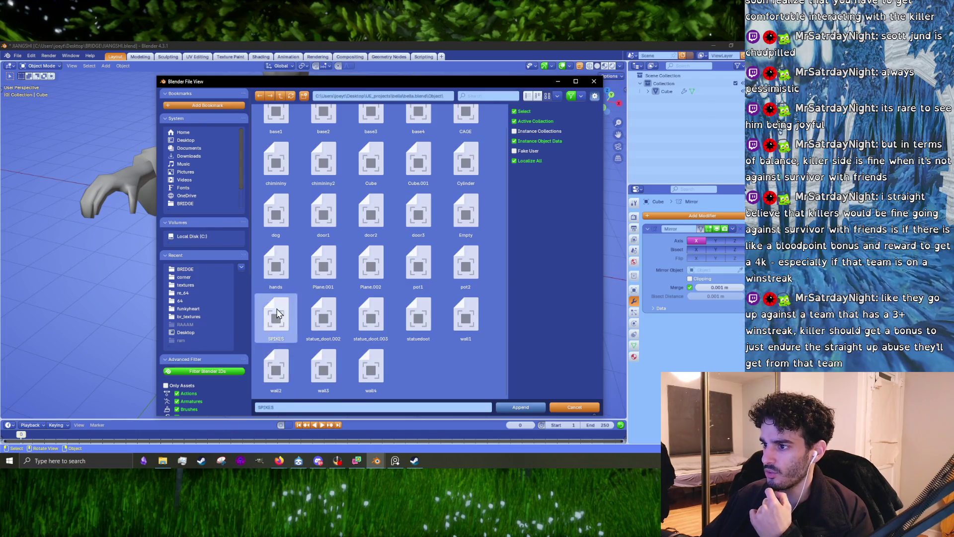
{"action": "left_click", "coordinate": [472, 231]}
{"action": "scroll", "coordinate": [472, 231], "scroll_direction": "up", "scroll_amount": 1}
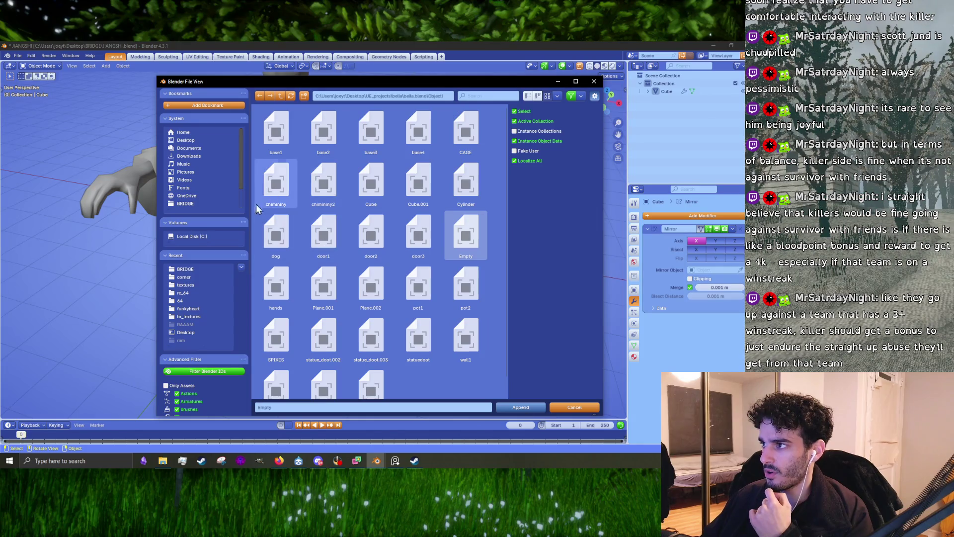
{"action": "left_click", "coordinate": [470, 144]}
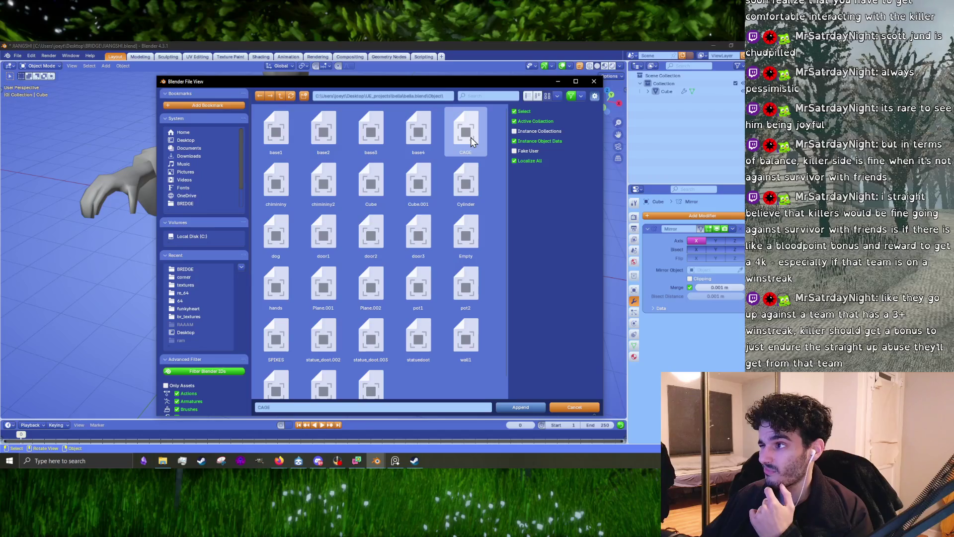
{"action": "left_click", "coordinate": [507, 406]}
{"action": "scroll", "coordinate": [425, 308], "scroll_direction": "down", "scroll_amount": 3}
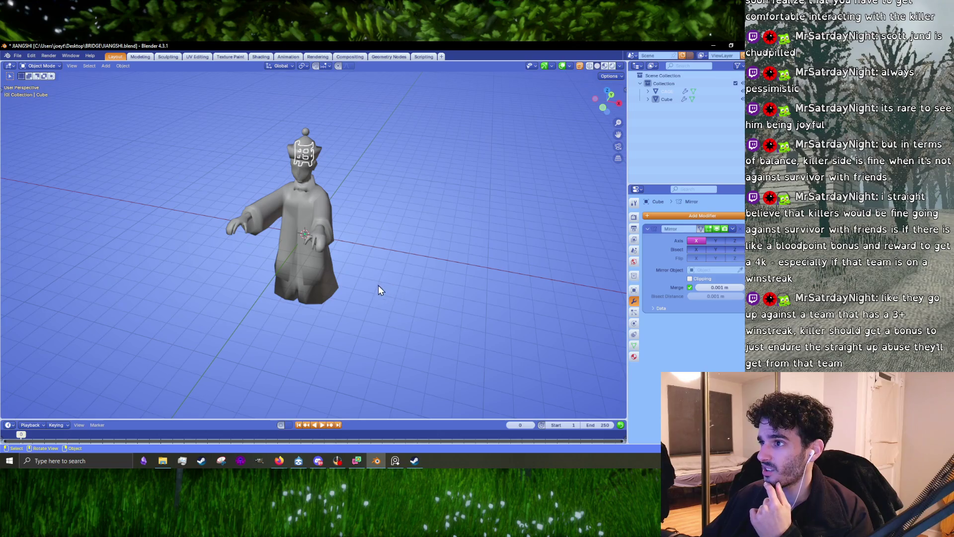
Delete the appended CAGE object and open the File menu
{"action": "key", "text": "Delete"}
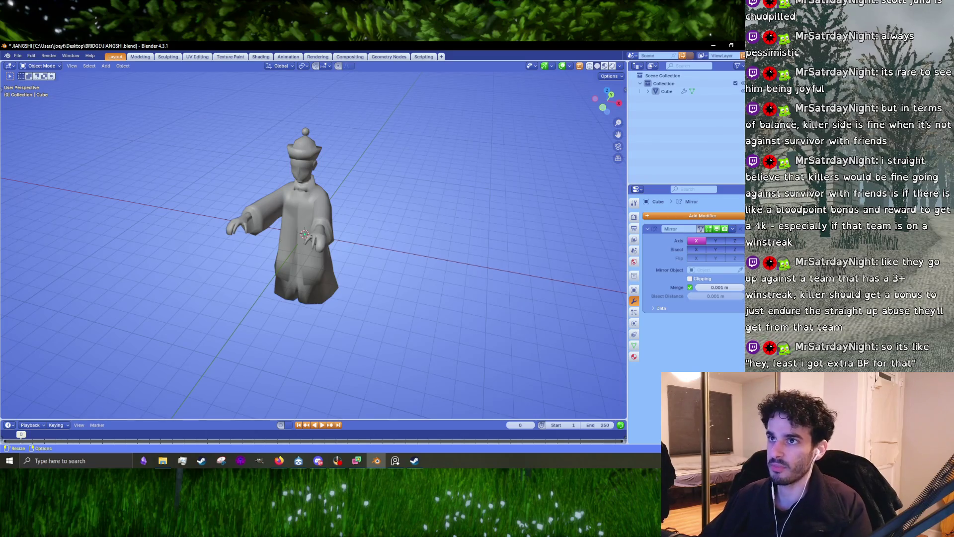
{"action": "left_click", "coordinate": [22, 55]}
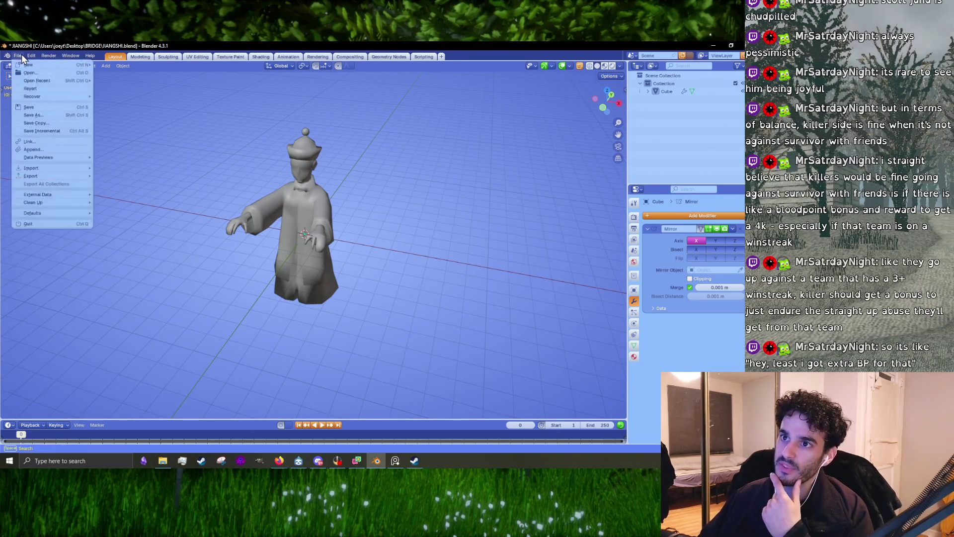
{"action": "key", "text": "Escape"}
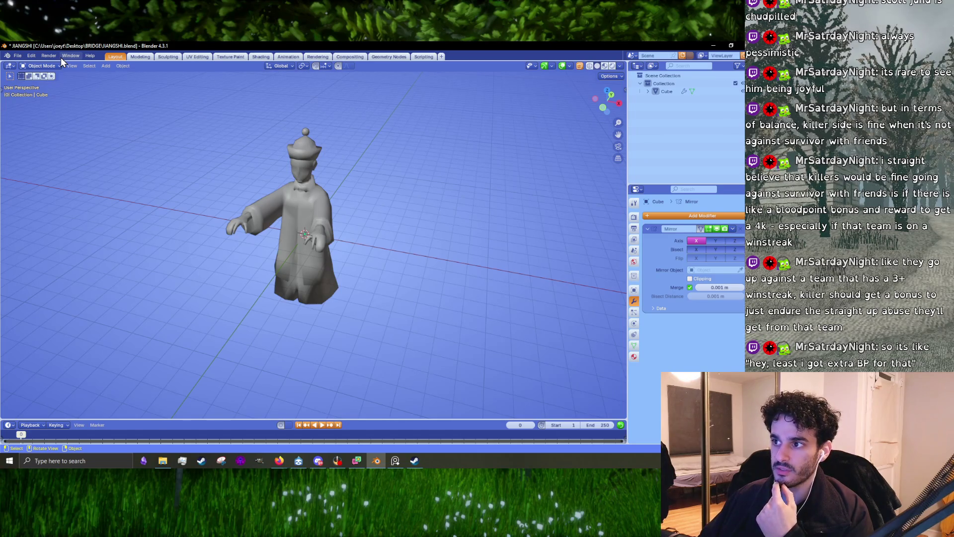
{"action": "left_click", "coordinate": [19, 57]}
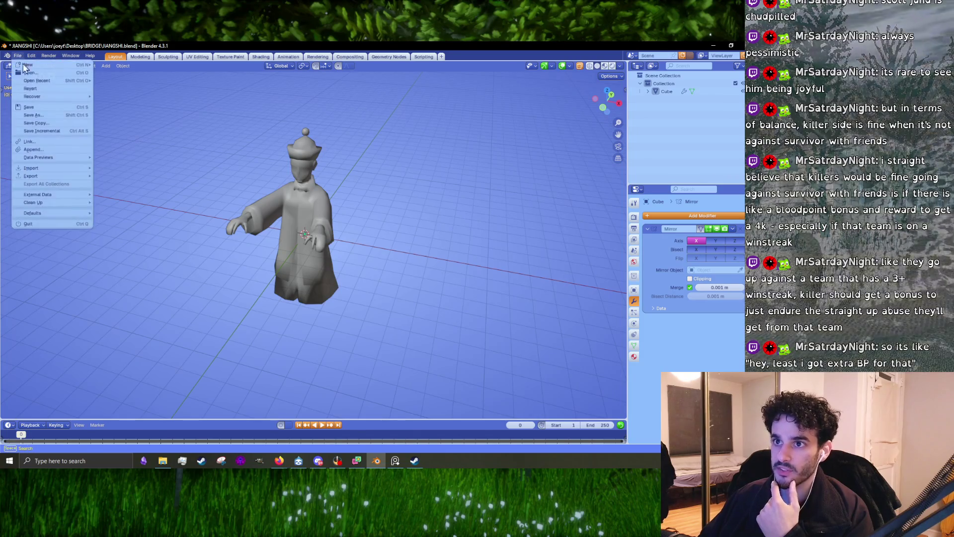
Start File > Append and browse bella.blend's objects and meshes
{"action": "mouse_move", "coordinate": [63, 177]}
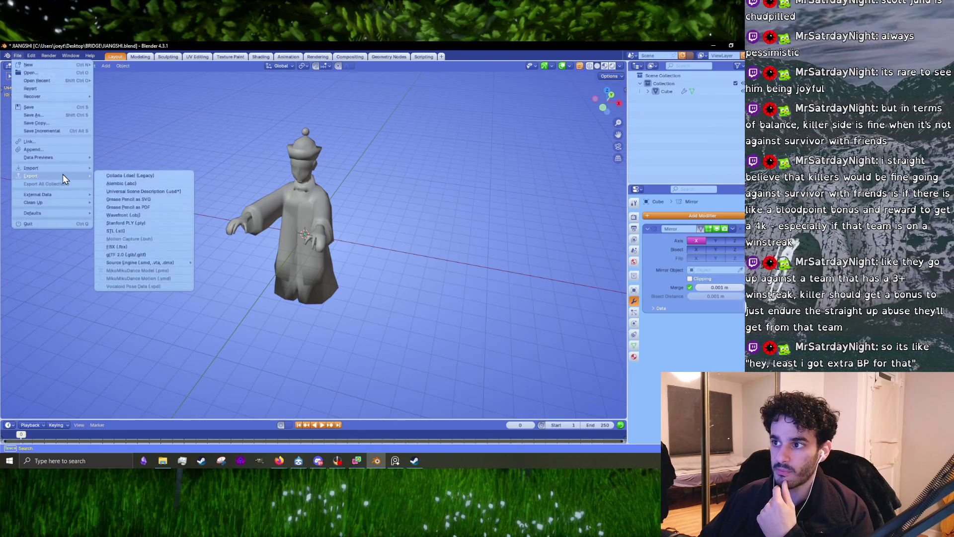
{"action": "left_click", "coordinate": [59, 149]}
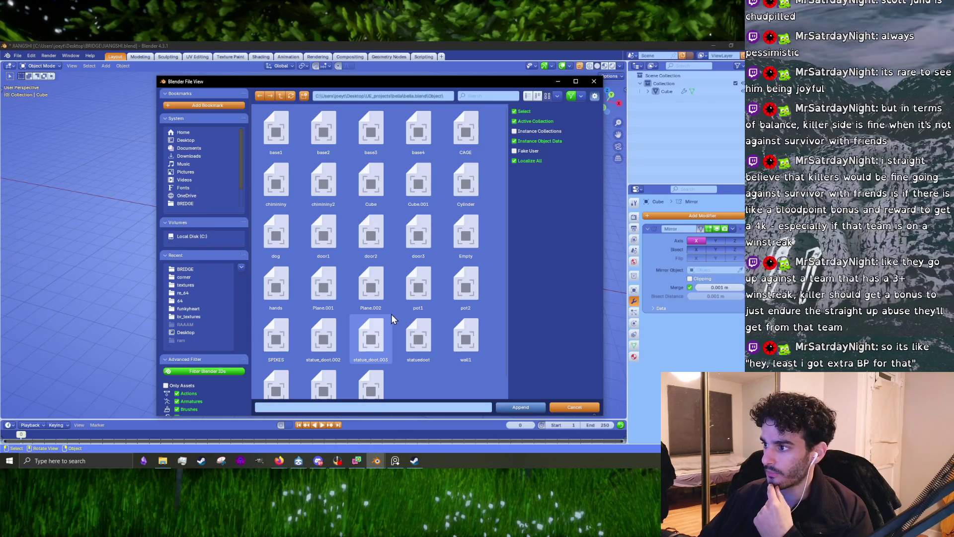
{"action": "scroll", "coordinate": [433, 314], "scroll_direction": "down", "scroll_amount": 1}
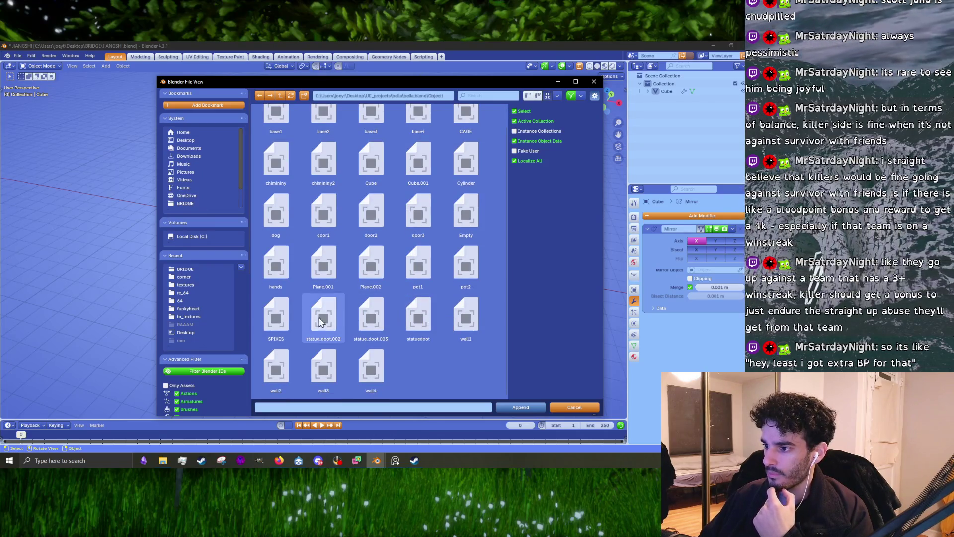
{"action": "left_click", "coordinate": [419, 322]}
{"action": "scroll", "coordinate": [421, 323], "scroll_direction": "up", "scroll_amount": 1}
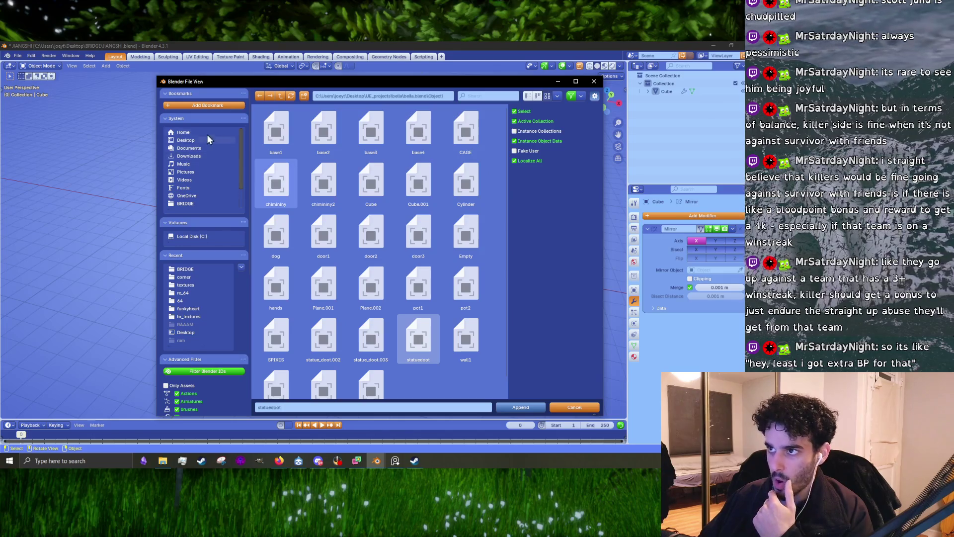
{"action": "left_click", "coordinate": [281, 98]}
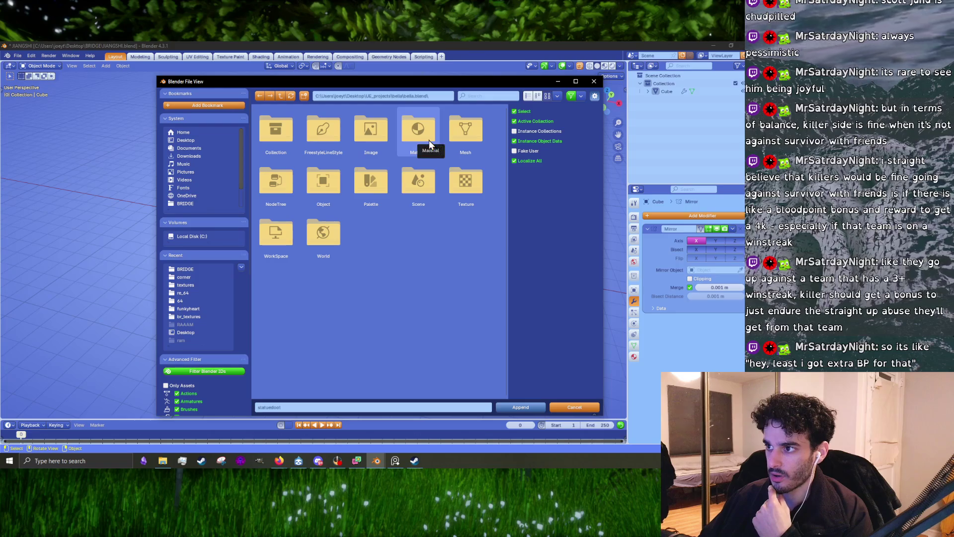
{"action": "double_click", "coordinate": [465, 130]}
{"action": "scroll", "coordinate": [399, 206], "scroll_direction": "down", "scroll_amount": 1}
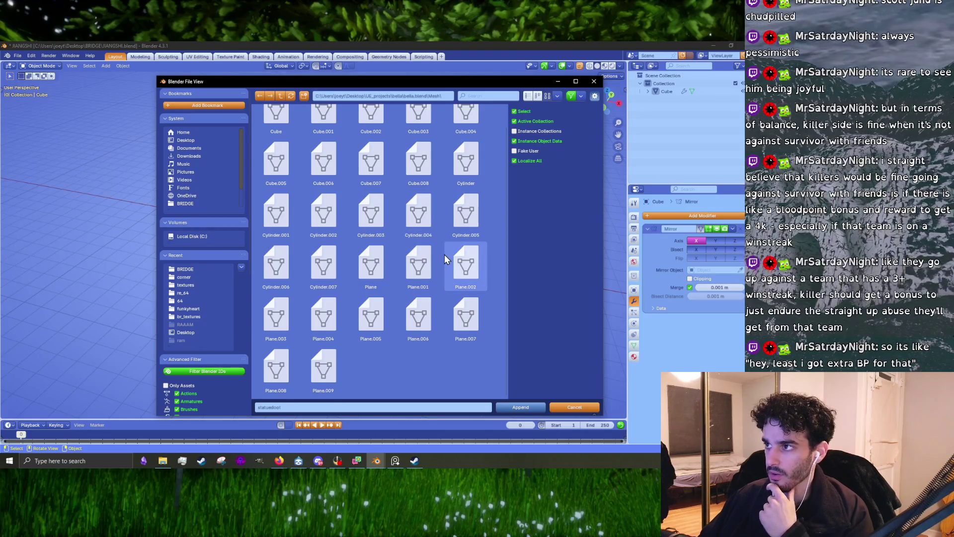
{"action": "scroll", "coordinate": [444, 254], "scroll_direction": "up", "scroll_amount": 1}
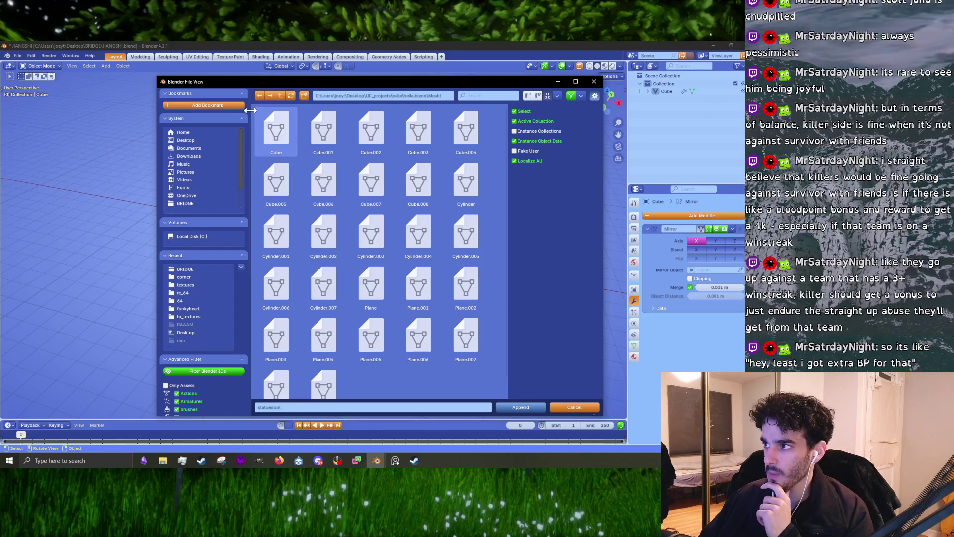
Append the FLOATER collection from bella.blend's Collection list and view it
{"action": "left_click", "coordinate": [281, 98]}
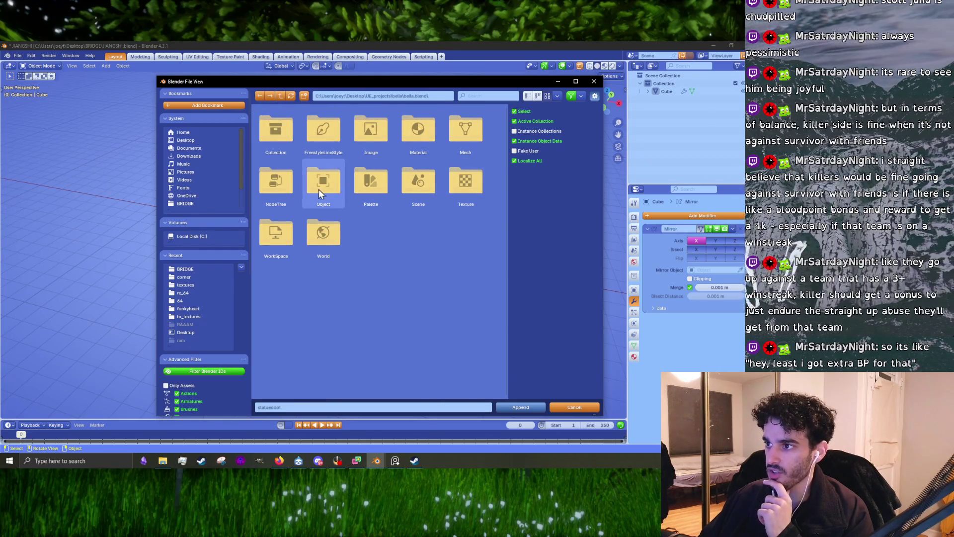
{"action": "double_click", "coordinate": [282, 134]}
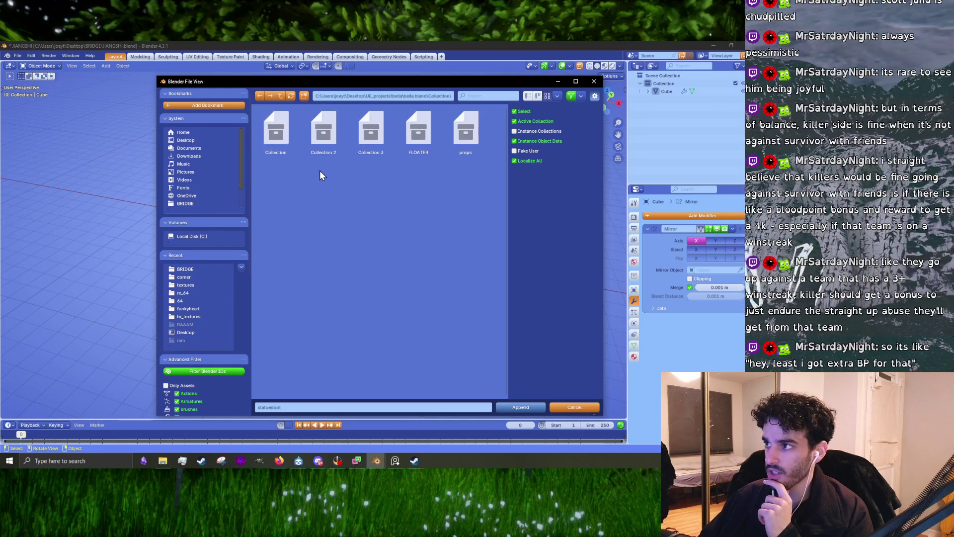
{"action": "double_click", "coordinate": [415, 128]}
{"action": "mouse_move", "coordinate": [409, 154]}
{"action": "middle_mouse_down"}
{"action": "mouse_move", "coordinate": [433, 180]}
{"action": "mouse_move", "coordinate": [340, 281]}
{"action": "mouse_move", "coordinate": [424, 277]}
{"action": "mouse_move", "coordinate": [364, 303]}
{"action": "mouse_move", "coordinate": [431, 240]}
{"action": "mouse_move", "coordinate": [479, 254]}
{"action": "mouse_move", "coordinate": [356, 228]}
{"action": "middle_mouse_up"}
{"action": "scroll", "coordinate": [381, 227], "scroll_direction": "up", "scroll_amount": 5}
{"action": "scroll", "coordinate": [341, 279], "scroll_direction": "down", "scroll_amount": 5}
{"action": "scroll", "coordinate": [437, 333], "scroll_direction": "up", "scroll_amount": 6}
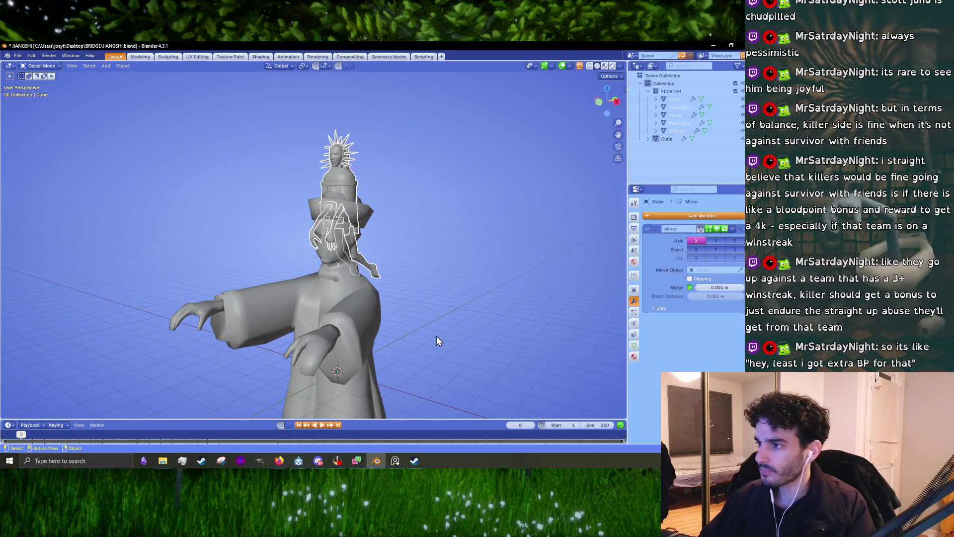
In side view, move the appended hands down to the chest and tilt them 27.5°
{"action": "mouse_move", "coordinate": [422, 266]}
{"action": "middle_mouse_down"}
{"action": "mouse_move", "coordinate": [403, 272]}
{"action": "mouse_move", "coordinate": [482, 215]}
{"action": "mouse_move", "coordinate": [482, 184]}
{"action": "mouse_move", "coordinate": [442, 258]}
{"action": "middle_mouse_up"}
{"action": "scroll", "coordinate": [404, 278], "scroll_direction": "up", "scroll_amount": 4}
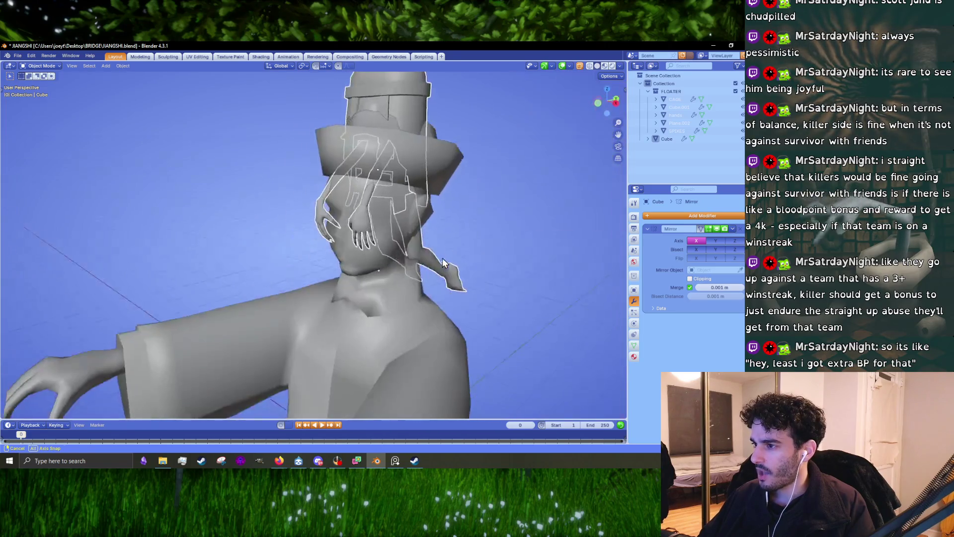
{"action": "left_click", "coordinate": [353, 192]}
{"action": "scroll", "coordinate": [470, 233], "scroll_direction": "down", "scroll_amount": 3}
{"action": "scroll", "coordinate": [470, 233], "scroll_direction": "down", "scroll_amount": 2}
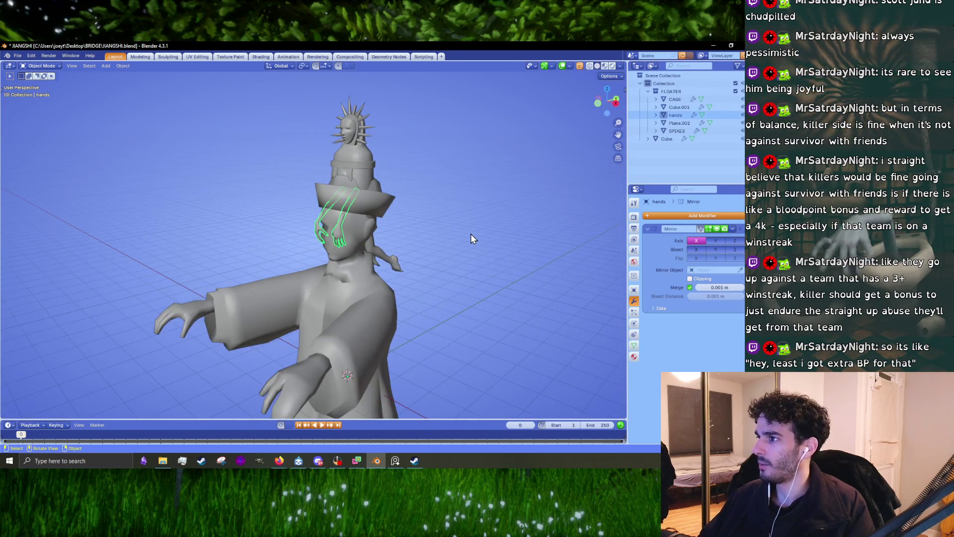
{"action": "key", "text": "KP_3"}
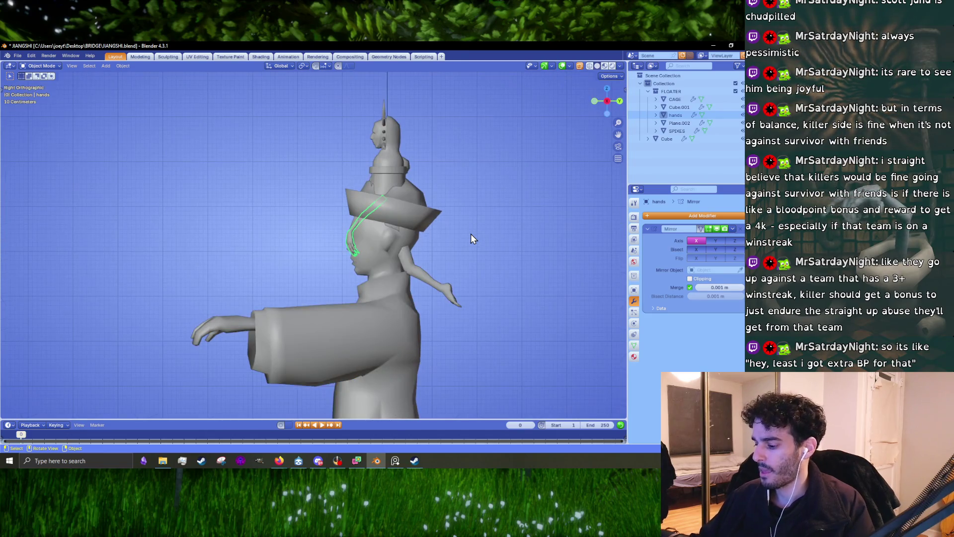
{"action": "key", "text": "g"}
{"action": "left_click", "coordinate": [318, 242]}
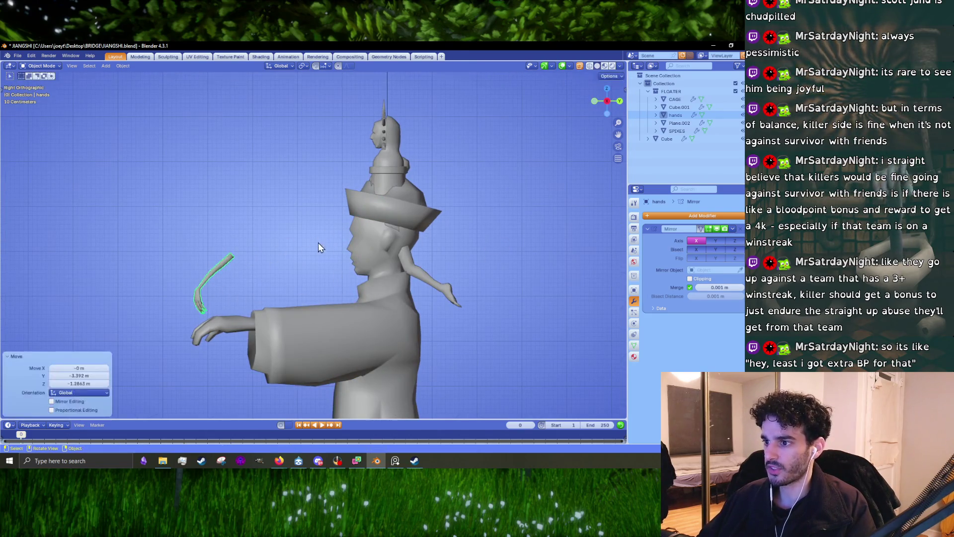
{"action": "key", "text": "g"}
{"action": "left_click", "coordinate": [416, 317]}
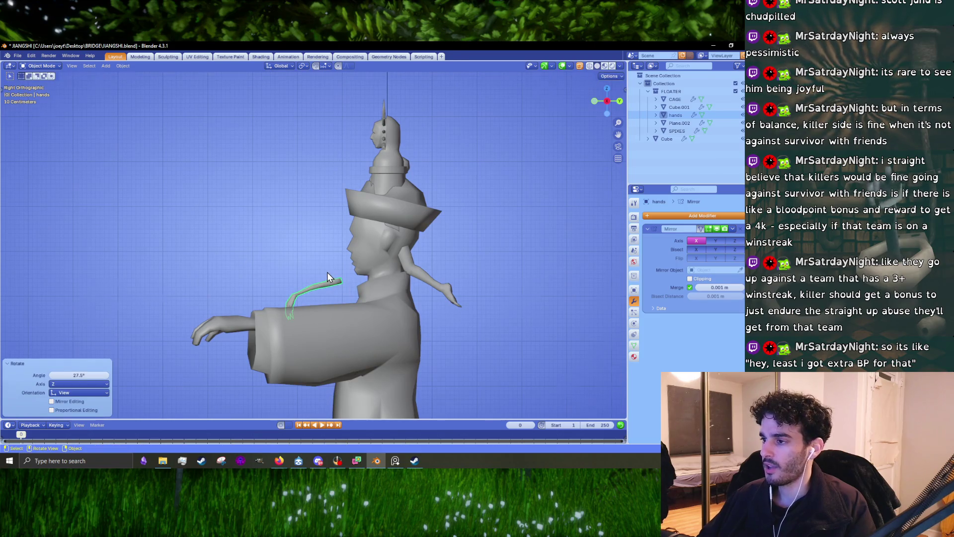
{"action": "mouse_move", "coordinate": [327, 273]}
{"action": "middle_mouse_down"}
{"action": "mouse_move", "coordinate": [442, 288]}
{"action": "mouse_move", "coordinate": [396, 300]}
{"action": "middle_mouse_up"}
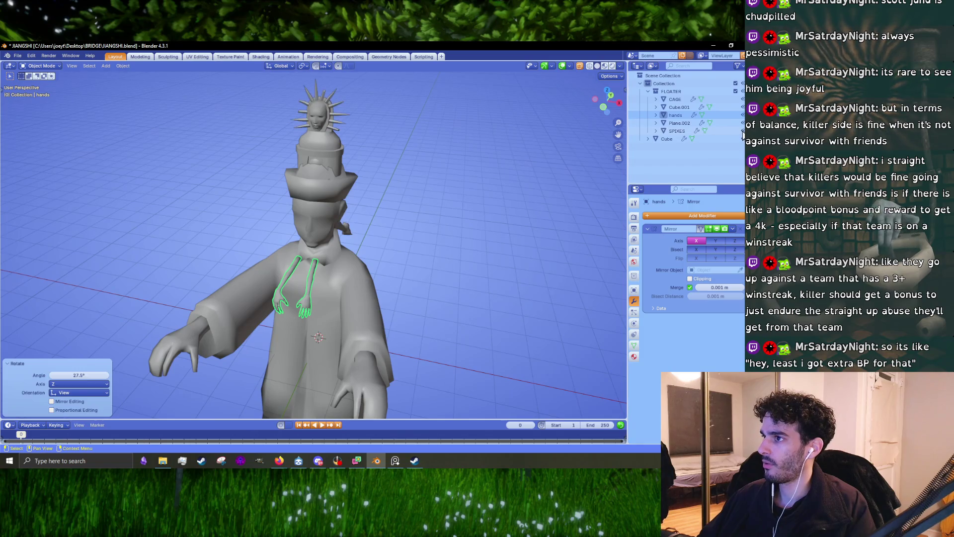
Hide the other FLOATER parts in the Outliner and enter Edit Mode on the hands
{"action": "mouse_move", "coordinate": [742, 123]}
{"action": "left_mouse_down"}
{"action": "mouse_move", "coordinate": [742, 131]}
{"action": "mouse_move", "coordinate": [742, 99]}
{"action": "left_mouse_up"}
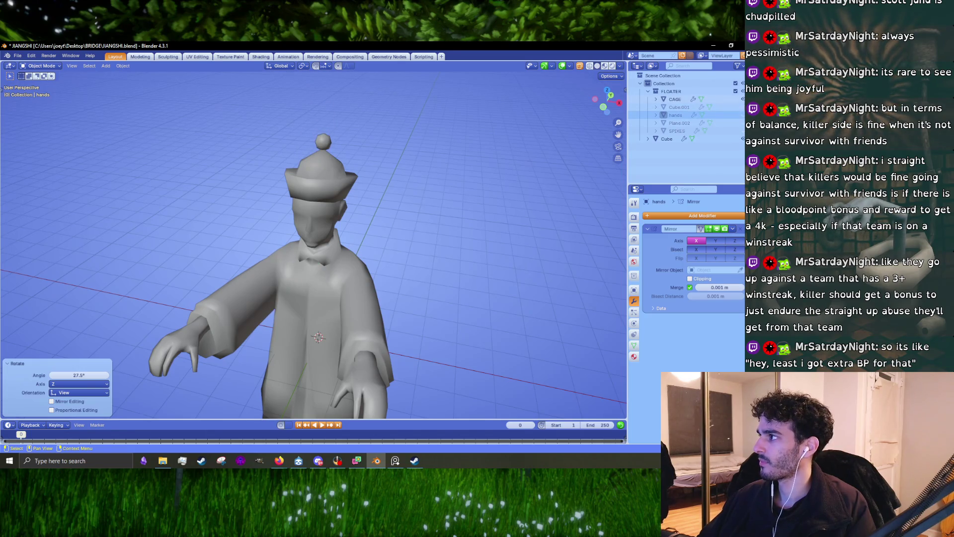
{"action": "left_click", "coordinate": [742, 115]}
{"action": "left_click", "coordinate": [311, 314]}
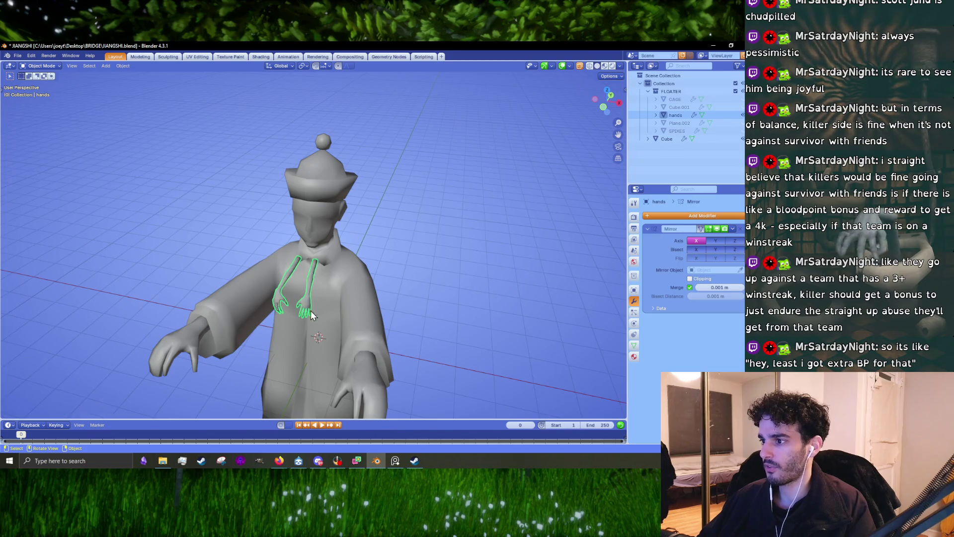
{"action": "mouse_move", "coordinate": [311, 315]}
{"action": "middle_mouse_down"}
{"action": "mouse_move", "coordinate": [347, 251]}
{"action": "mouse_move", "coordinate": [362, 260]}
{"action": "middle_mouse_up"}
{"action": "key", "text": "Tab"}
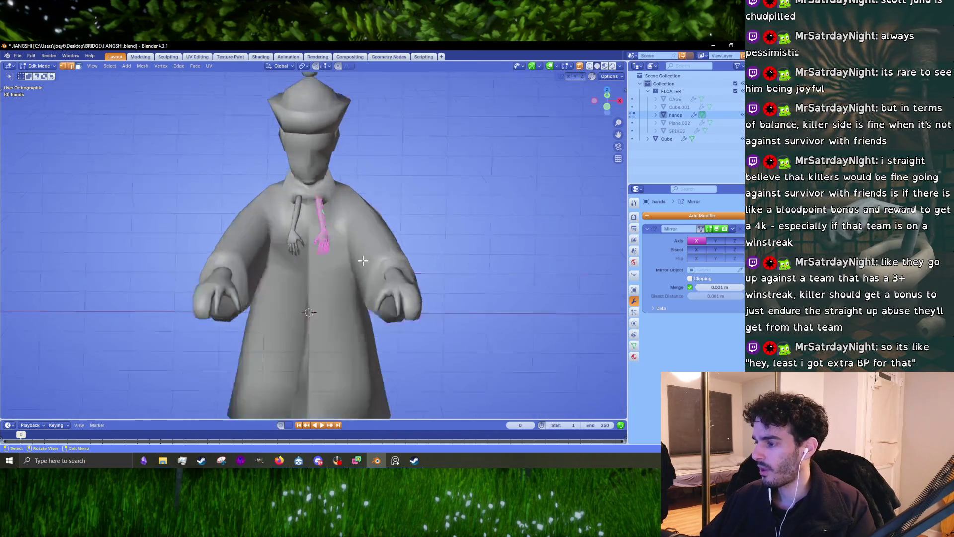
In side view, move the arm forward and tilt it 31.7°
{"action": "key", "text": "KP_1"}
{"action": "scroll", "coordinate": [362, 260], "scroll_direction": "up", "scroll_amount": 5}
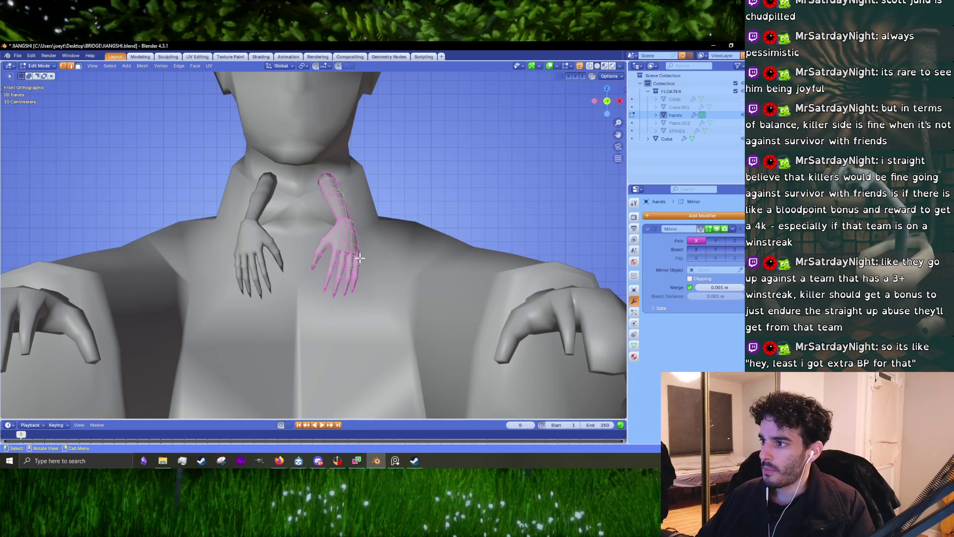
{"action": "key", "text": "g"}
{"action": "key", "text": "Escape"}
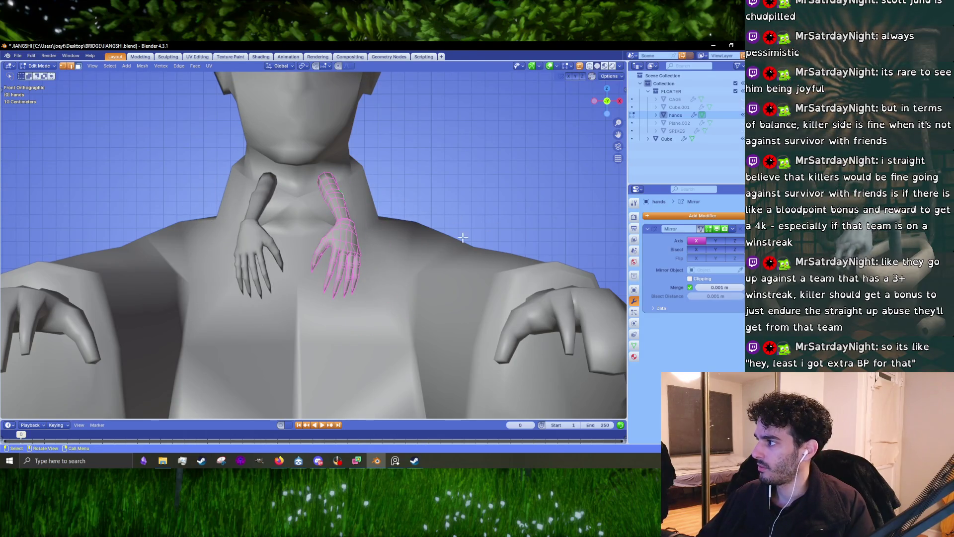
{"action": "scroll", "coordinate": [463, 237], "scroll_direction": "down", "scroll_amount": 5}
{"action": "key", "text": "KP_3"}
{"action": "scroll", "coordinate": [419, 242], "scroll_direction": "up", "scroll_amount": 5}
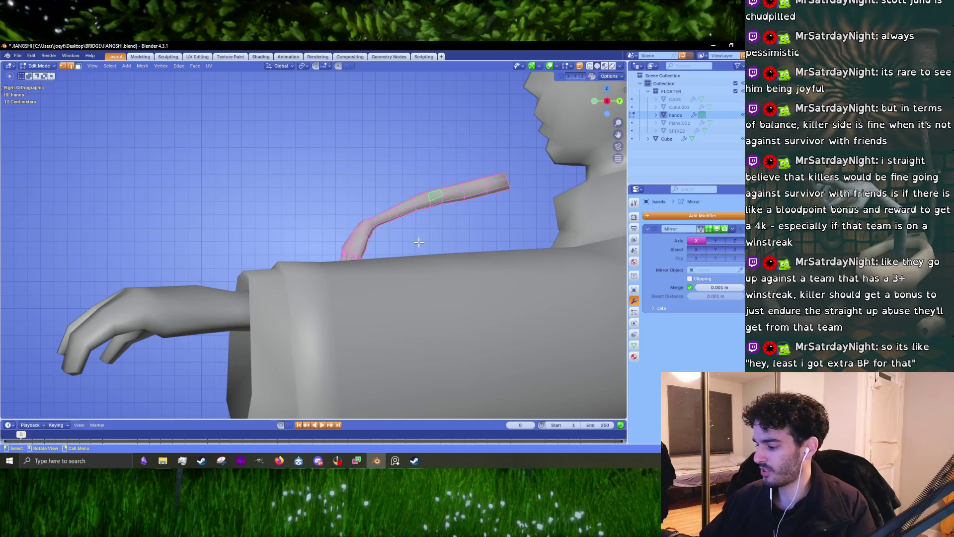
{"action": "key", "text": "g"}
{"action": "left_click", "coordinate": [207, 262]}
{"action": "key", "text": "r"}
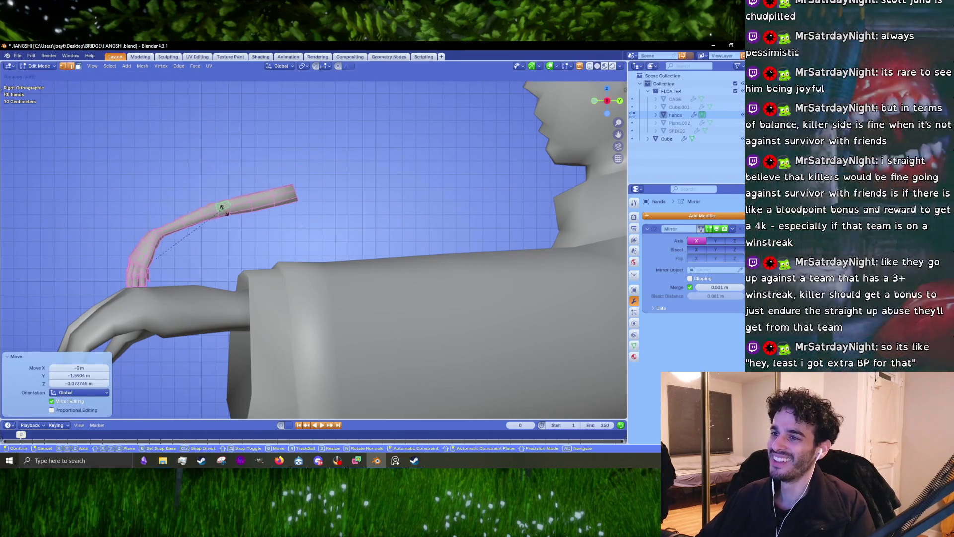
{"action": "left_click", "coordinate": [251, 248]}
{"action": "middle_click_drag", "start_coordinate": [251, 248], "coordinate": [318, 278]}
From top view, fit the arm inside the sleeve, enable X-ray, and deselect the hand
{"action": "key", "text": "KP_7"}
{"action": "key", "text": "g"}
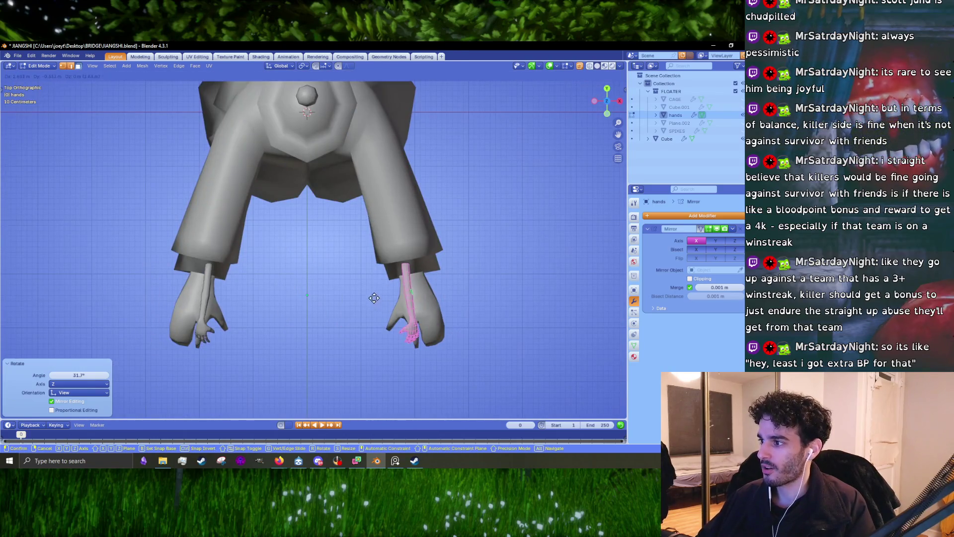
{"action": "left_click", "coordinate": [374, 298]}
{"action": "middle_click_drag", "start_coordinate": [447, 330], "coordinate": [398, 309], "text": "shift"}
{"action": "key", "text": "r"}
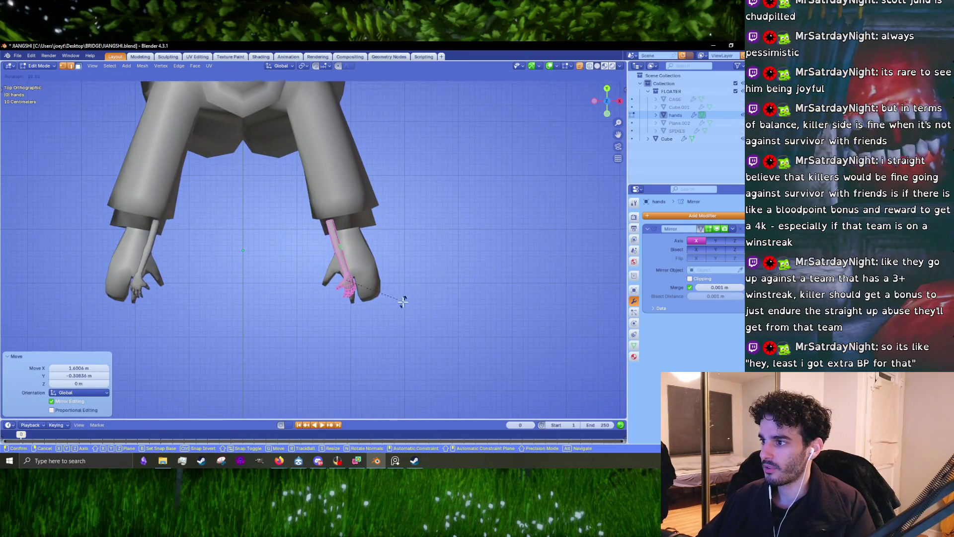
{"action": "left_click", "coordinate": [403, 302]}
{"action": "scroll", "coordinate": [394, 313], "scroll_direction": "up", "scroll_amount": 5}
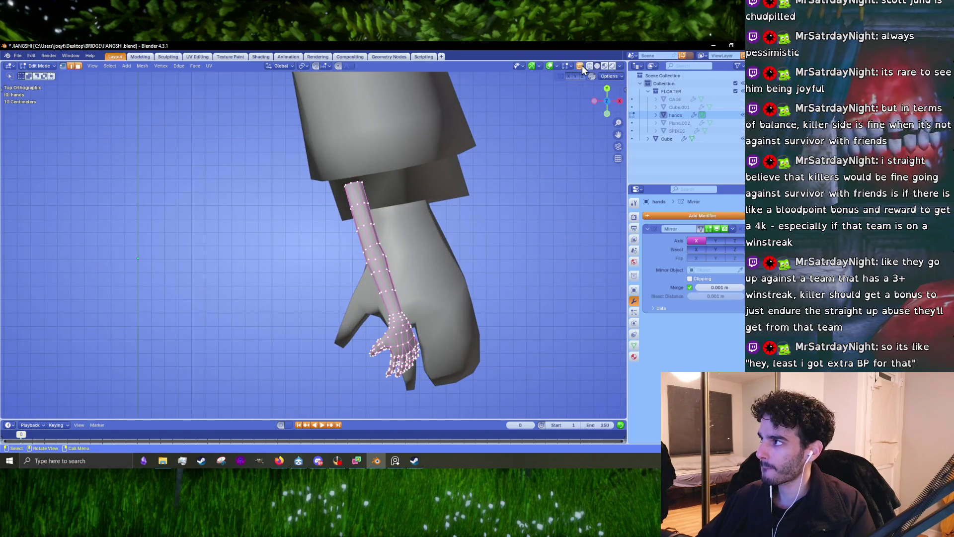
{"action": "left_click", "coordinate": [582, 64]}
{"action": "mouse_move", "coordinate": [454, 211]}
{"action": "right_mouse_down", "text": "ctrl"}
{"action": "mouse_move", "coordinate": [402, 246]}
{"action": "mouse_move", "coordinate": [395, 264]}
{"action": "mouse_move", "coordinate": [350, 263]}
{"action": "mouse_move", "coordinate": [560, 155]}
{"action": "mouse_move", "coordinate": [533, 177]}
{"action": "right_mouse_up", "text": "ctrl"}
Delete the upper-arm vertices hidden inside the sleeve
{"action": "key", "text": "x"}
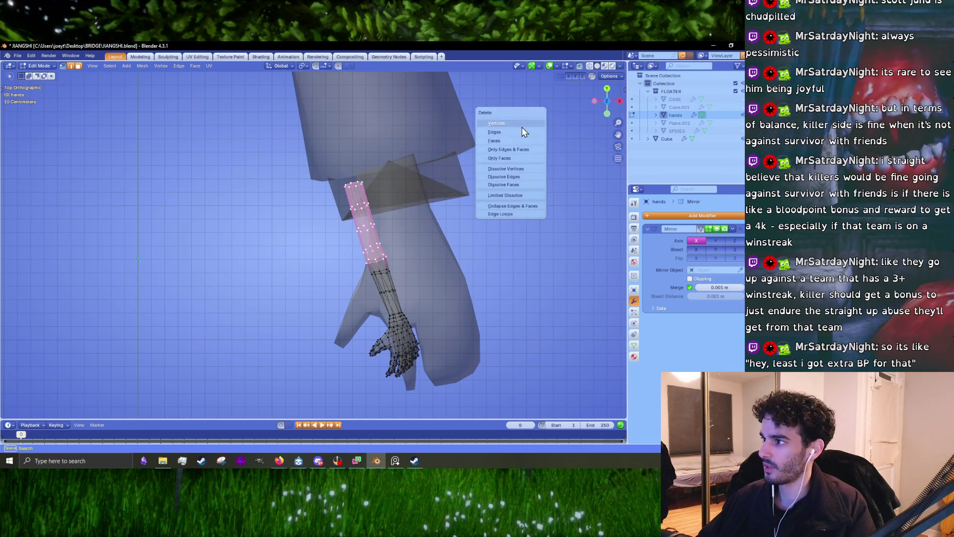
{"action": "left_click", "coordinate": [521, 127]}
{"action": "mouse_move", "coordinate": [428, 232]}
{"action": "middle_mouse_down"}
{"action": "mouse_move", "coordinate": [487, 164]}
{"action": "mouse_move", "coordinate": [451, 260]}
{"action": "middle_mouse_up"}
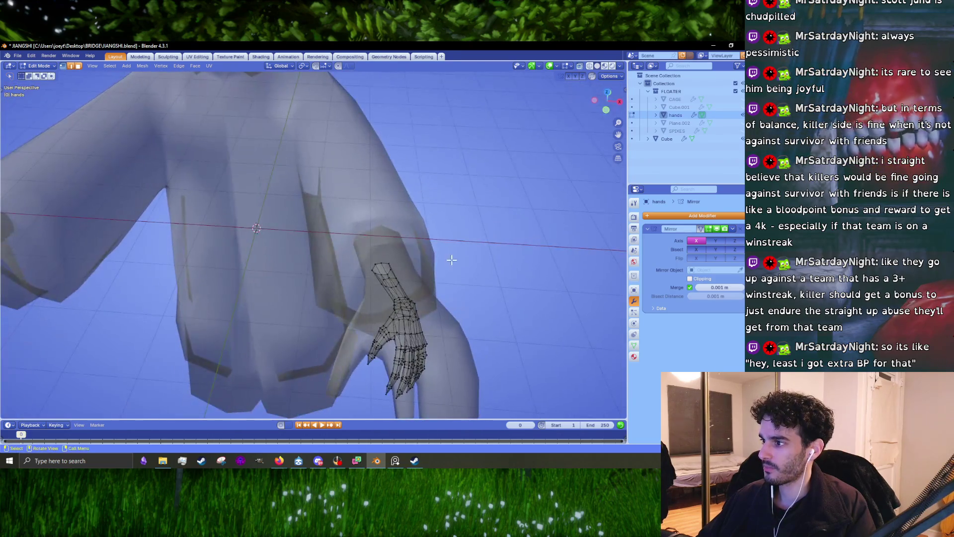
Select the linked hand mesh and rotate it in front view so it points forward
{"action": "key", "text": "l"}
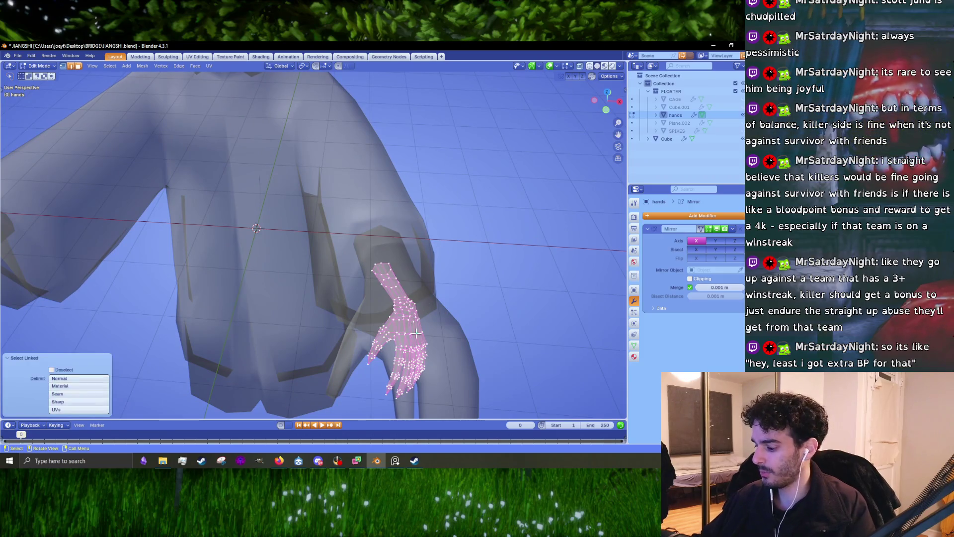
{"action": "key", "text": "KP_1"}
{"action": "middle_click_drag", "start_coordinate": [453, 389], "coordinate": [395, 288], "text": "shift"}
{"action": "key", "text": "r"}
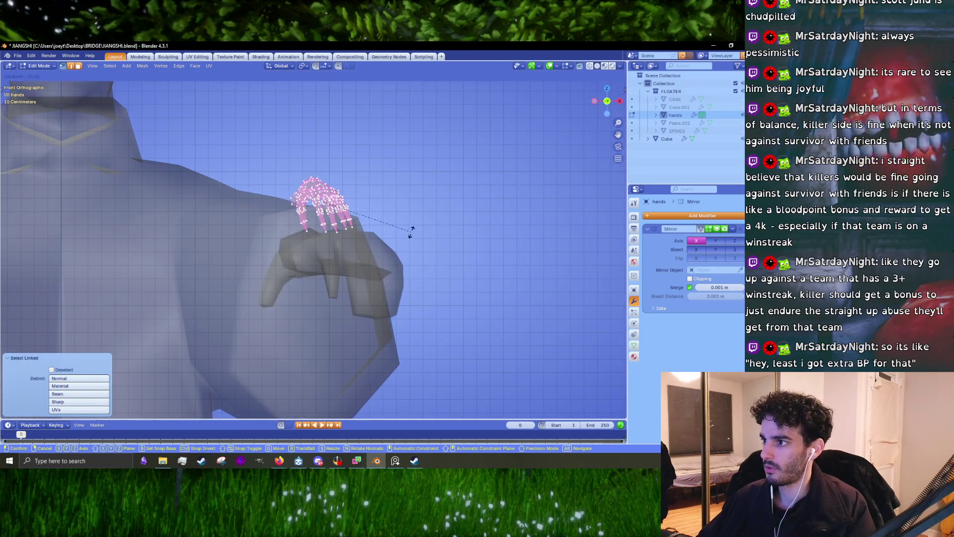
{"action": "left_click", "coordinate": [410, 234]}
{"action": "scroll", "coordinate": [426, 160], "scroll_direction": "down", "scroll_amount": 5}
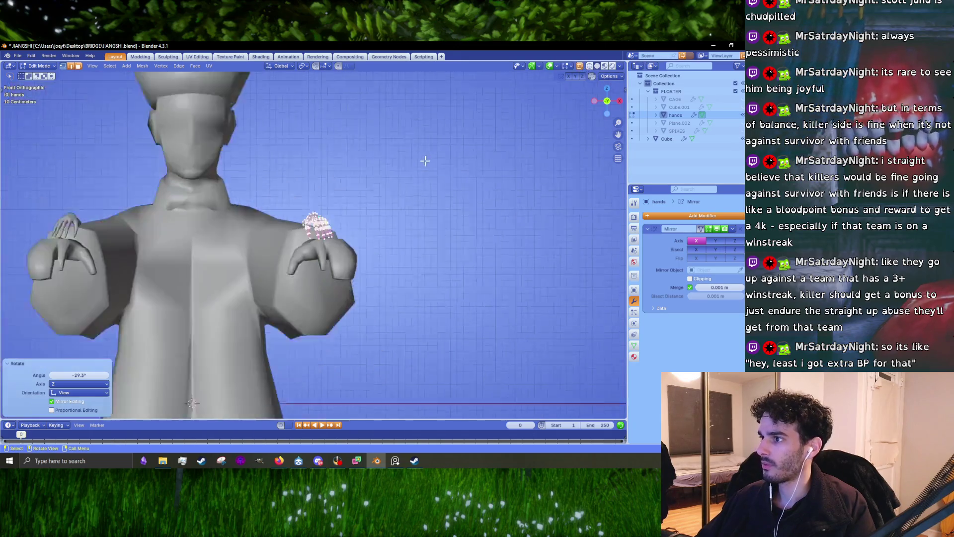
{"action": "mouse_move", "coordinate": [425, 159]}
{"action": "middle_mouse_down"}
{"action": "mouse_move", "coordinate": [409, 247]}
{"action": "mouse_move", "coordinate": [422, 249]}
{"action": "mouse_move", "coordinate": [349, 269]}
{"action": "mouse_move", "coordinate": [383, 239]}
{"action": "mouse_move", "coordinate": [387, 264]}
{"action": "mouse_move", "coordinate": [347, 274]}
{"action": "middle_mouse_up"}
{"action": "key", "text": "r"}
{"action": "left_click", "coordinate": [412, 268]}
Scale the hand up to 1.2 and move it down into the sleeve end
{"action": "key", "text": "s"}
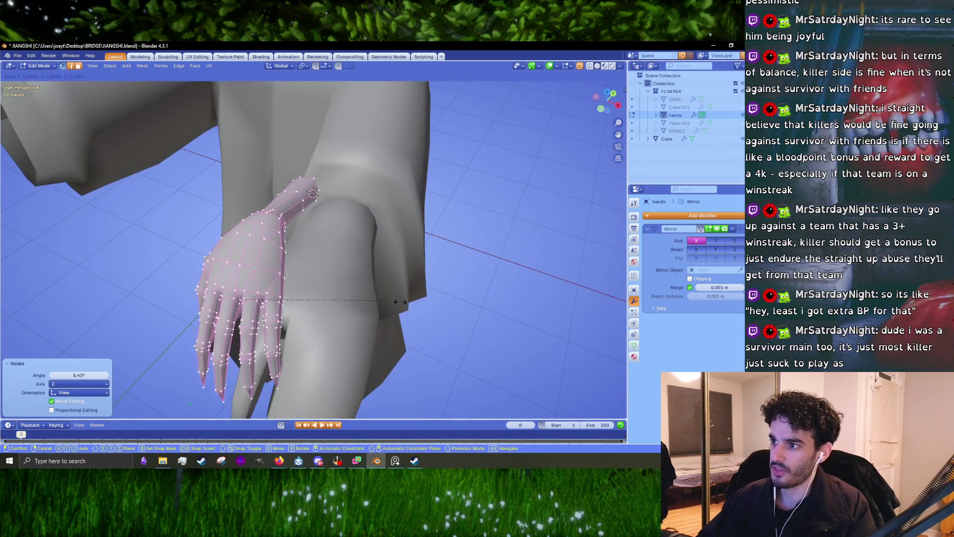
{"action": "left_click", "coordinate": [487, 317]}
{"action": "middle_click_drag", "start_coordinate": [488, 317], "coordinate": [354, 300]}
{"action": "key", "text": "g"}
{"action": "left_click", "coordinate": [351, 342]}
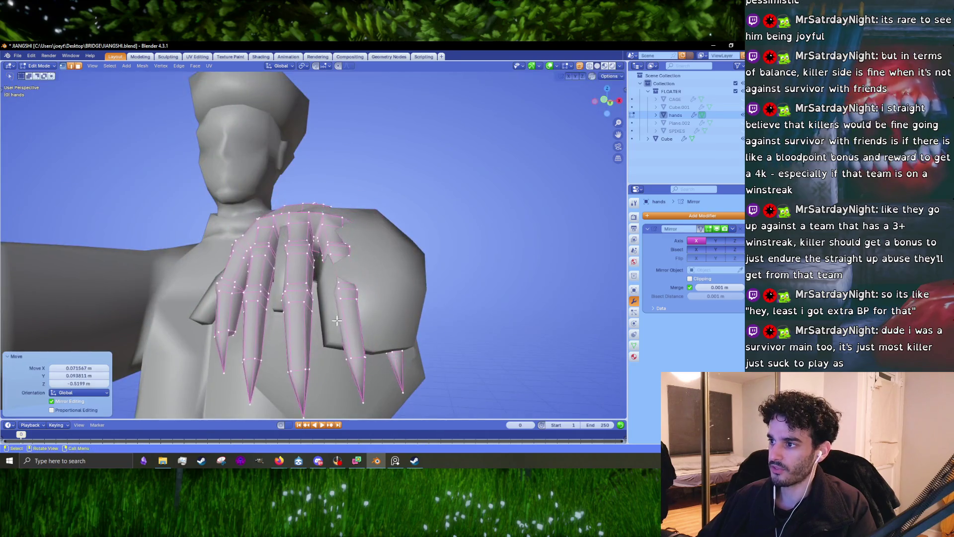
{"action": "mouse_move", "coordinate": [350, 342]}
{"action": "middle_mouse_down"}
{"action": "mouse_move", "coordinate": [333, 278]}
{"action": "mouse_move", "coordinate": [383, 246]}
{"action": "mouse_move", "coordinate": [356, 266]}
{"action": "middle_mouse_up"}
{"action": "key", "text": "s"}
{"action": "left_click", "coordinate": [369, 271]}
Dissolve the surplus edges and the edge loop across the wrist
{"action": "middle_click_drag", "start_coordinate": [320, 237], "coordinate": [308, 233]}
{"action": "key", "text": "x"}
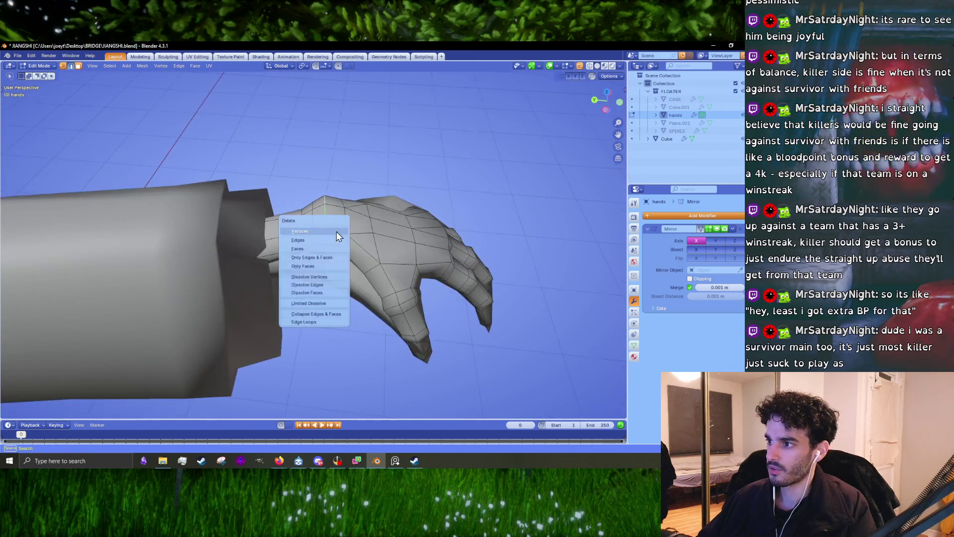
{"action": "left_click", "coordinate": [319, 287]}
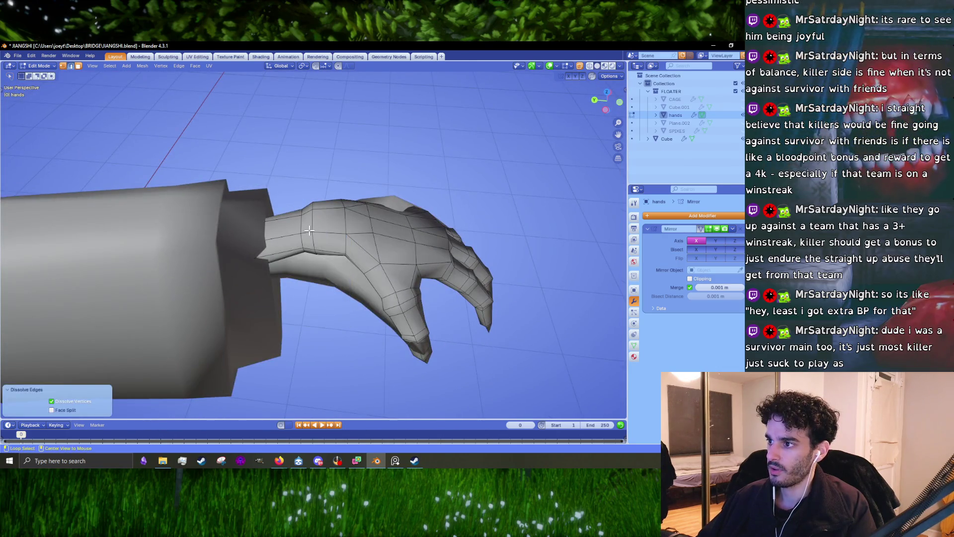
{"action": "left_click", "coordinate": [306, 229], "text": "alt"}
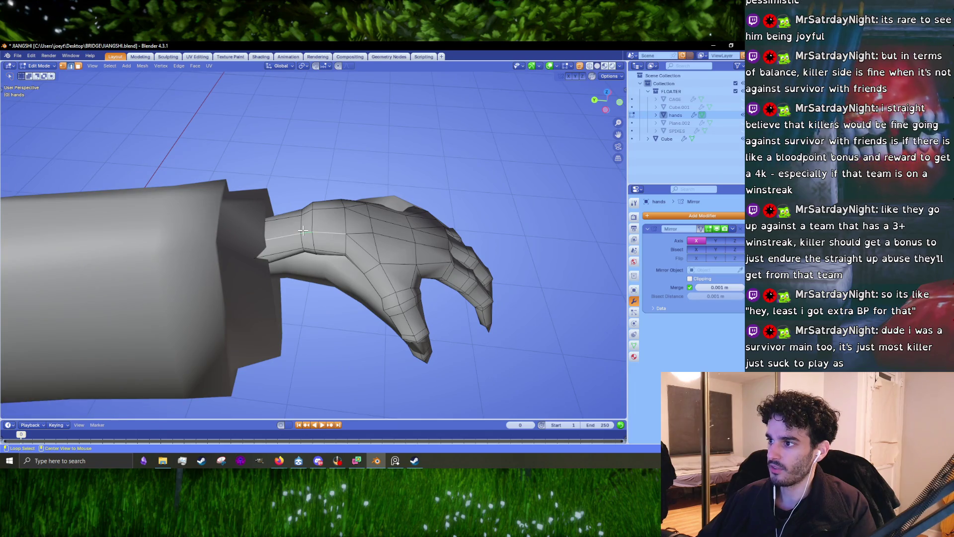
{"action": "key", "text": "x"}
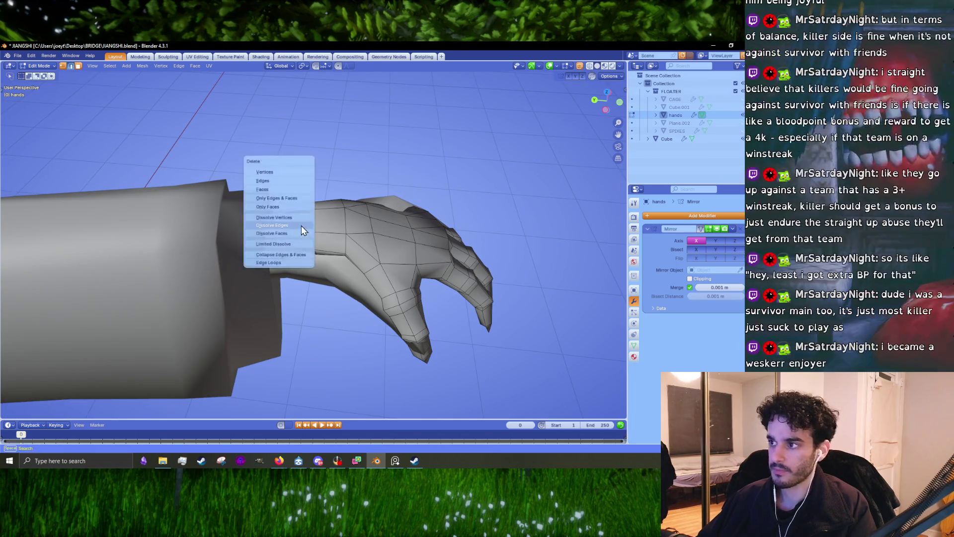
{"action": "left_click", "coordinate": [301, 228]}
{"action": "mouse_move", "coordinate": [301, 227]}
{"action": "middle_mouse_down"}
{"action": "mouse_move", "coordinate": [344, 210]}
{"action": "mouse_move", "coordinate": [338, 215]}
{"action": "middle_mouse_up"}
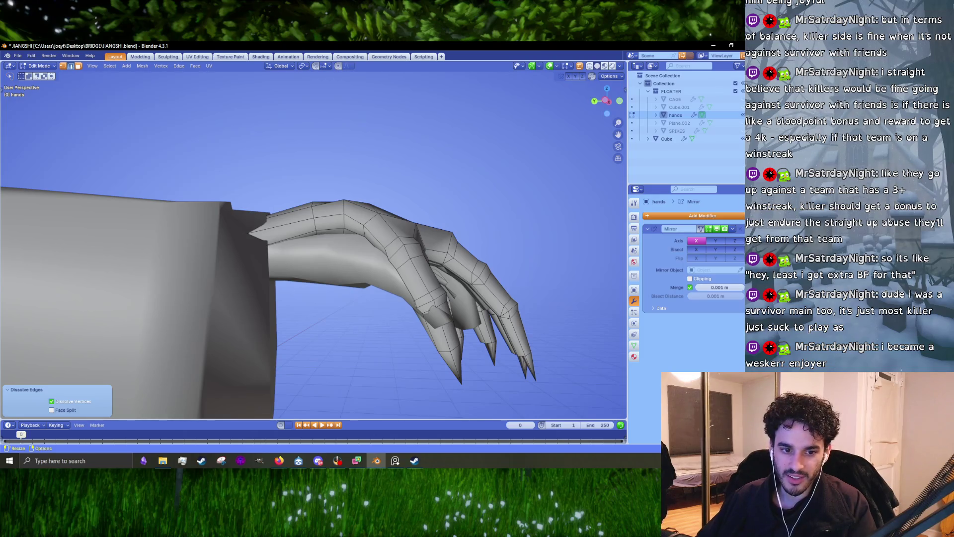
Return to Object Mode and select the hands object
{"action": "key", "text": "Tab"}
{"action": "left_click", "coordinate": [354, 260]}
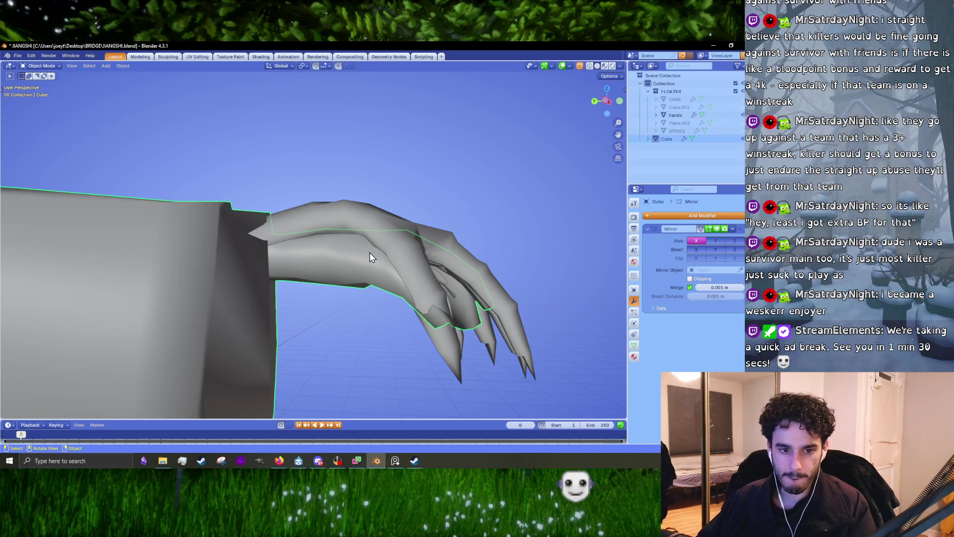
{"action": "left_click", "coordinate": [462, 242]}
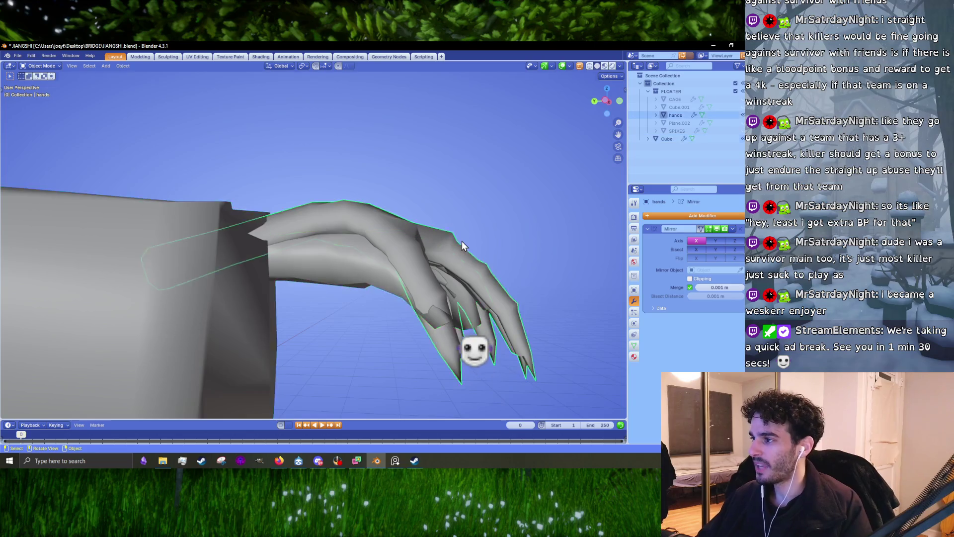
Raise the finger-base edge loop straight up along Z on the hands mesh
{"action": "mouse_move", "coordinate": [462, 246]}
{"action": "middle_mouse_down"}
{"action": "mouse_move", "coordinate": [362, 273]}
{"action": "mouse_move", "coordinate": [337, 249]}
{"action": "mouse_move", "coordinate": [255, 298]}
{"action": "mouse_move", "coordinate": [361, 230]}
{"action": "mouse_move", "coordinate": [334, 155]}
{"action": "mouse_move", "coordinate": [338, 219]}
{"action": "mouse_move", "coordinate": [301, 235]}
{"action": "mouse_move", "coordinate": [366, 202]}
{"action": "mouse_move", "coordinate": [351, 259]}
{"action": "middle_mouse_up"}
{"action": "key", "text": "Tab"}
{"action": "left_click", "coordinate": [334, 156]}
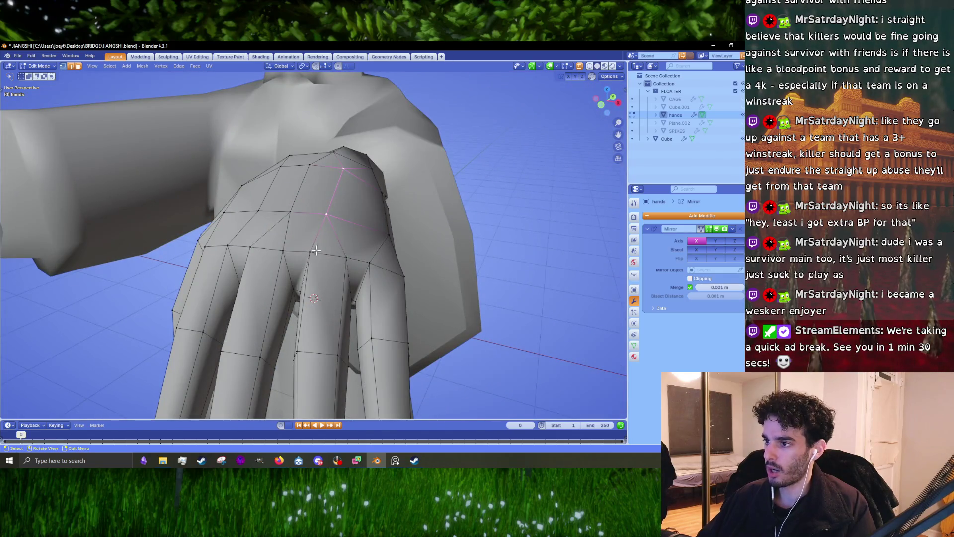
{"action": "mouse_move", "coordinate": [316, 250]}
{"action": "middle_mouse_down"}
{"action": "mouse_move", "coordinate": [407, 248]}
{"action": "mouse_move", "coordinate": [279, 234]}
{"action": "middle_mouse_up"}
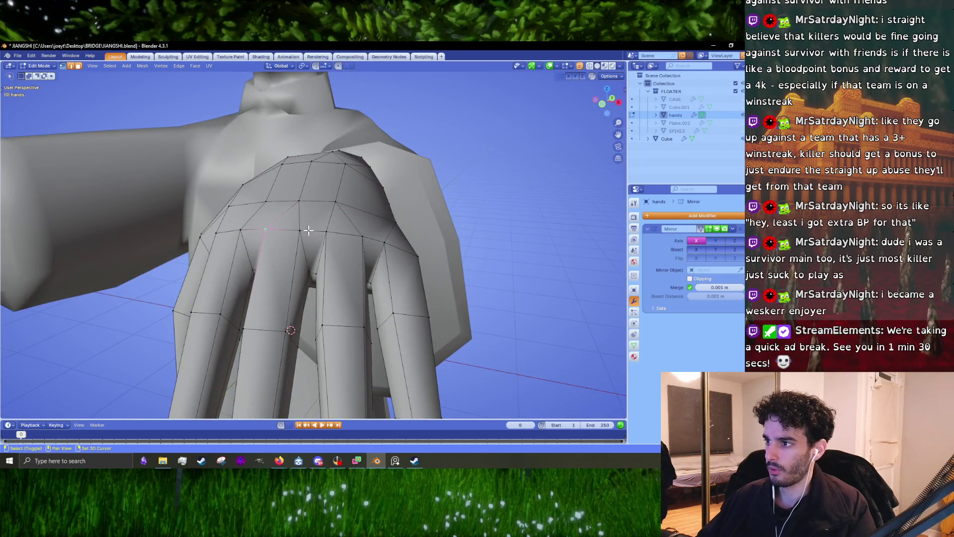
{"action": "mouse_move", "coordinate": [378, 233]}
{"action": "middle_mouse_down"}
{"action": "mouse_move", "coordinate": [398, 249]}
{"action": "mouse_move", "coordinate": [330, 253]}
{"action": "middle_mouse_up"}
{"action": "key", "text": "g"}
{"action": "key", "text": "z"}
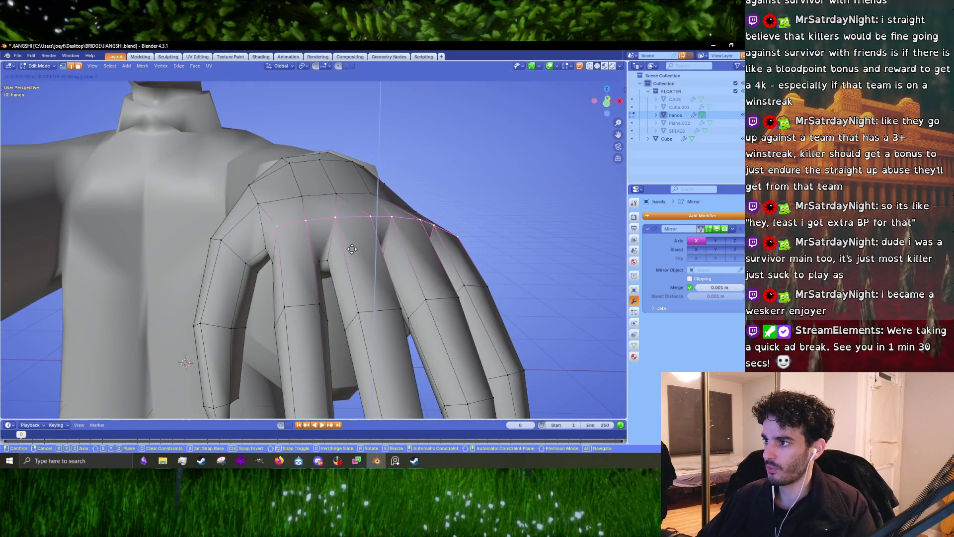
{"action": "left_click", "coordinate": [342, 240]}
{"action": "mouse_move", "coordinate": [342, 240]}
{"action": "middle_mouse_down"}
{"action": "mouse_move", "coordinate": [435, 236]}
{"action": "mouse_move", "coordinate": [399, 248]}
{"action": "mouse_move", "coordinate": [411, 275]}
{"action": "mouse_move", "coordinate": [446, 291]}
{"action": "mouse_move", "coordinate": [388, 263]}
{"action": "middle_mouse_up"}
{"action": "key", "text": "g"}
{"action": "right_click", "coordinate": [412, 243]}
{"action": "key", "text": "Tab"}
{"action": "key", "text": "Tab"}
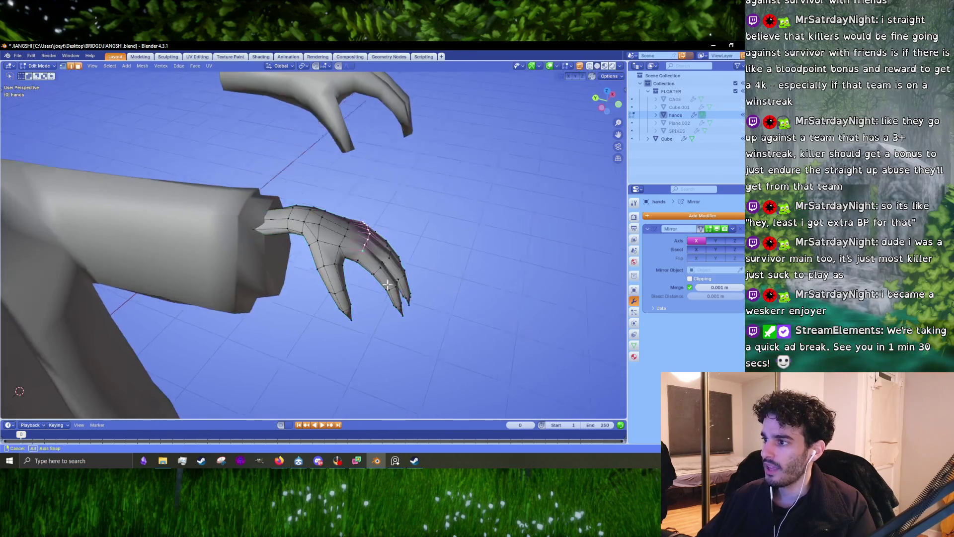
Merge stray vertex pairs at center on the back and underside of the hand
{"action": "scroll", "coordinate": [330, 255], "scroll_direction": "up", "scroll_amount": 4}
{"action": "mouse_move", "coordinate": [330, 255]}
{"action": "middle_mouse_down"}
{"action": "mouse_move", "coordinate": [341, 221]}
{"action": "mouse_move", "coordinate": [298, 167]}
{"action": "mouse_move", "coordinate": [324, 266]}
{"action": "middle_mouse_up"}
{"action": "scroll", "coordinate": [296, 185], "scroll_direction": "up", "scroll_amount": 3}
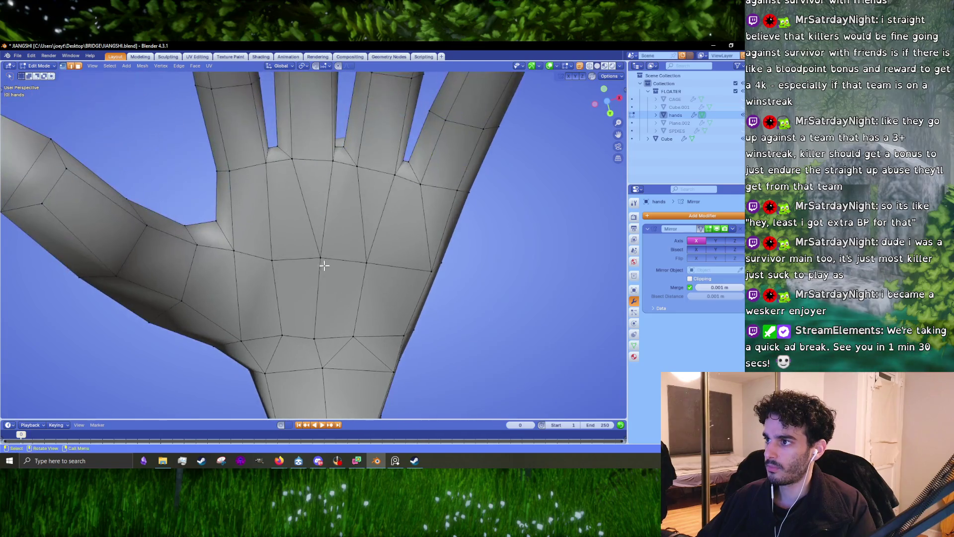
{"action": "key", "text": "m"}
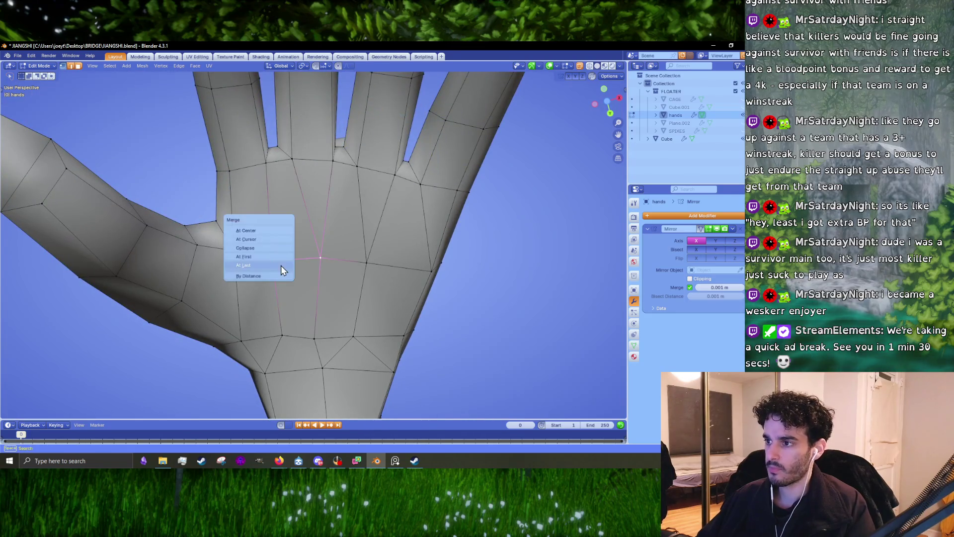
{"action": "left_click", "coordinate": [283, 232]}
{"action": "left_click", "coordinate": [366, 261]}
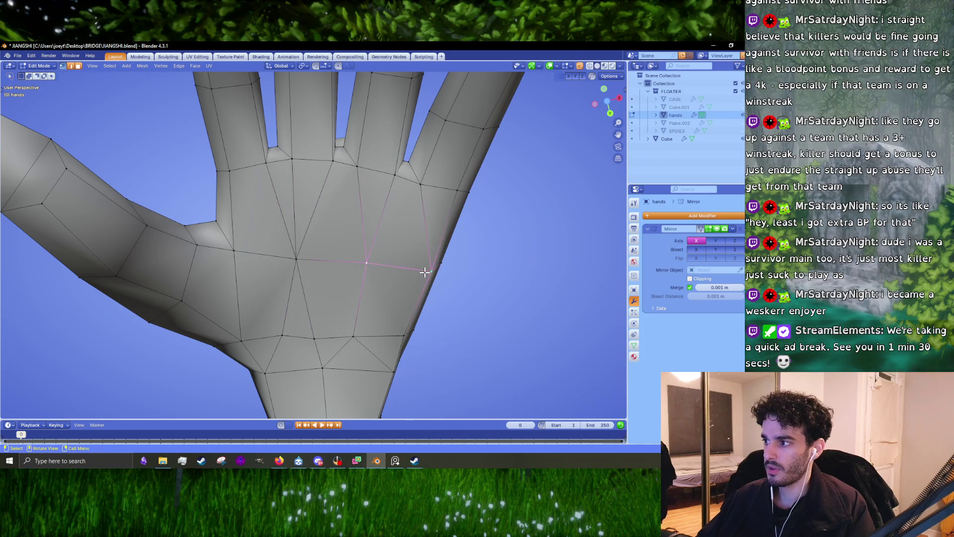
{"action": "key", "text": "m"}
{"action": "left_click", "coordinate": [425, 273]}
{"action": "mouse_move", "coordinate": [427, 273]}
{"action": "middle_mouse_down"}
{"action": "mouse_move", "coordinate": [403, 284]}
{"action": "mouse_move", "coordinate": [371, 336]}
{"action": "mouse_move", "coordinate": [381, 264]}
{"action": "mouse_move", "coordinate": [340, 217]}
{"action": "mouse_move", "coordinate": [294, 186]}
{"action": "mouse_move", "coordinate": [289, 165]}
{"action": "middle_mouse_up"}
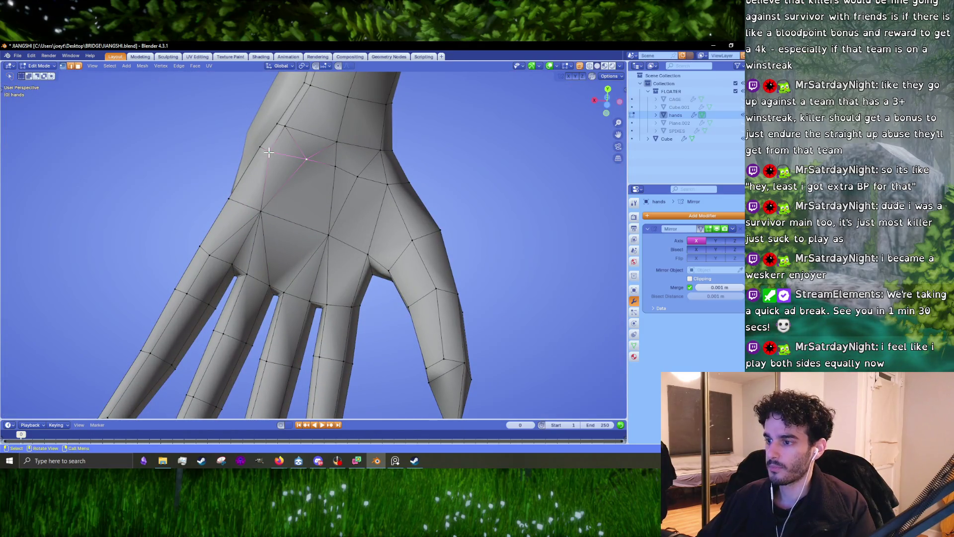
{"action": "left_click", "coordinate": [263, 198]}
{"action": "mouse_move", "coordinate": [263, 187]}
{"action": "middle_mouse_down"}
{"action": "mouse_move", "coordinate": [324, 179]}
{"action": "mouse_move", "coordinate": [305, 194]}
{"action": "mouse_move", "coordinate": [317, 239]}
{"action": "mouse_move", "coordinate": [300, 232]}
{"action": "mouse_move", "coordinate": [324, 258]}
{"action": "mouse_move", "coordinate": [344, 246]}
{"action": "mouse_move", "coordinate": [397, 271]}
{"action": "mouse_move", "coordinate": [410, 318]}
{"action": "mouse_move", "coordinate": [342, 266]}
{"action": "mouse_move", "coordinate": [414, 257]}
{"action": "mouse_move", "coordinate": [354, 273]}
{"action": "mouse_move", "coordinate": [367, 215]}
{"action": "middle_mouse_up"}
{"action": "key", "text": "Tab"}
{"action": "key", "text": "Tab"}
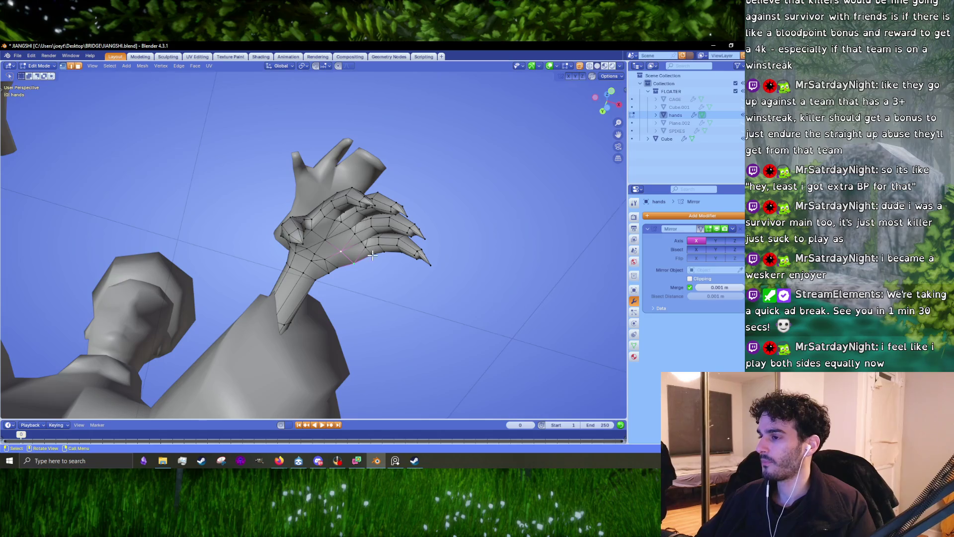
Merge several more palm vertex pairs at their center
{"action": "mouse_move", "coordinate": [372, 255]}
{"action": "middle_mouse_down"}
{"action": "mouse_move", "coordinate": [382, 257]}
{"action": "mouse_move", "coordinate": [304, 293]}
{"action": "mouse_move", "coordinate": [341, 217]}
{"action": "mouse_move", "coordinate": [317, 247]}
{"action": "mouse_move", "coordinate": [347, 238]}
{"action": "mouse_move", "coordinate": [347, 228]}
{"action": "middle_mouse_up"}
{"action": "scroll", "coordinate": [375, 256], "scroll_direction": "up", "scroll_amount": 5}
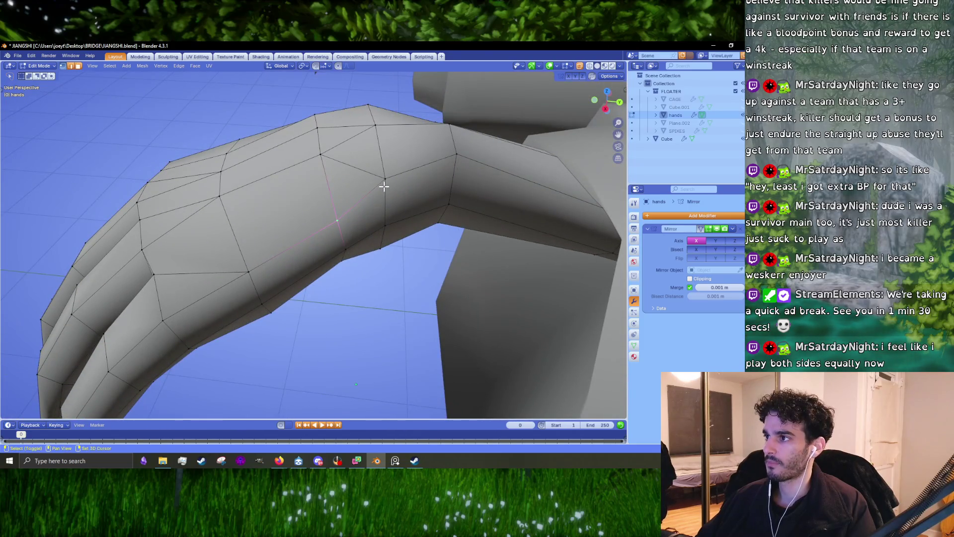
{"action": "key", "text": "m"}
{"action": "left_click", "coordinate": [386, 154]}
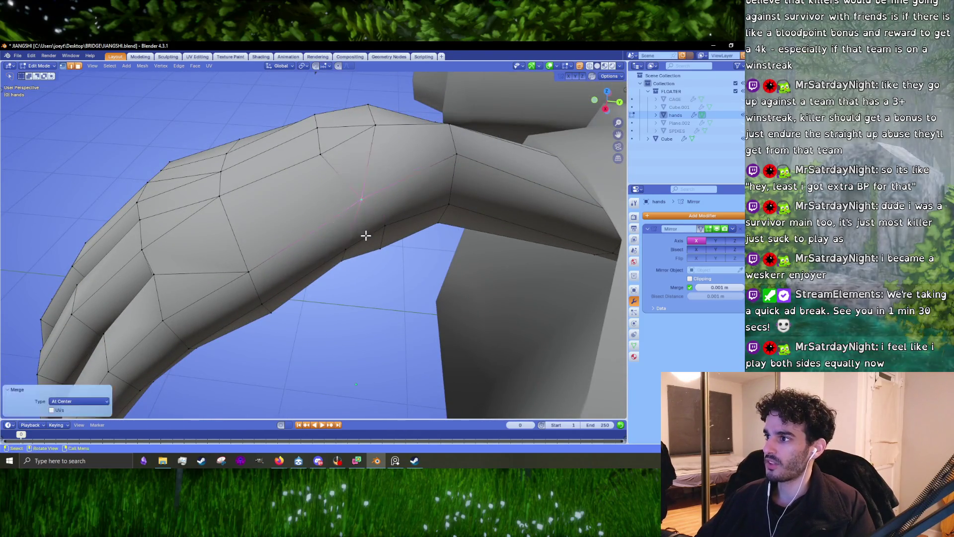
{"action": "middle_click_drag", "start_coordinate": [365, 234], "coordinate": [325, 201]}
{"action": "left_click", "coordinate": [379, 185], "text": "shift"}
{"action": "left_click", "coordinate": [379, 186]}
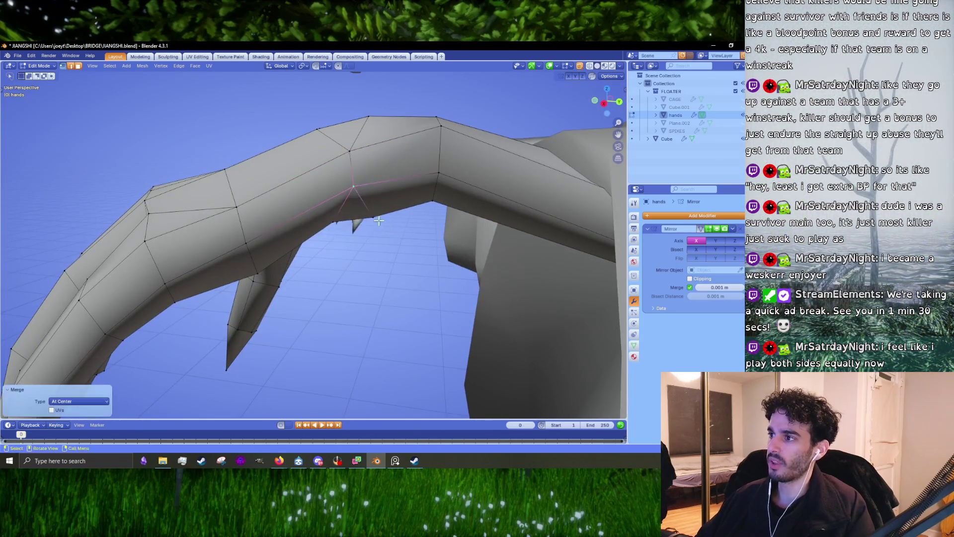
{"action": "mouse_move", "coordinate": [380, 187]}
{"action": "middle_mouse_down"}
{"action": "mouse_move", "coordinate": [330, 180]}
{"action": "mouse_move", "coordinate": [347, 143]}
{"action": "mouse_move", "coordinate": [344, 245]}
{"action": "middle_mouse_up"}
{"action": "key", "text": "m"}
{"action": "left_click", "coordinate": [364, 178]}
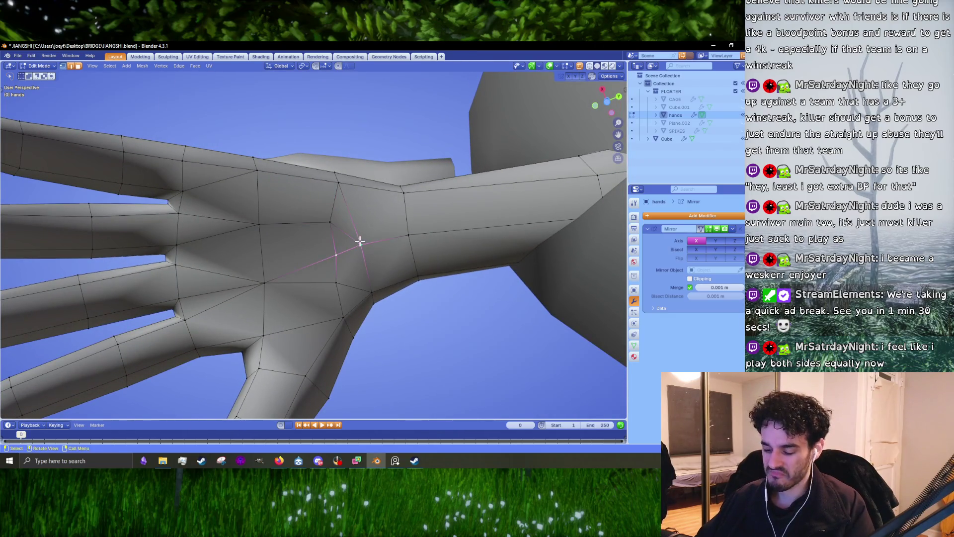
{"action": "key", "text": "m"}
{"action": "left_click", "coordinate": [359, 245]}
Merge palm vertices at center and onto the last selected vertex
{"action": "mouse_move", "coordinate": [357, 247]}
{"action": "middle_mouse_down"}
{"action": "mouse_move", "coordinate": [311, 266]}
{"action": "mouse_move", "coordinate": [342, 200]}
{"action": "middle_mouse_up"}
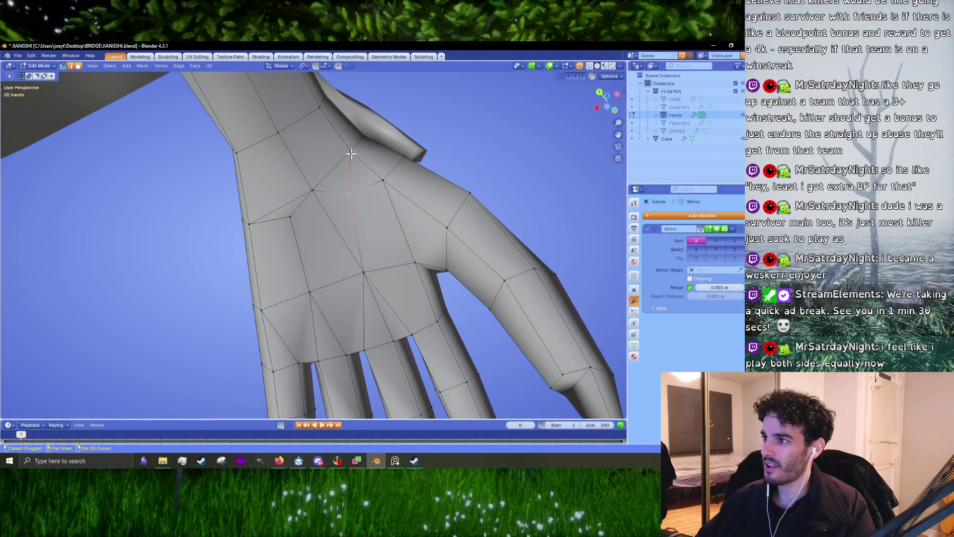
{"action": "mouse_move", "coordinate": [351, 154]}
{"action": "middle_mouse_down"}
{"action": "mouse_move", "coordinate": [355, 181]}
{"action": "mouse_move", "coordinate": [334, 196]}
{"action": "mouse_move", "coordinate": [345, 228]}
{"action": "mouse_move", "coordinate": [324, 282]}
{"action": "middle_mouse_up"}
{"action": "key", "text": "m"}
{"action": "left_click", "coordinate": [355, 181]}
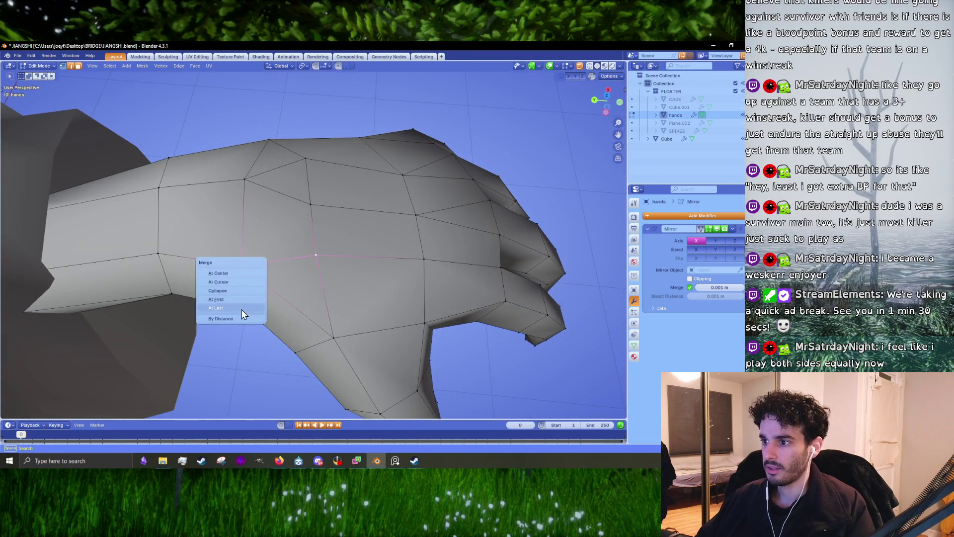
{"action": "left_click", "coordinate": [244, 312]}
{"action": "middle_click_drag", "start_coordinate": [258, 243], "coordinate": [271, 254]}
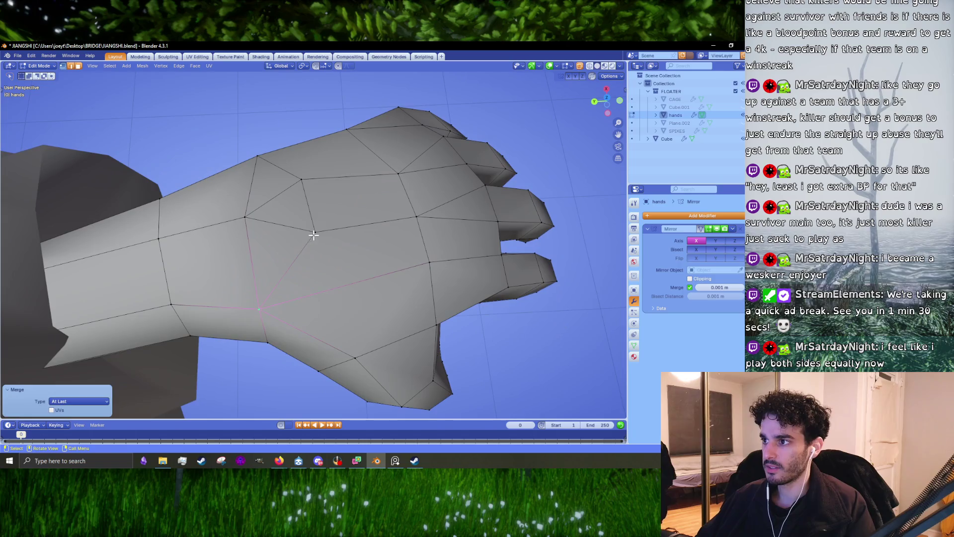
{"action": "key", "text": "m"}
{"action": "left_click", "coordinate": [250, 224]}
Merge the remaining back-of-hand vertices at last
{"action": "middle_click_drag", "start_coordinate": [251, 224], "coordinate": [371, 233]}
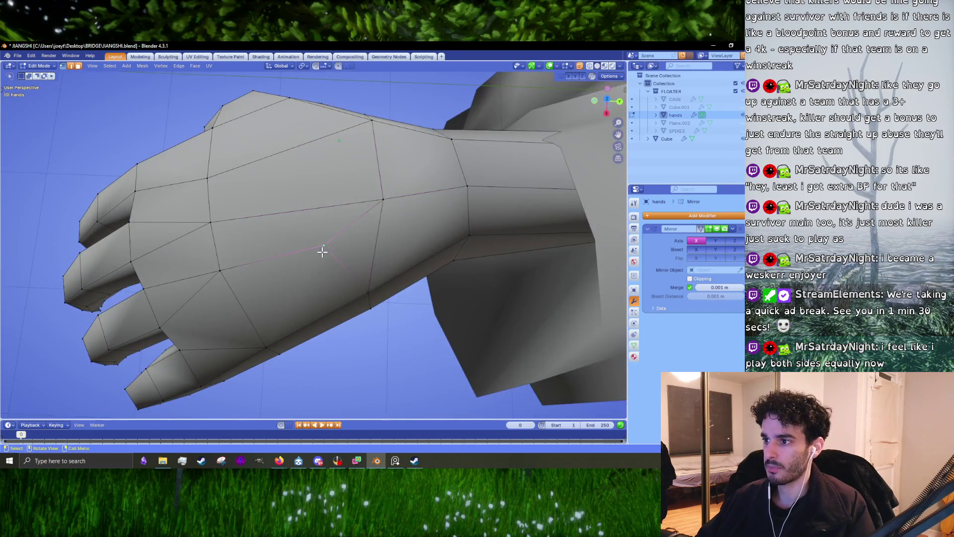
{"action": "mouse_move", "coordinate": [322, 252]}
{"action": "middle_mouse_down"}
{"action": "mouse_move", "coordinate": [387, 217]}
{"action": "mouse_move", "coordinate": [398, 270]}
{"action": "mouse_move", "coordinate": [371, 217]}
{"action": "mouse_move", "coordinate": [323, 246]}
{"action": "mouse_move", "coordinate": [305, 187]}
{"action": "mouse_move", "coordinate": [286, 180]}
{"action": "middle_mouse_up"}
{"action": "left_click", "coordinate": [399, 195]}
{"action": "key", "text": "Tab"}
{"action": "key", "text": "Tab"}
{"action": "scroll", "coordinate": [325, 239], "scroll_direction": "up", "scroll_amount": 4}
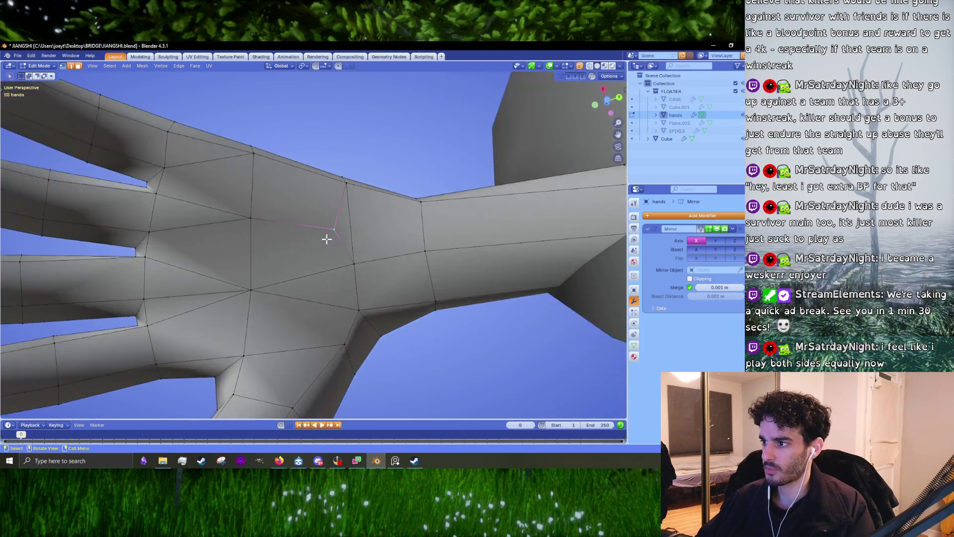
{"action": "left_click", "coordinate": [341, 212], "text": "shift"}
{"action": "left_click", "coordinate": [350, 186]}
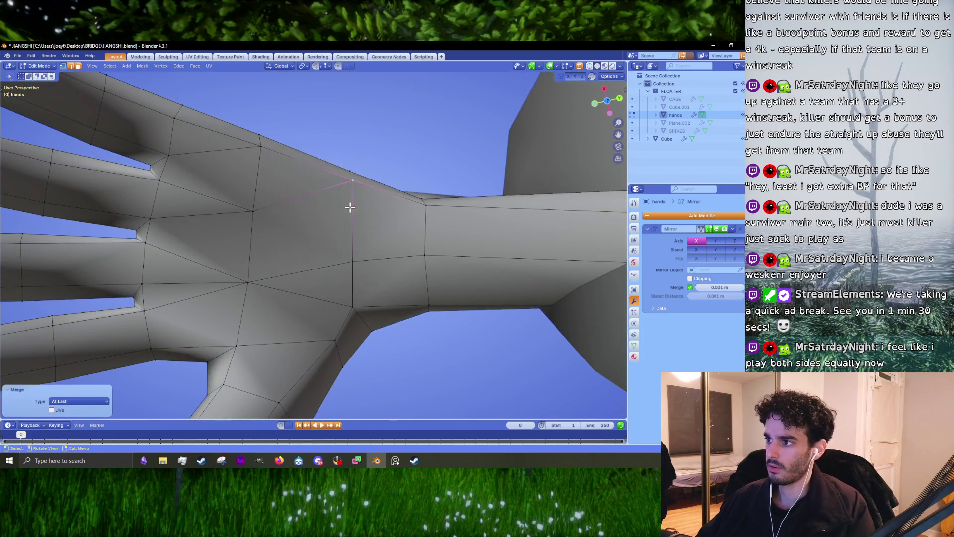
{"action": "mouse_move", "coordinate": [349, 207]}
{"action": "middle_mouse_down"}
{"action": "mouse_move", "coordinate": [315, 236]}
{"action": "mouse_move", "coordinate": [454, 252]}
{"action": "mouse_move", "coordinate": [416, 248]}
{"action": "mouse_move", "coordinate": [329, 208]}
{"action": "mouse_move", "coordinate": [260, 230]}
{"action": "mouse_move", "coordinate": [255, 263]}
{"action": "mouse_move", "coordinate": [368, 233]}
{"action": "mouse_move", "coordinate": [353, 242]}
{"action": "middle_mouse_up"}
{"action": "scroll", "coordinate": [316, 231], "scroll_direction": "up", "scroll_amount": 5}
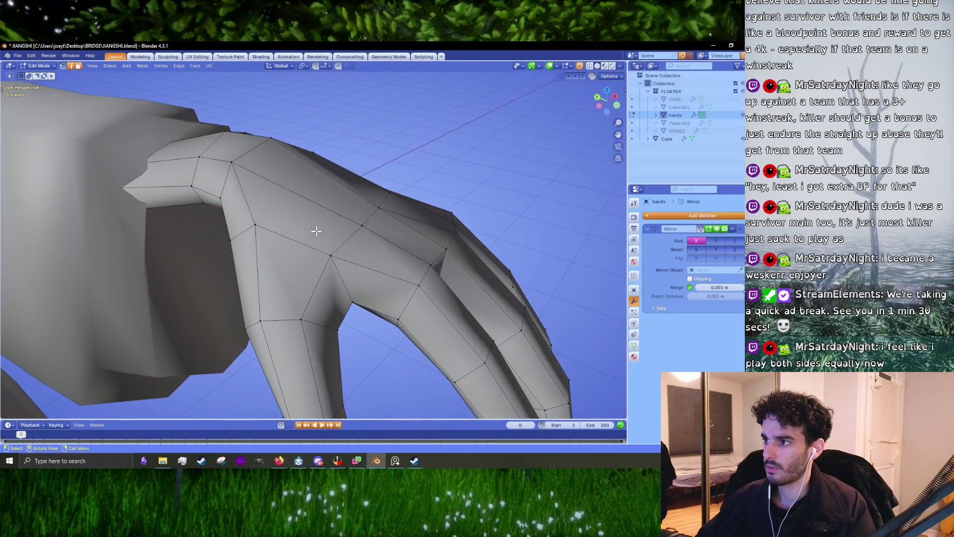
Scale, shift sideways and enlarge the wrist edge loop
{"action": "left_click", "coordinate": [370, 213]}
{"action": "mouse_move", "coordinate": [397, 209]}
{"action": "middle_mouse_down"}
{"action": "mouse_move", "coordinate": [337, 219]}
{"action": "mouse_move", "coordinate": [334, 239]}
{"action": "middle_mouse_up"}
{"action": "key", "text": "s"}
{"action": "left_click", "coordinate": [374, 249]}
{"action": "key", "text": "g"}
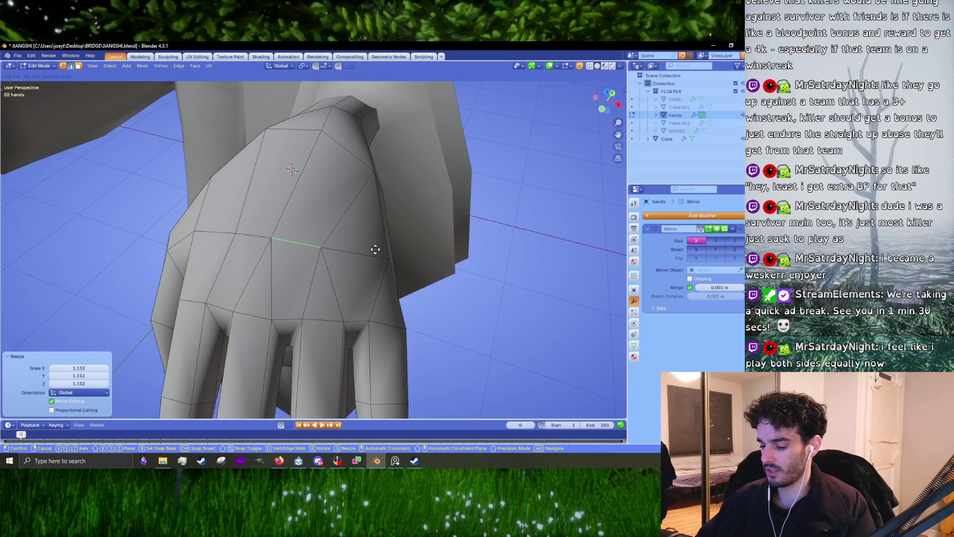
{"action": "left_click", "coordinate": [385, 249]}
{"action": "key", "text": "s"}
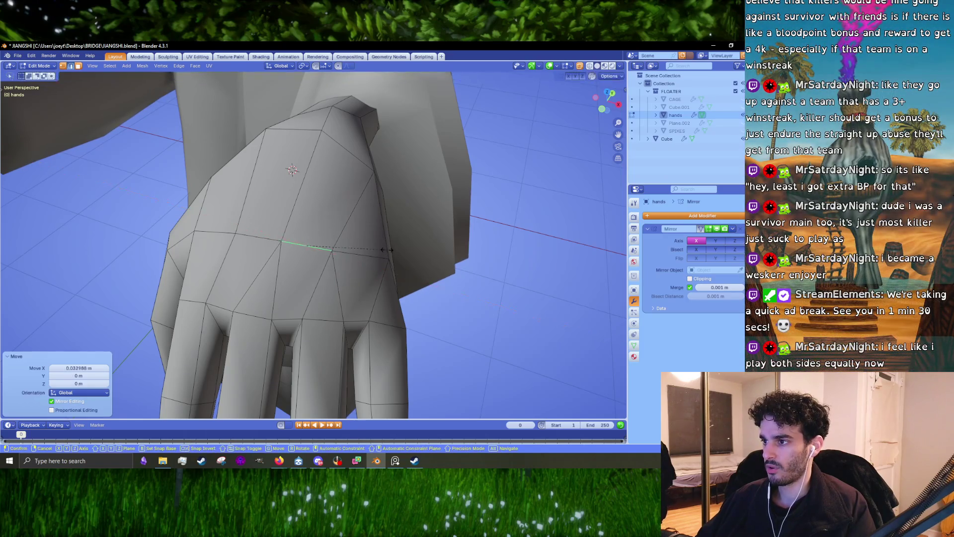
{"action": "left_click", "coordinate": [390, 253]}
{"action": "mouse_move", "coordinate": [408, 206]}
{"action": "middle_mouse_down"}
{"action": "mouse_move", "coordinate": [364, 195]}
{"action": "mouse_move", "coordinate": [421, 183]}
{"action": "mouse_move", "coordinate": [305, 152]}
{"action": "mouse_move", "coordinate": [326, 157]}
{"action": "mouse_move", "coordinate": [317, 243]}
{"action": "mouse_move", "coordinate": [430, 216]}
{"action": "mouse_move", "coordinate": [446, 226]}
{"action": "mouse_move", "coordinate": [341, 228]}
{"action": "mouse_move", "coordinate": [323, 268]}
{"action": "middle_mouse_up"}
Raise the back-of-hand edge 0.027 m on Z and rescale the forearm loop
{"action": "key", "text": "g"}
{"action": "key", "text": "z"}
{"action": "left_click", "coordinate": [323, 156]}
{"action": "key", "text": "s"}
{"action": "right_click", "coordinate": [452, 226]}
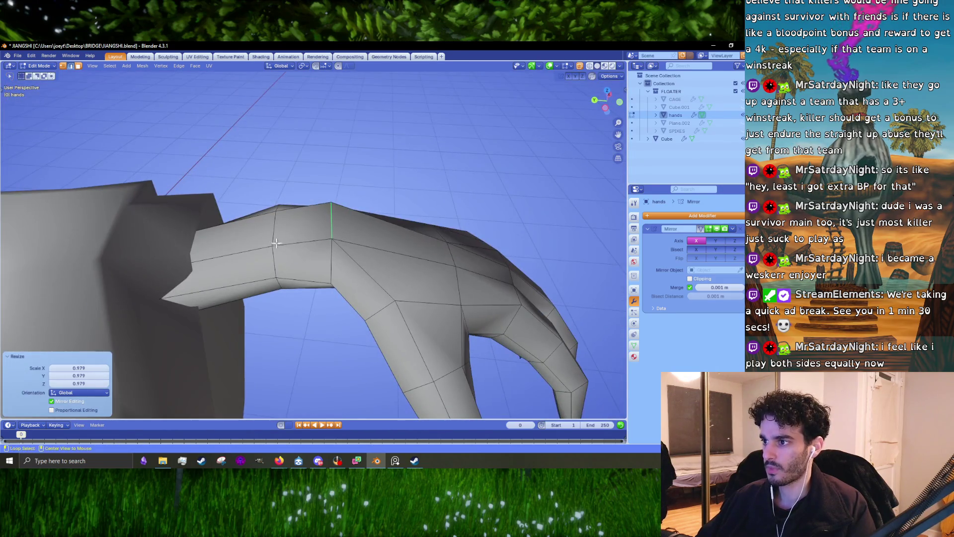
{"action": "key", "text": "s"}
{"action": "left_click", "coordinate": [308, 301]}
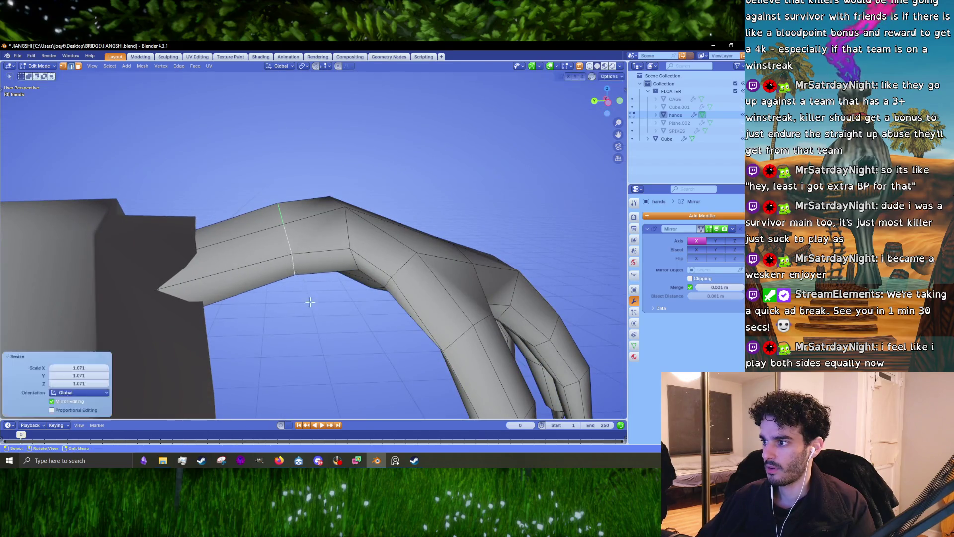
{"action": "mouse_move", "coordinate": [309, 300]}
{"action": "middle_mouse_down"}
{"action": "mouse_move", "coordinate": [244, 271]}
{"action": "mouse_move", "coordinate": [268, 261]}
{"action": "mouse_move", "coordinate": [308, 272]}
{"action": "mouse_move", "coordinate": [278, 280]}
{"action": "mouse_move", "coordinate": [338, 261]}
{"action": "mouse_move", "coordinate": [447, 261]}
{"action": "mouse_move", "coordinate": [302, 265]}
{"action": "middle_mouse_up"}
{"action": "scroll", "coordinate": [267, 261], "scroll_direction": "up", "scroll_amount": 3}
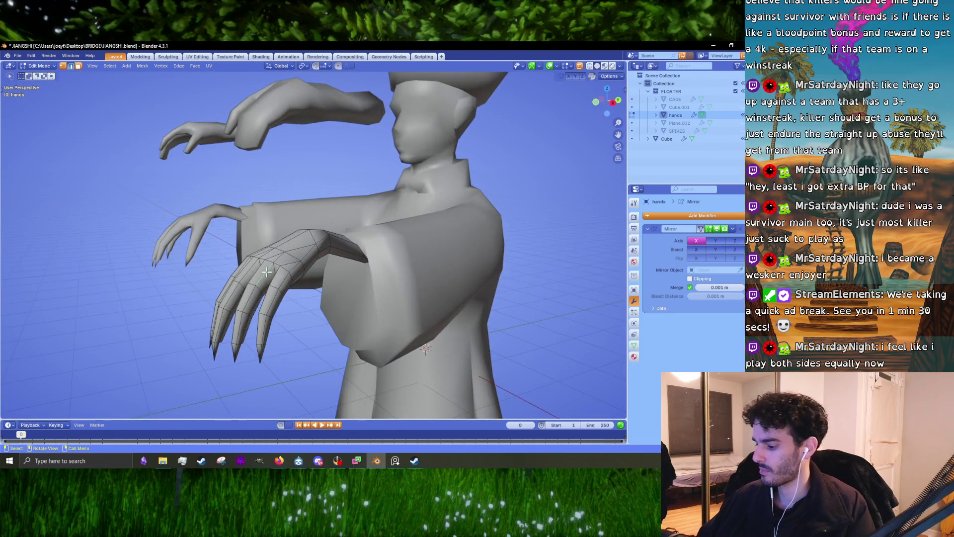
Centre the hand in Right Orthographic view and bring up the PureRef reference window
{"action": "key", "text": "KP_3"}
{"action": "scroll", "coordinate": [278, 270], "scroll_direction": "up", "scroll_amount": 4}
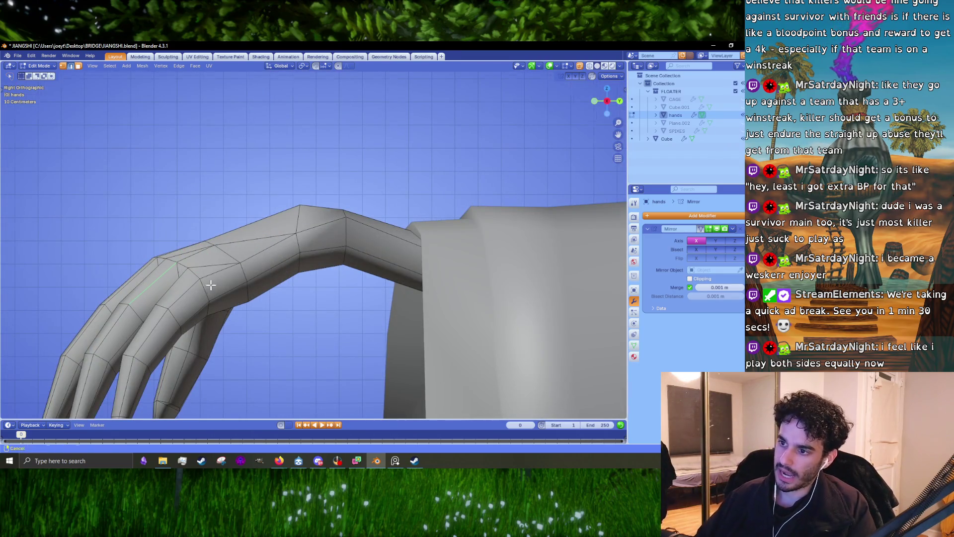
{"action": "middle_click_drag", "start_coordinate": [210, 284], "coordinate": [328, 195], "text": "shift"}
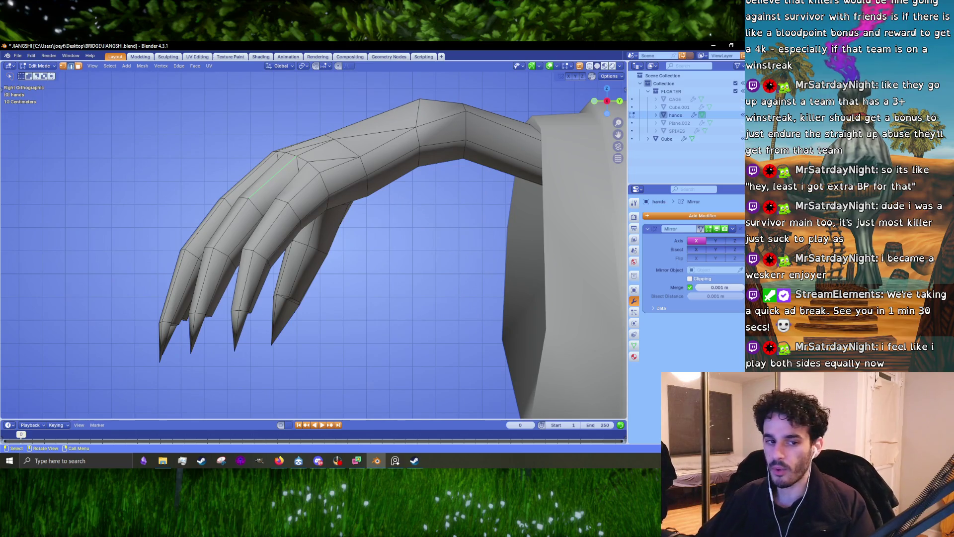
{"action": "key", "text": "alt+Tab"}
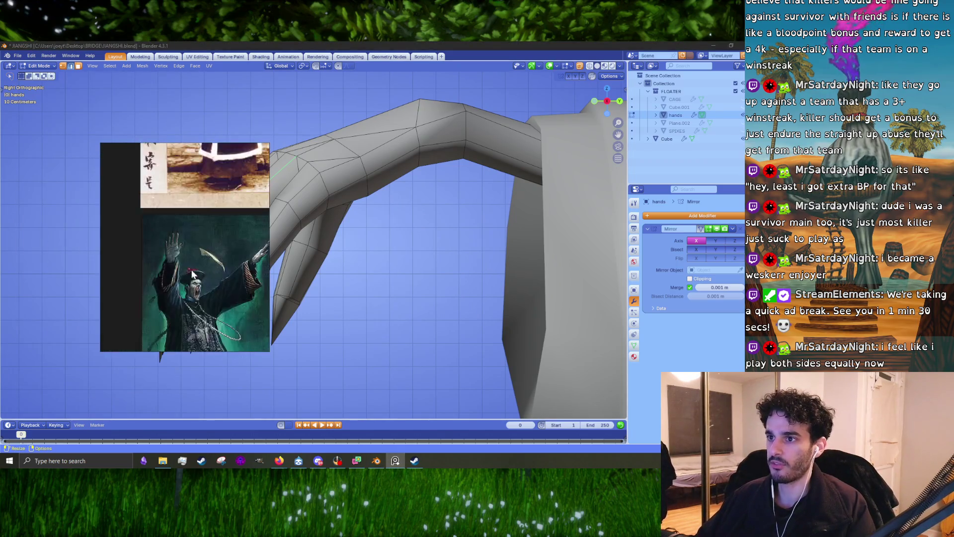
Zoom around the PureRef board to settle on the green Jiangshi illustration
{"action": "scroll", "coordinate": [171, 247], "scroll_direction": "down", "scroll_amount": 3}
{"action": "scroll", "coordinate": [143, 278], "scroll_direction": "up", "scroll_amount": 3}
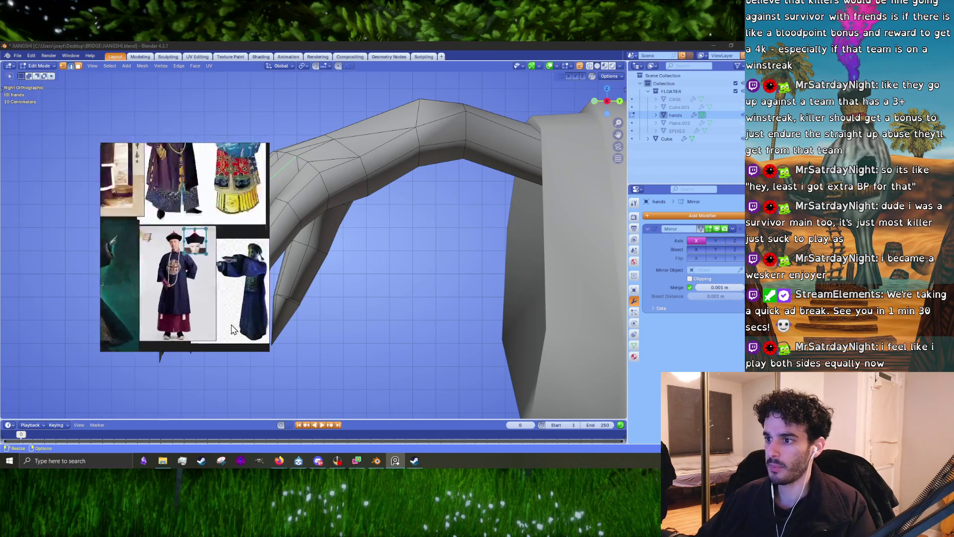
{"action": "scroll", "coordinate": [159, 286], "scroll_direction": "down", "scroll_amount": 3}
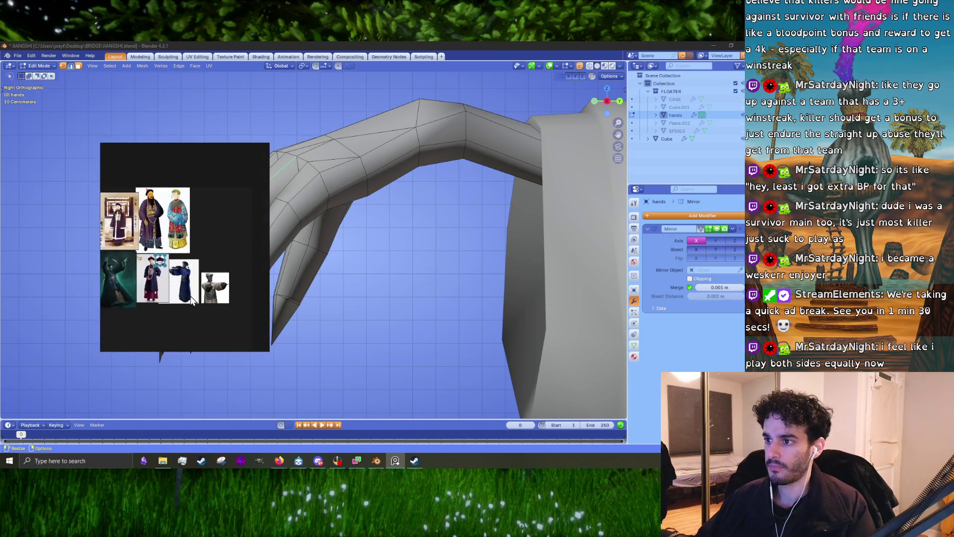
{"action": "scroll", "coordinate": [236, 294], "scroll_direction": "up", "scroll_amount": 4}
{"action": "scroll", "coordinate": [236, 295], "scroll_direction": "down", "scroll_amount": 3}
{"action": "scroll", "coordinate": [236, 298], "scroll_direction": "up", "scroll_amount": 3}
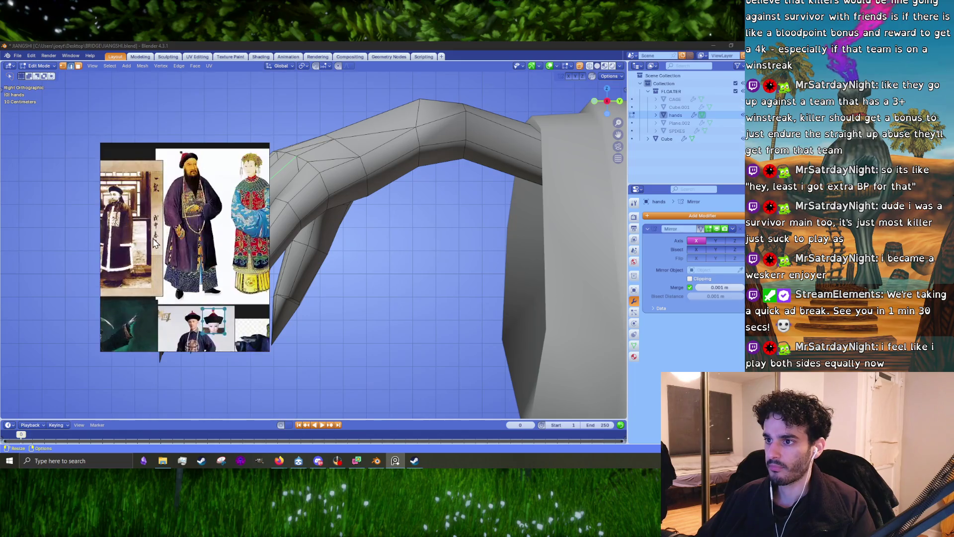
{"action": "scroll", "coordinate": [228, 293], "scroll_direction": "down", "scroll_amount": 1}
{"action": "scroll", "coordinate": [222, 302], "scroll_direction": "up", "scroll_amount": 4}
{"action": "scroll", "coordinate": [231, 283], "scroll_direction": "down", "scroll_amount": 4}
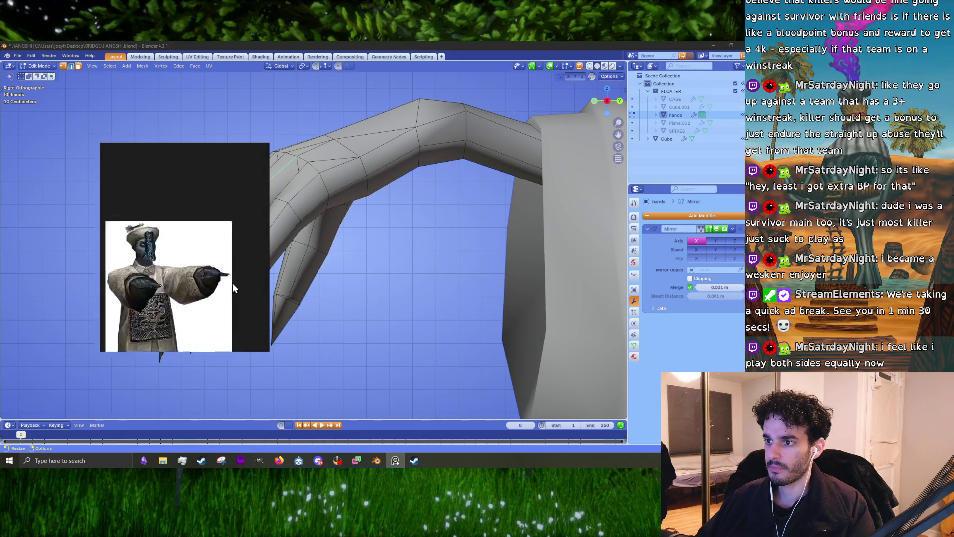
{"action": "scroll", "coordinate": [171, 264], "scroll_direction": "up", "scroll_amount": 3}
{"action": "scroll", "coordinate": [171, 262], "scroll_direction": "down", "scroll_amount": 1}
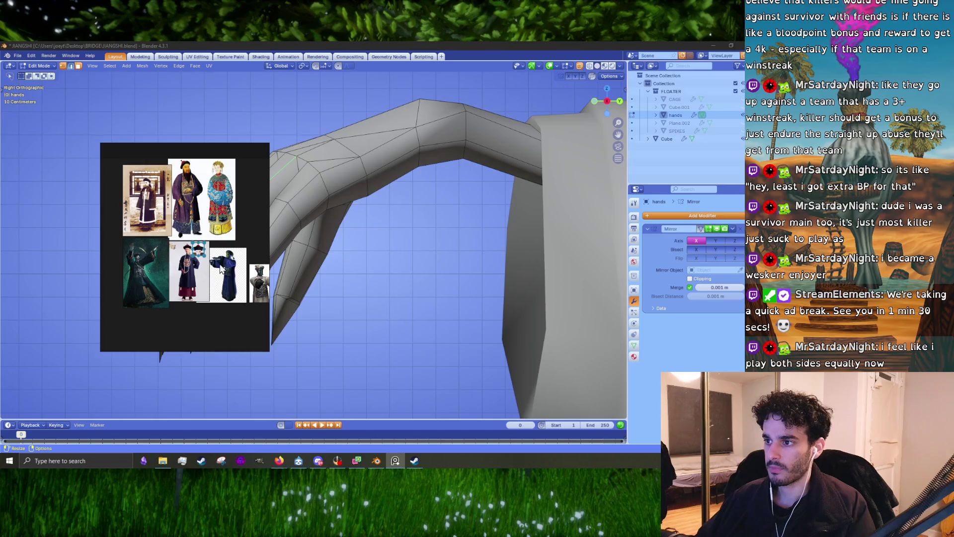
{"action": "scroll", "coordinate": [164, 260], "scroll_direction": "up", "scroll_amount": 4}
{"action": "scroll", "coordinate": [209, 249], "scroll_direction": "down", "scroll_amount": 2}
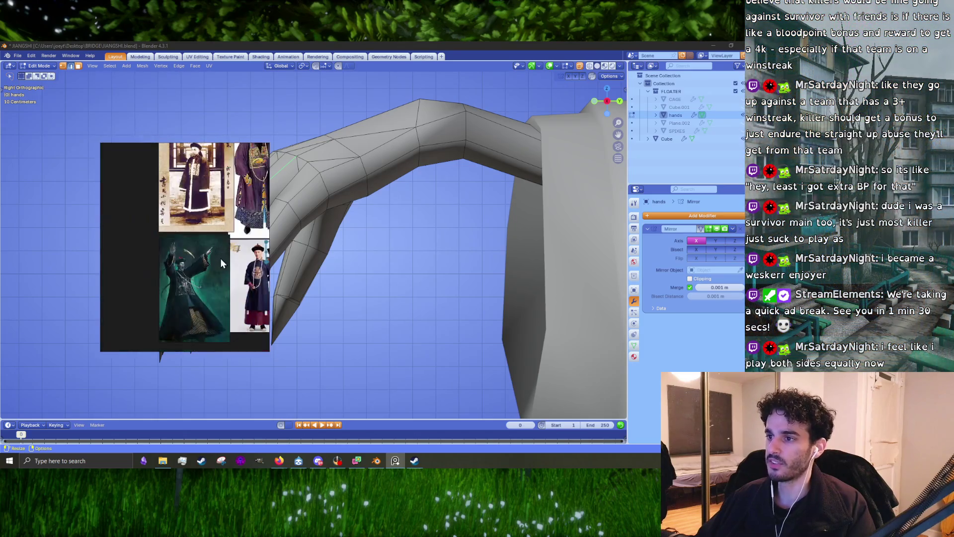
{"action": "scroll", "coordinate": [189, 254], "scroll_direction": "up", "scroll_amount": 3}
{"action": "scroll", "coordinate": [228, 234], "scroll_direction": "down", "scroll_amount": 2}
{"action": "scroll", "coordinate": [230, 259], "scroll_direction": "up", "scroll_amount": 4}
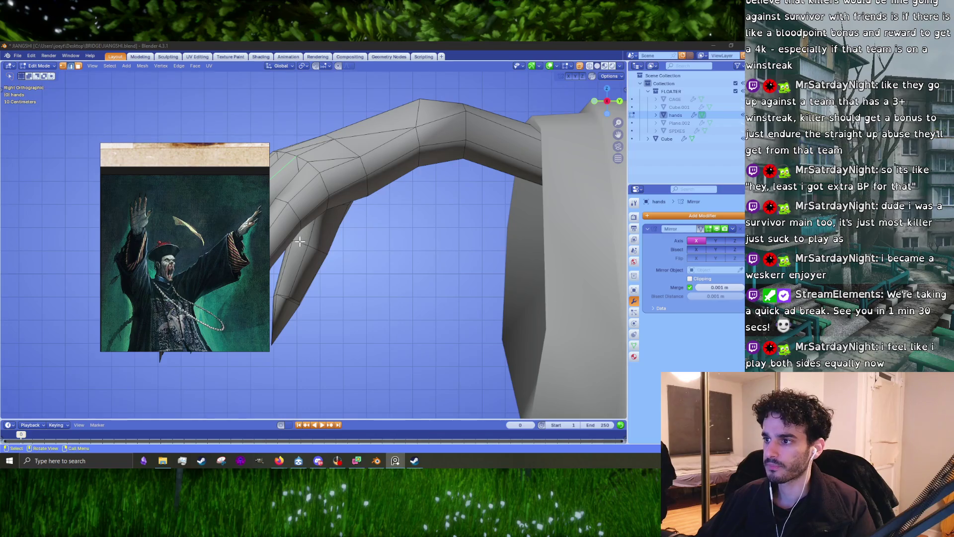
Move the reference window into the top-left corner beside the model
{"action": "left_click_drag", "start_coordinate": [237, 220], "coordinate": [135, 141]}
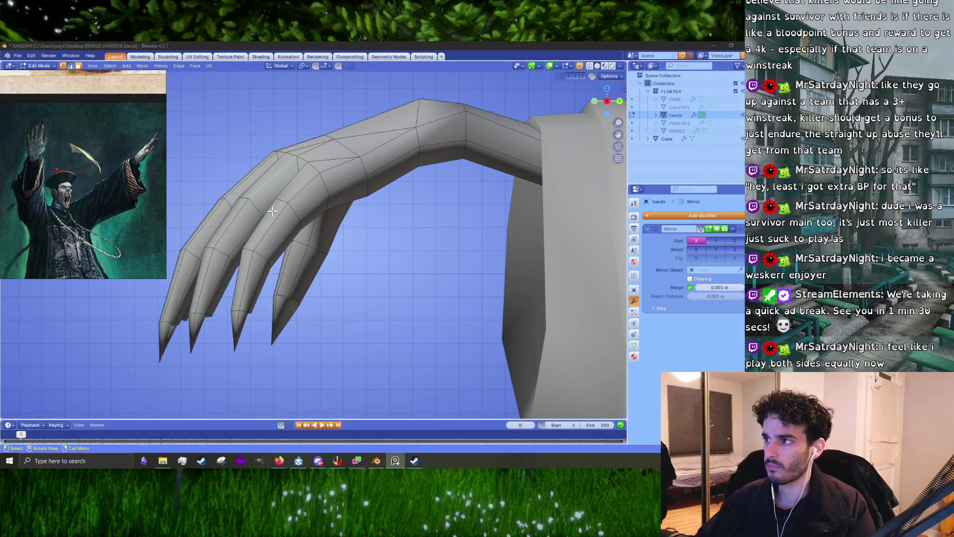
{"action": "middle_click_drag", "start_coordinate": [272, 211], "coordinate": [331, 241]}
{"action": "scroll", "coordinate": [332, 241], "scroll_direction": "down", "scroll_amount": 8}
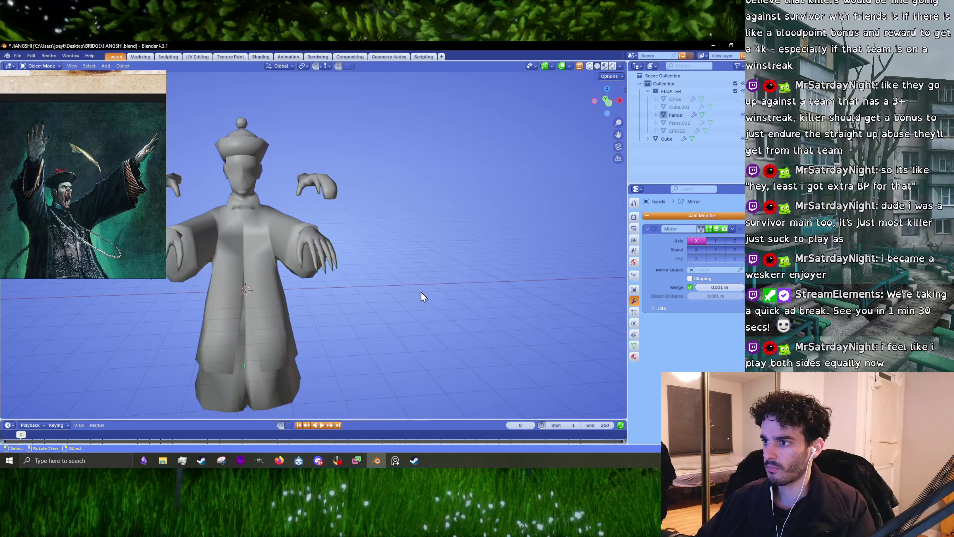
Nudge the wrist vertices where the hand meets the sleeve (about 0.007 m X, −0.011 m Z)
{"action": "key", "text": "Tab"}
{"action": "key", "text": "Tab"}
{"action": "scroll", "coordinate": [383, 279], "scroll_direction": "up", "scroll_amount": 5}
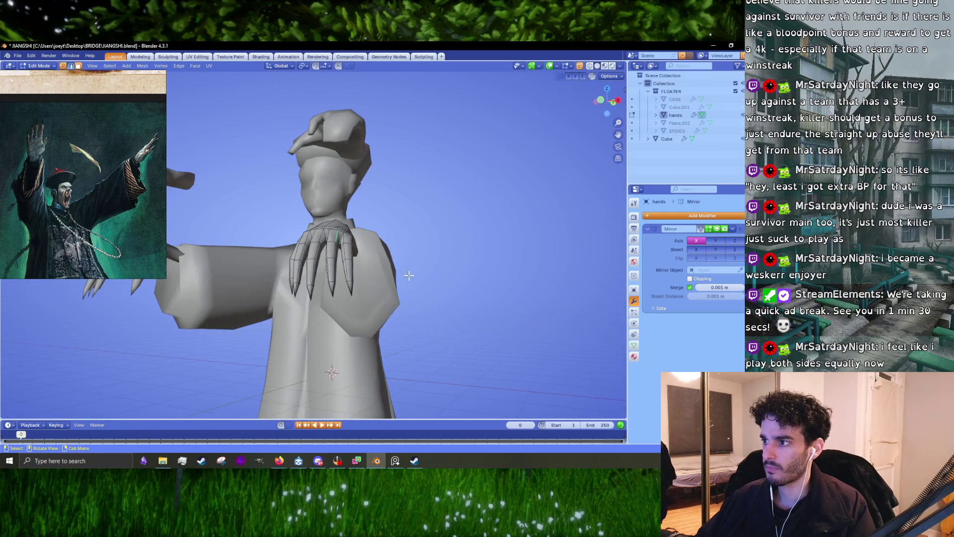
{"action": "mouse_move", "coordinate": [304, 285]}
{"action": "middle_mouse_down"}
{"action": "mouse_move", "coordinate": [460, 284]}
{"action": "mouse_move", "coordinate": [377, 235]}
{"action": "middle_mouse_up"}
{"action": "mouse_move", "coordinate": [437, 246]}
{"action": "middle_mouse_down"}
{"action": "mouse_move", "coordinate": [393, 234]}
{"action": "mouse_move", "coordinate": [564, 238]}
{"action": "mouse_move", "coordinate": [495, 242]}
{"action": "mouse_move", "coordinate": [358, 296]}
{"action": "mouse_move", "coordinate": [434, 270]}
{"action": "middle_mouse_up"}
{"action": "scroll", "coordinate": [341, 230], "scroll_direction": "up", "scroll_amount": 5}
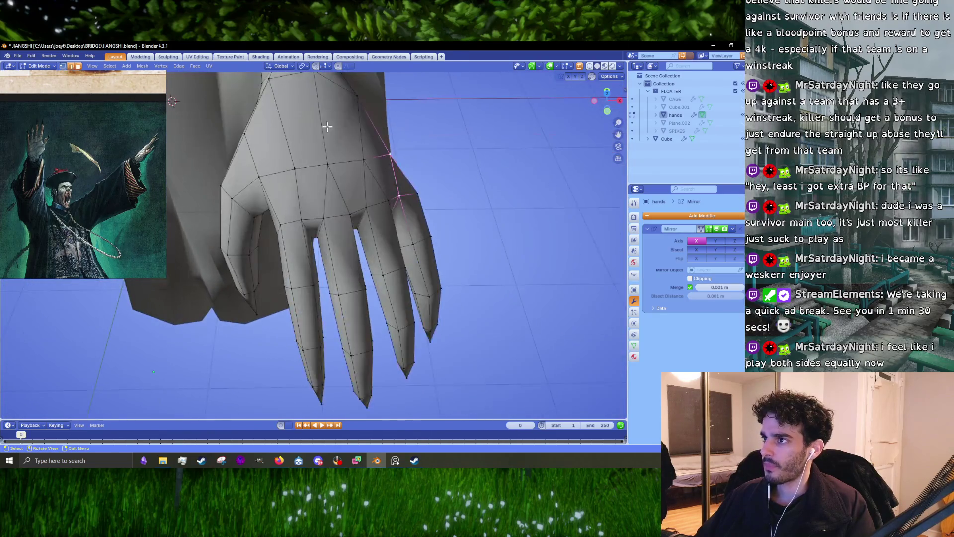
{"action": "mouse_move", "coordinate": [341, 230]}
{"action": "middle_mouse_down"}
{"action": "mouse_move", "coordinate": [330, 187]}
{"action": "mouse_move", "coordinate": [329, 252]}
{"action": "mouse_move", "coordinate": [333, 235]}
{"action": "mouse_move", "coordinate": [306, 275]}
{"action": "middle_mouse_up"}
{"action": "left_click", "coordinate": [341, 231]}
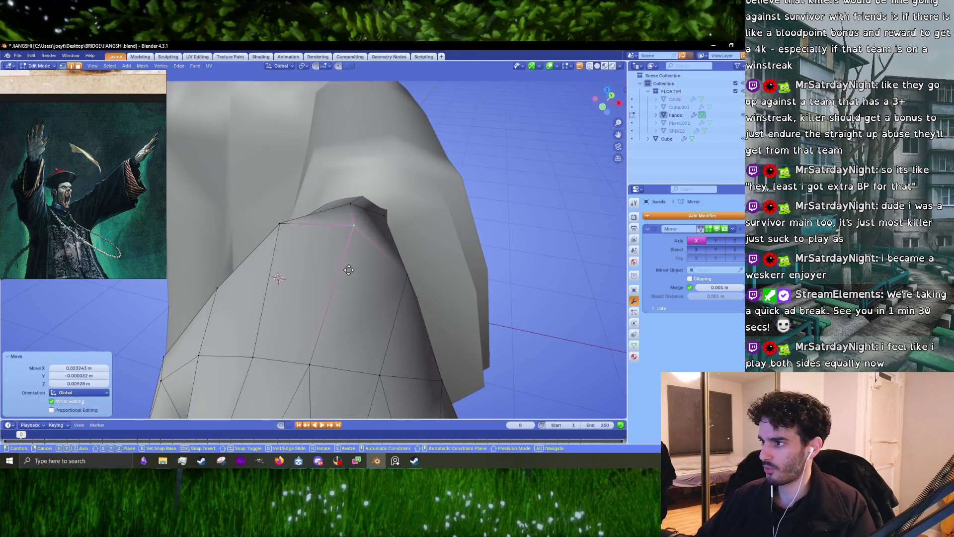
Switch to the right side view and box-select the claw fingers
{"action": "key", "text": "KP_3"}
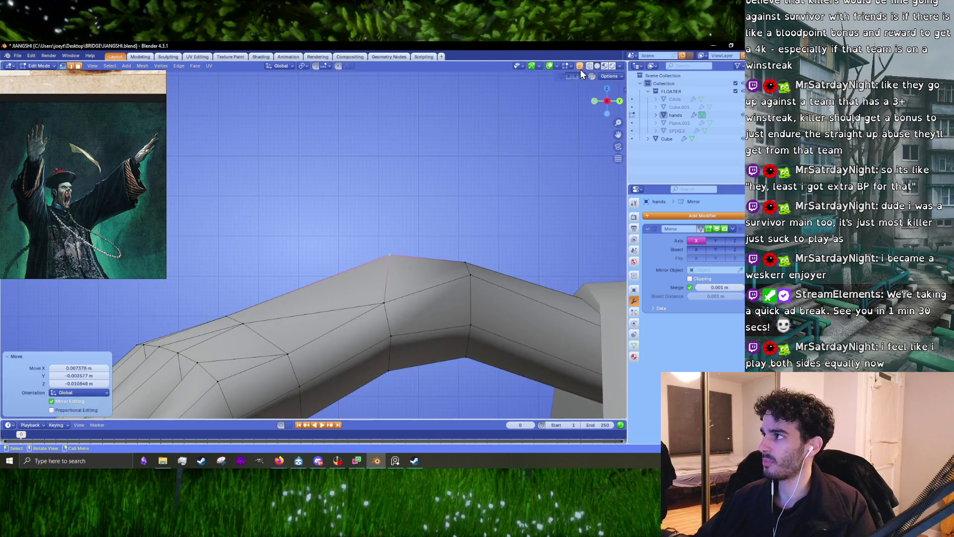
{"action": "mouse_move", "coordinate": [496, 298]}
{"action": "middle_mouse_down"}
{"action": "mouse_move", "coordinate": [480, 326]}
{"action": "mouse_move", "coordinate": [473, 241]}
{"action": "mouse_move", "coordinate": [443, 312]}
{"action": "mouse_move", "coordinate": [481, 302]}
{"action": "middle_mouse_up"}
{"action": "left_click_drag", "start_coordinate": [378, 382], "coordinate": [269, 267]}
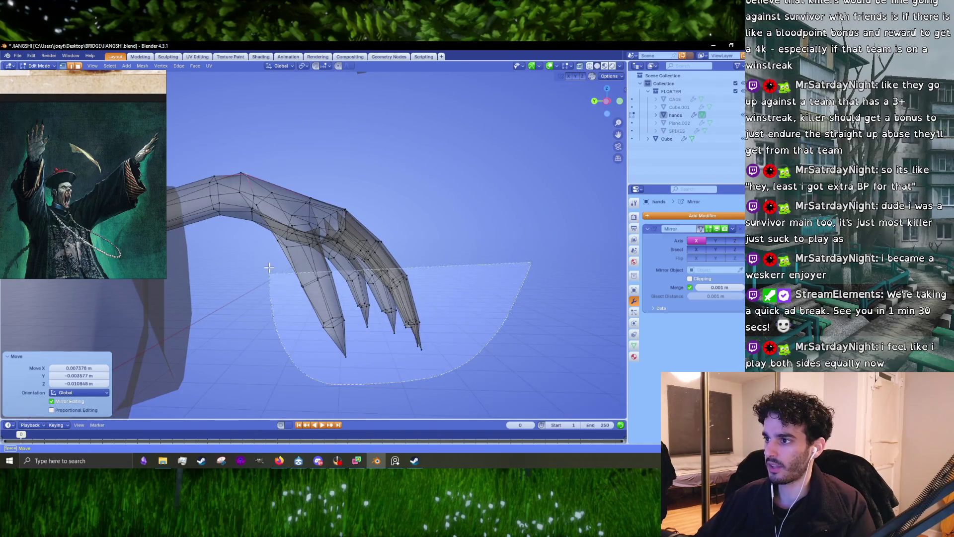
Select the claw finger vertices, turn them 5.31° and shift them slightly forward
{"action": "left_click_drag", "start_coordinate": [309, 147], "coordinate": [304, 151]}
{"action": "key", "text": "KP_3"}
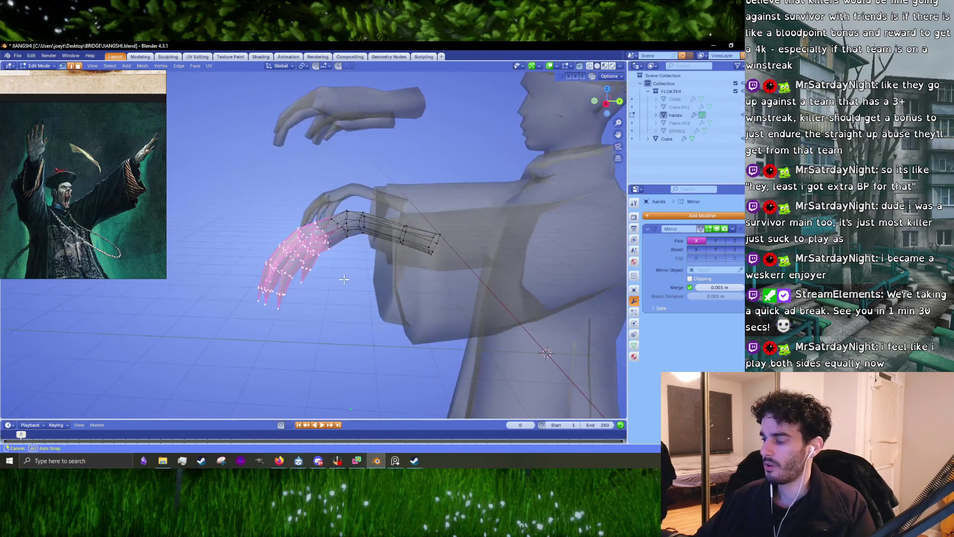
{"action": "middle_click_drag", "start_coordinate": [346, 281], "coordinate": [398, 254]}
{"action": "left_click", "coordinate": [399, 258]}
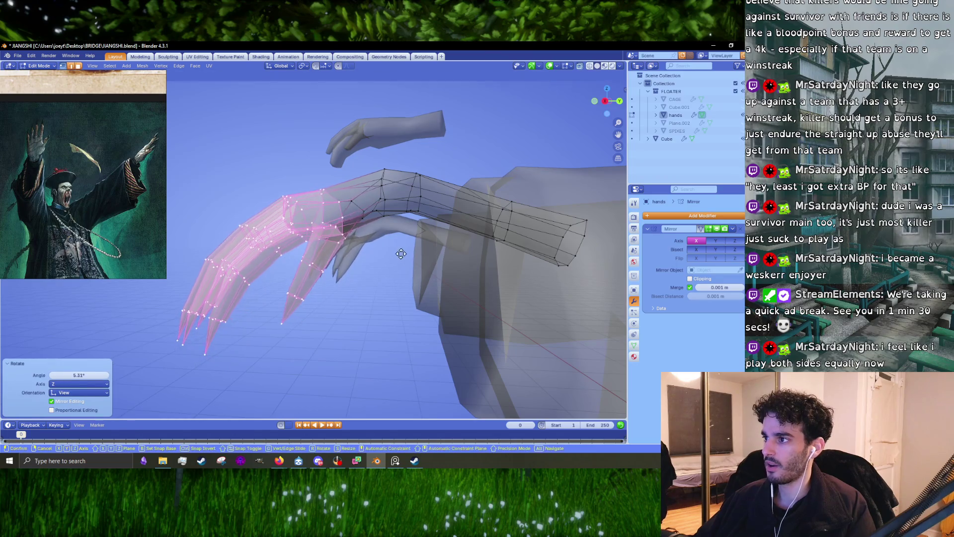
{"action": "left_click", "coordinate": [400, 251]}
From the front, tilt the claws by −5.16° and −3.26° with small repositioning moves
{"action": "mouse_move", "coordinate": [326, 239]}
{"action": "middle_mouse_down"}
{"action": "mouse_move", "coordinate": [423, 245]}
{"action": "mouse_move", "coordinate": [396, 236]}
{"action": "middle_mouse_up"}
{"action": "key", "text": "g"}
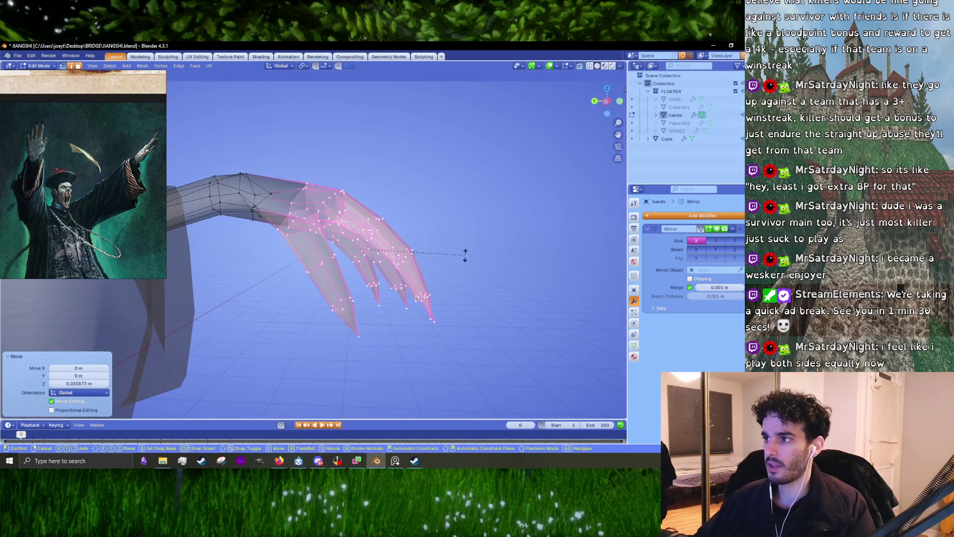
{"action": "left_click", "coordinate": [468, 245]}
{"action": "key", "text": "g"}
{"action": "key", "text": "r"}
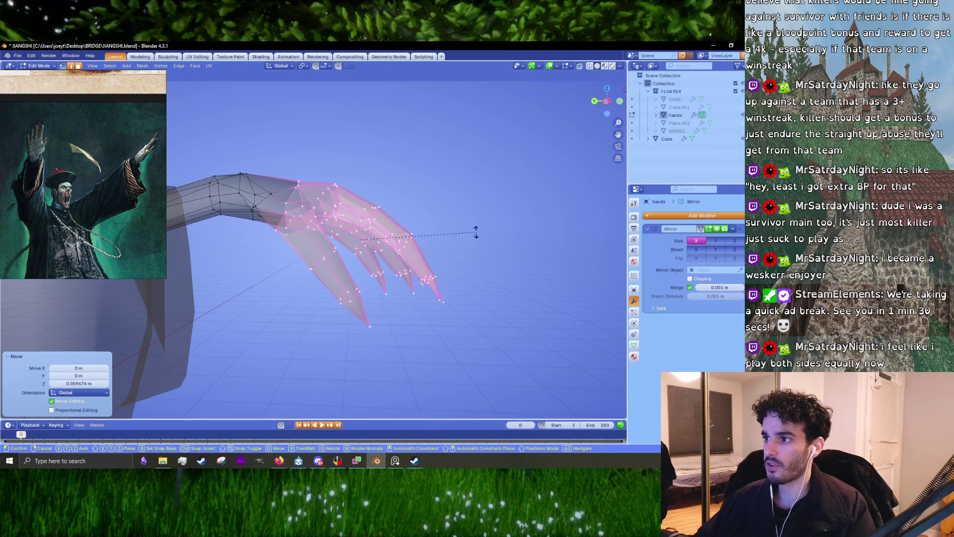
{"action": "left_click", "coordinate": [476, 230]}
{"action": "left_click", "coordinate": [478, 226]}
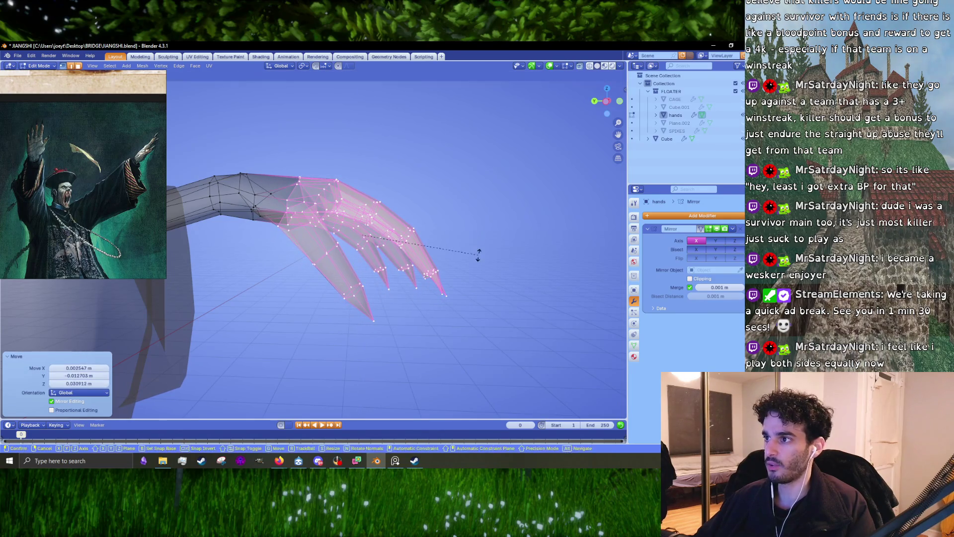
{"action": "left_click", "coordinate": [478, 244]}
From the other side, curl the claws down with 1.2°, 1.79° and 0.919° rotations plus small shifts
{"action": "right_click", "coordinate": [511, 286]}
{"action": "mouse_move", "coordinate": [511, 286]}
{"action": "middle_mouse_down"}
{"action": "mouse_move", "coordinate": [318, 283]}
{"action": "mouse_move", "coordinate": [400, 243]}
{"action": "mouse_move", "coordinate": [510, 326]}
{"action": "middle_mouse_up"}
{"action": "key", "text": "r"}
{"action": "left_click", "coordinate": [400, 243]}
{"action": "left_click", "coordinate": [400, 241]}
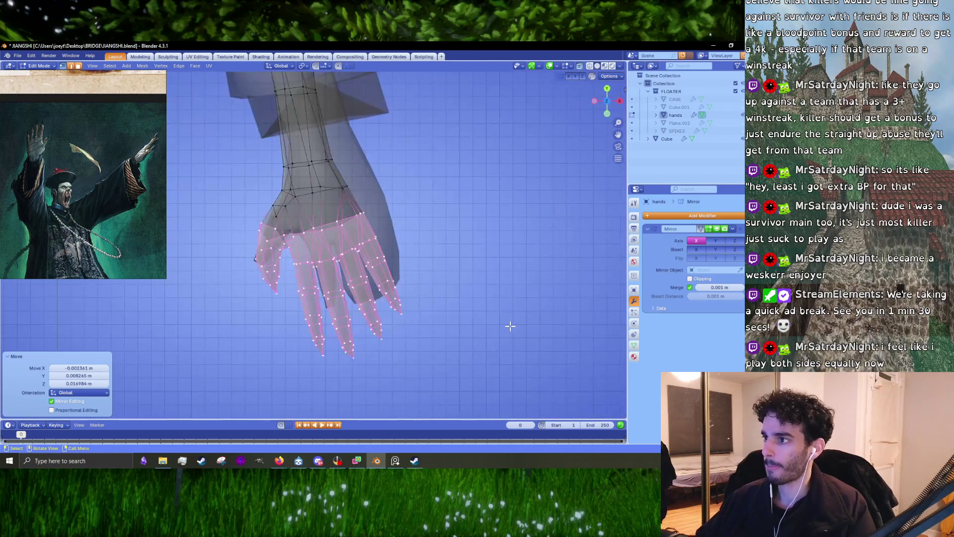
{"action": "left_click", "coordinate": [475, 315]}
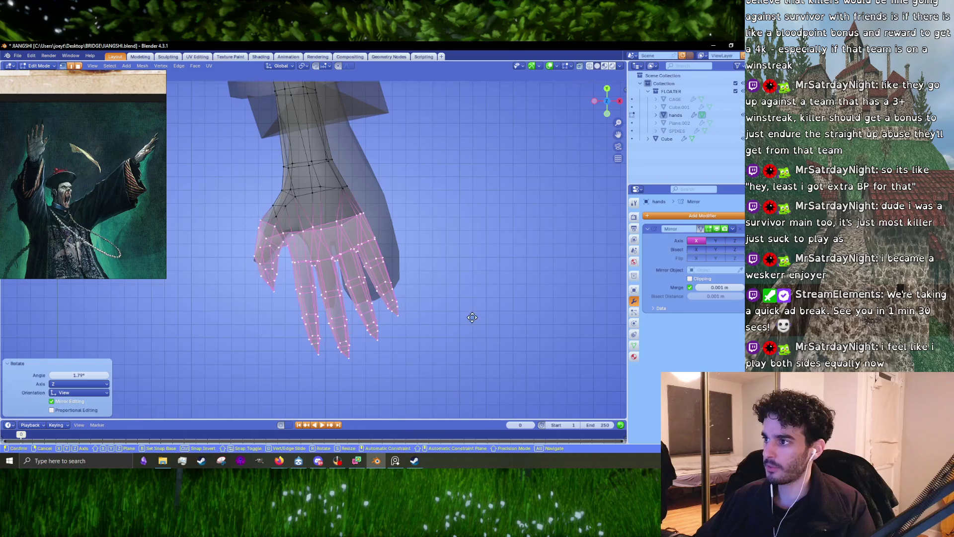
{"action": "left_click", "coordinate": [472, 317]}
{"action": "left_click", "coordinate": [473, 320]}
Nudge the claws −0.0059 m along X and check the hand from the side
{"action": "key", "text": "g"}
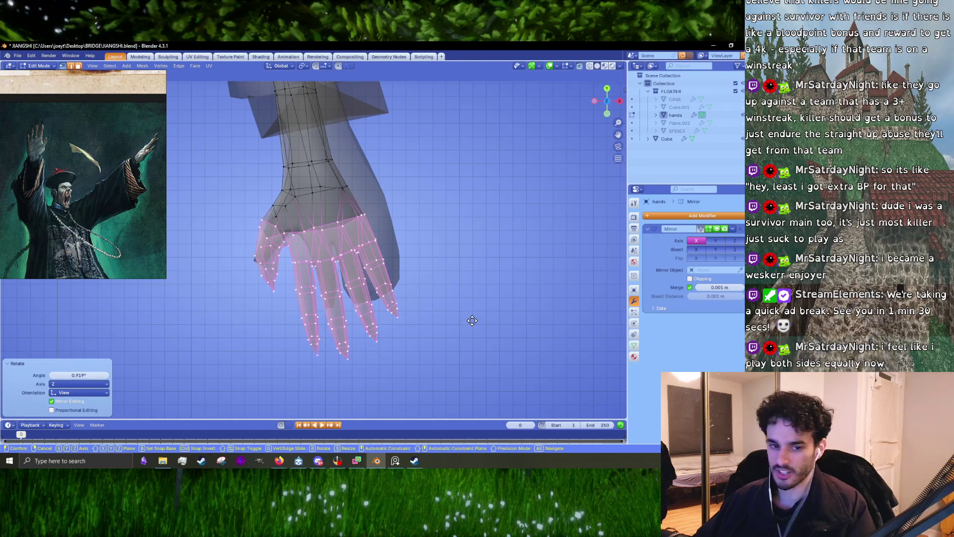
{"action": "left_click", "coordinate": [472, 320]}
{"action": "mouse_move", "coordinate": [472, 320]}
{"action": "middle_mouse_down"}
{"action": "mouse_move", "coordinate": [375, 238]}
{"action": "mouse_move", "coordinate": [274, 229]}
{"action": "mouse_move", "coordinate": [272, 238]}
{"action": "middle_mouse_up"}
{"action": "middle_click_drag", "start_coordinate": [298, 198], "coordinate": [438, 227]}
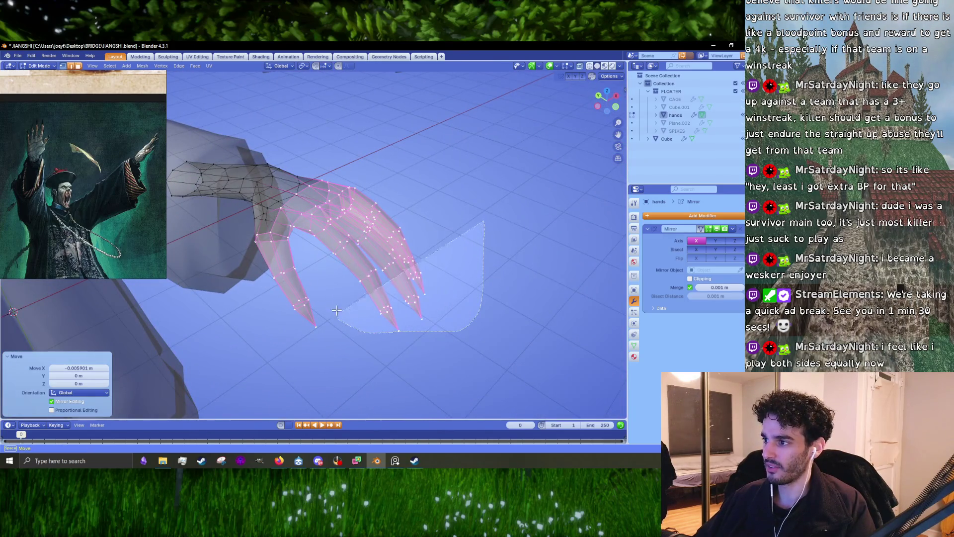